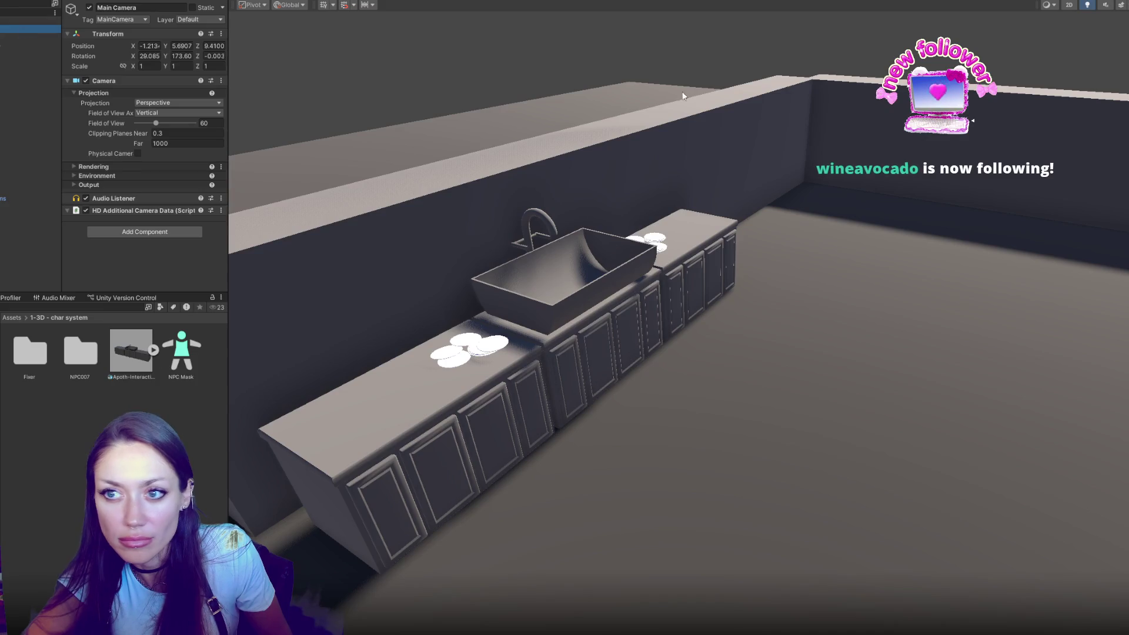
# Step: Play-test the kitchen scene, then browse the Project window to the Fixer anim folder
pyautogui.click(485, 2)
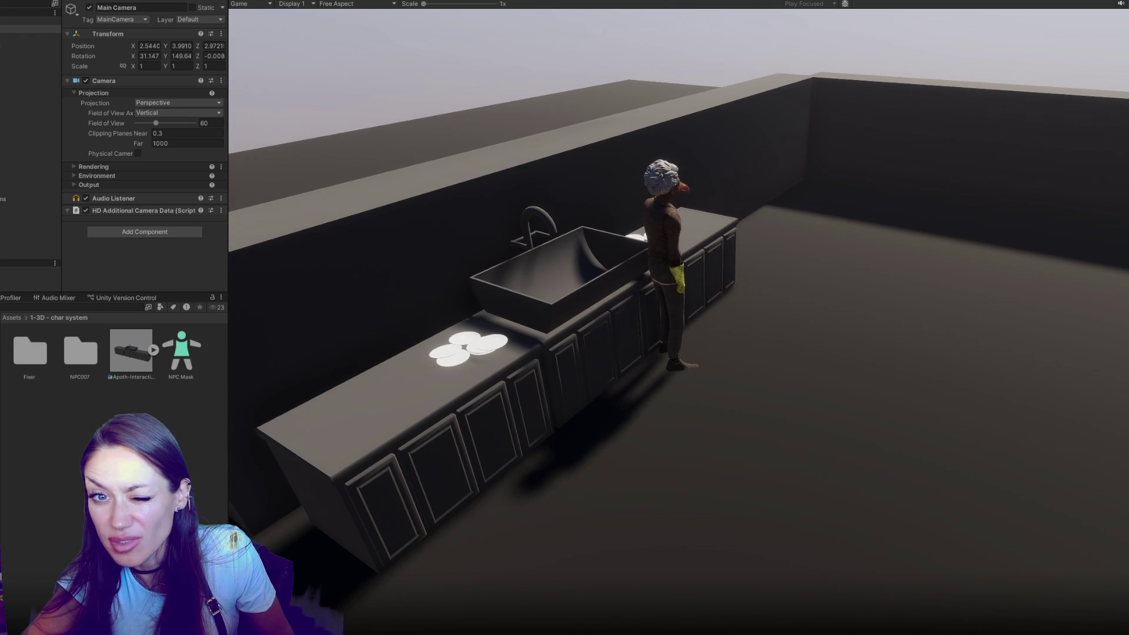
pyautogui.hotkey('ctrl', 'p')
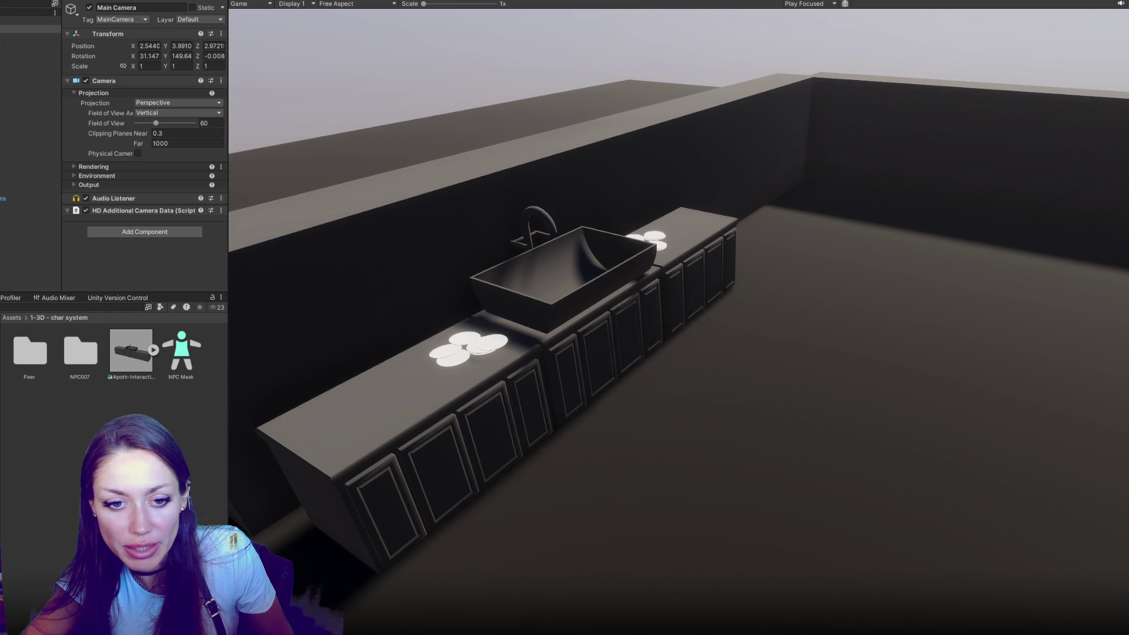
pyautogui.press('Down')
pyautogui.press('Down')
pyautogui.press('Down')
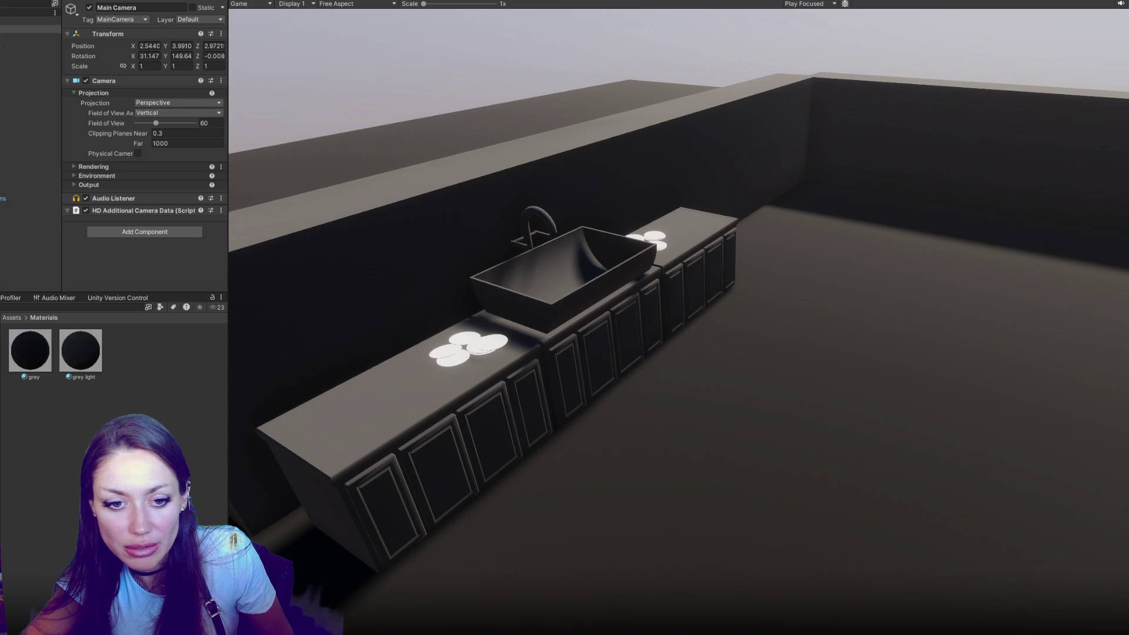
pyautogui.press('Down')
pyautogui.press('Down')
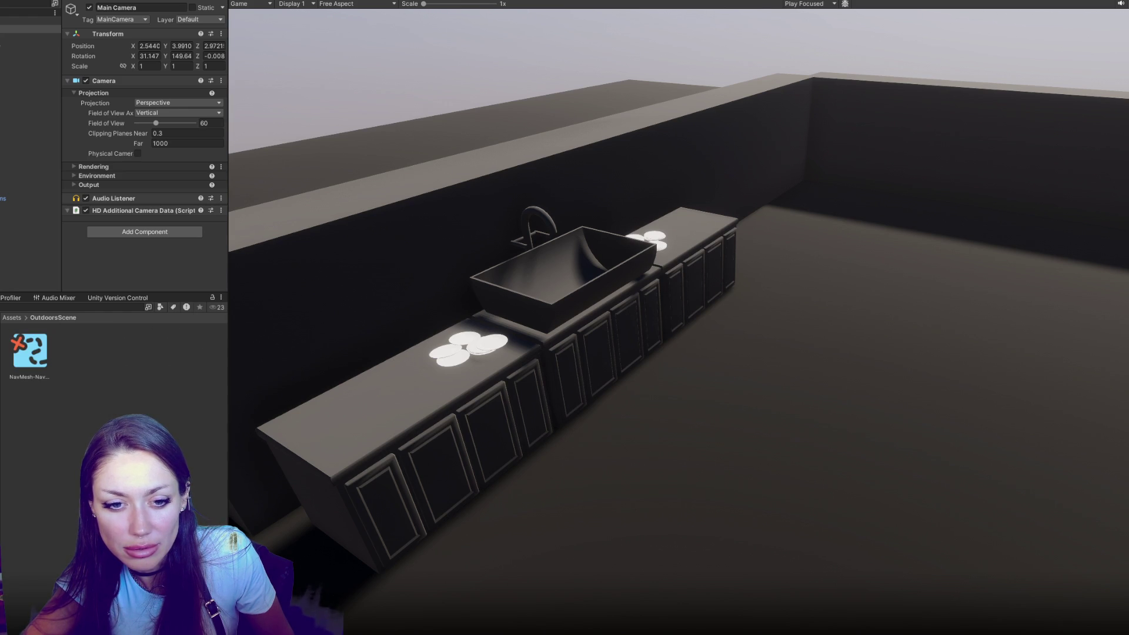
pyautogui.press('Up')
pyautogui.press('Up')
pyautogui.press('Up')
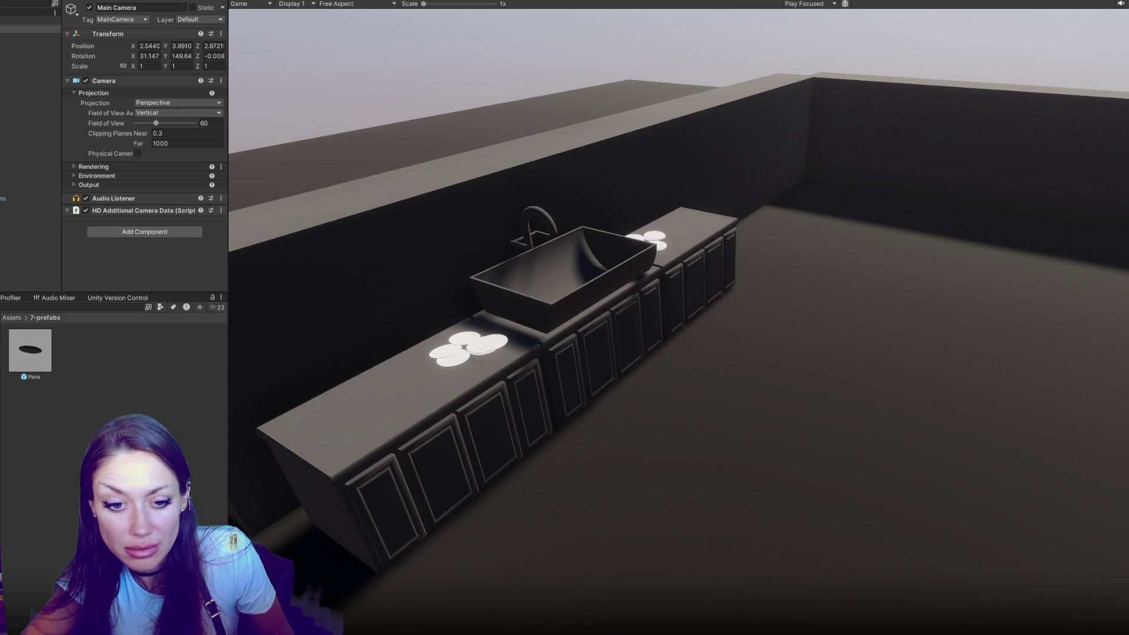
pyautogui.press('Up')
pyautogui.press('Up')
pyautogui.press('Up')
pyautogui.doubleClick(20, 347)
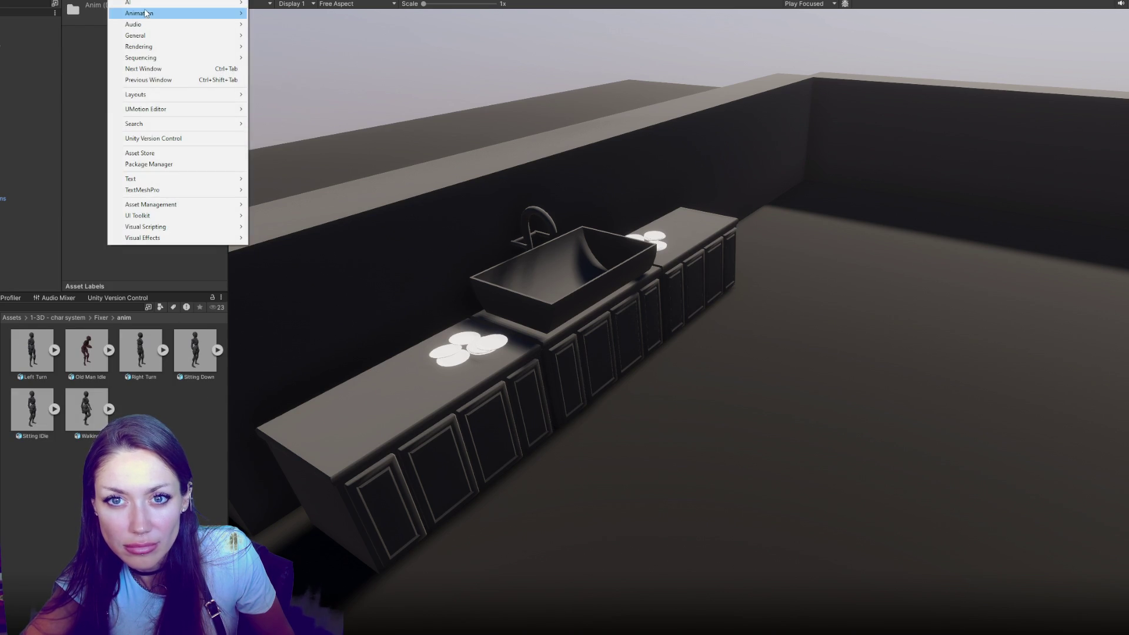
# Step: Switch to the GOOD window layout and frame TheFixer in the scene view
pyautogui.moveTo(236, 95)
pyautogui.click(286, 150)
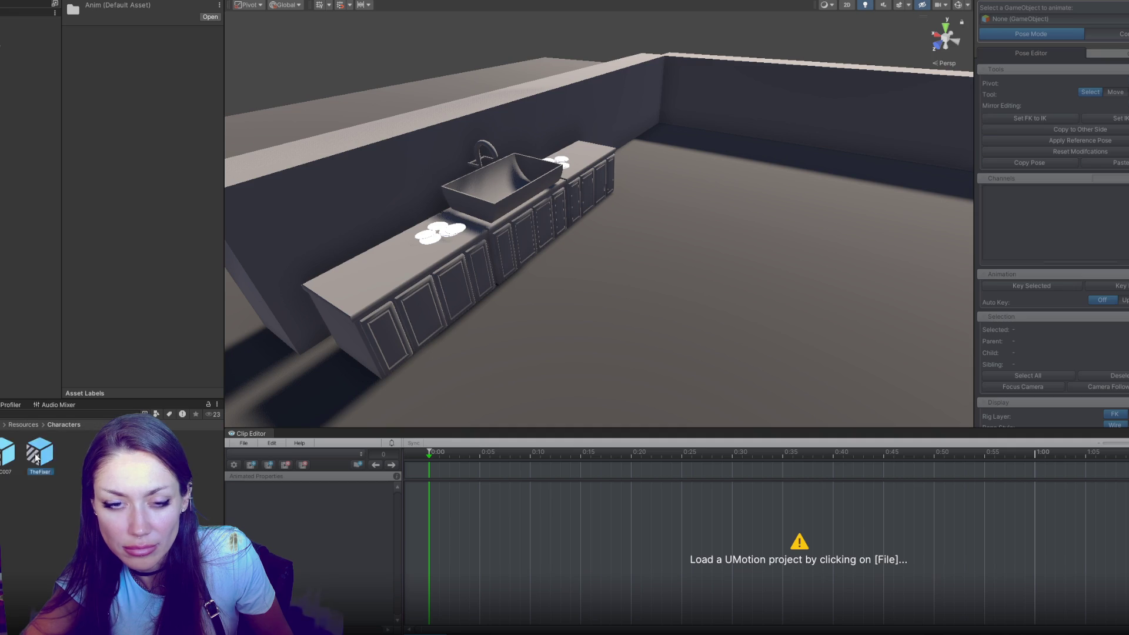
pyautogui.click(30, 141)
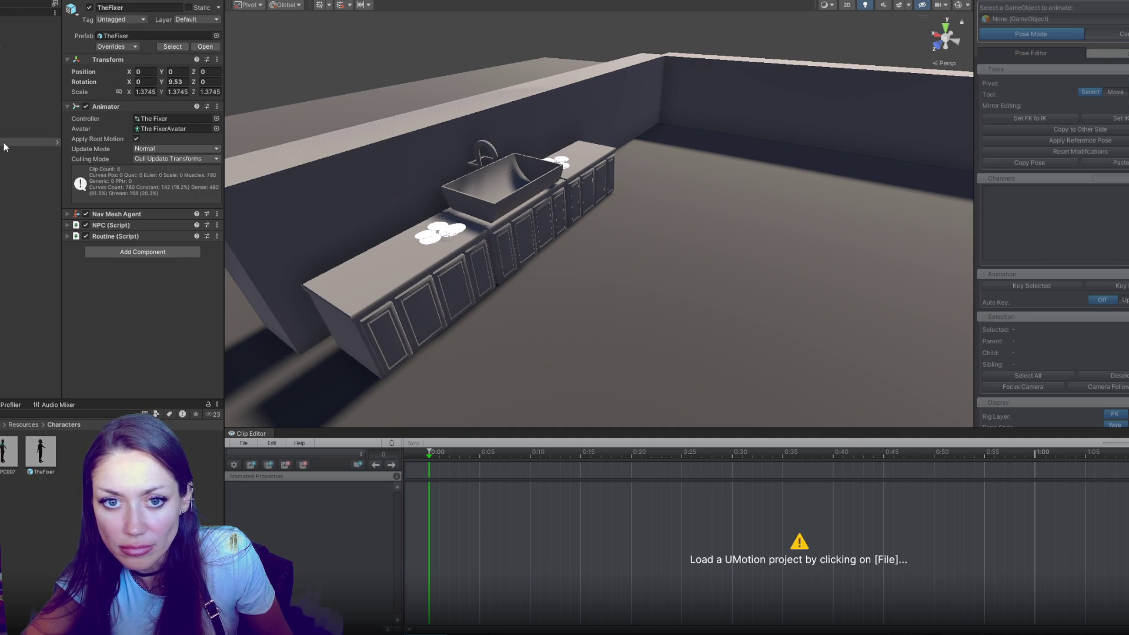
pyautogui.doubleClick(5, 143)
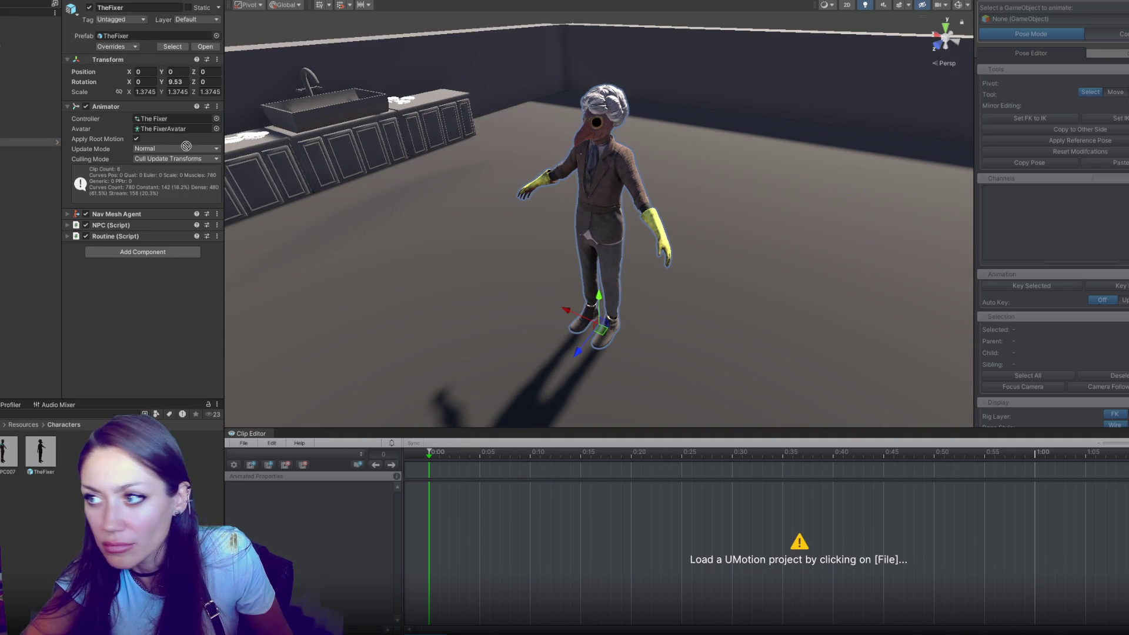
# Step: With TheFixer selected, create a new UMotion project holding Clip1
pyautogui.click(29, 142)
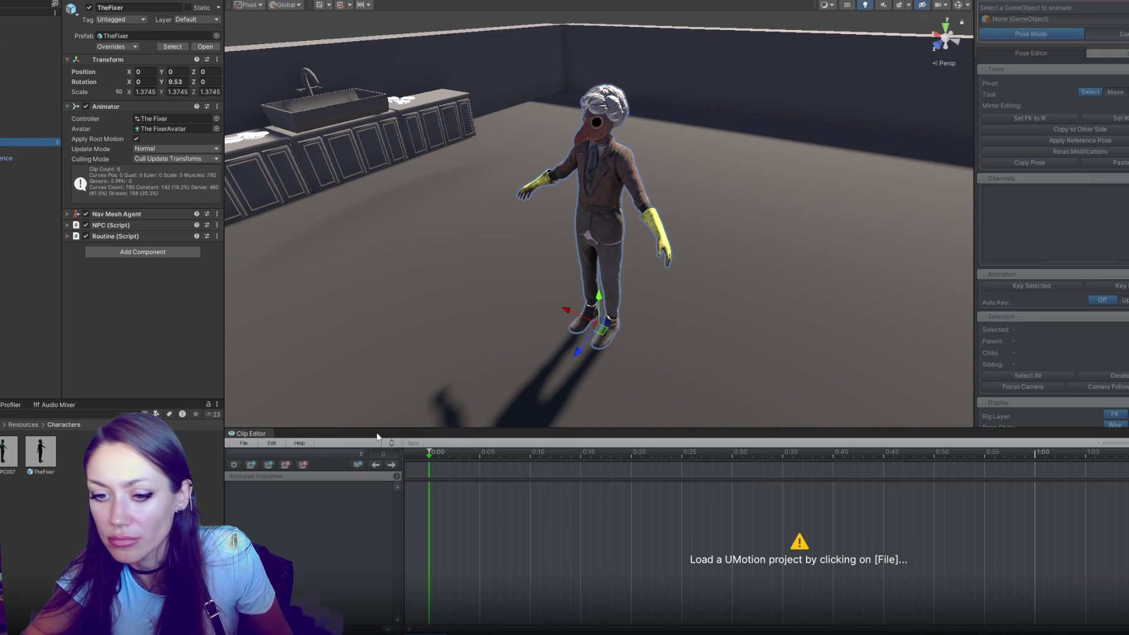
pyautogui.click(250, 448)
pyautogui.click(413, 453)
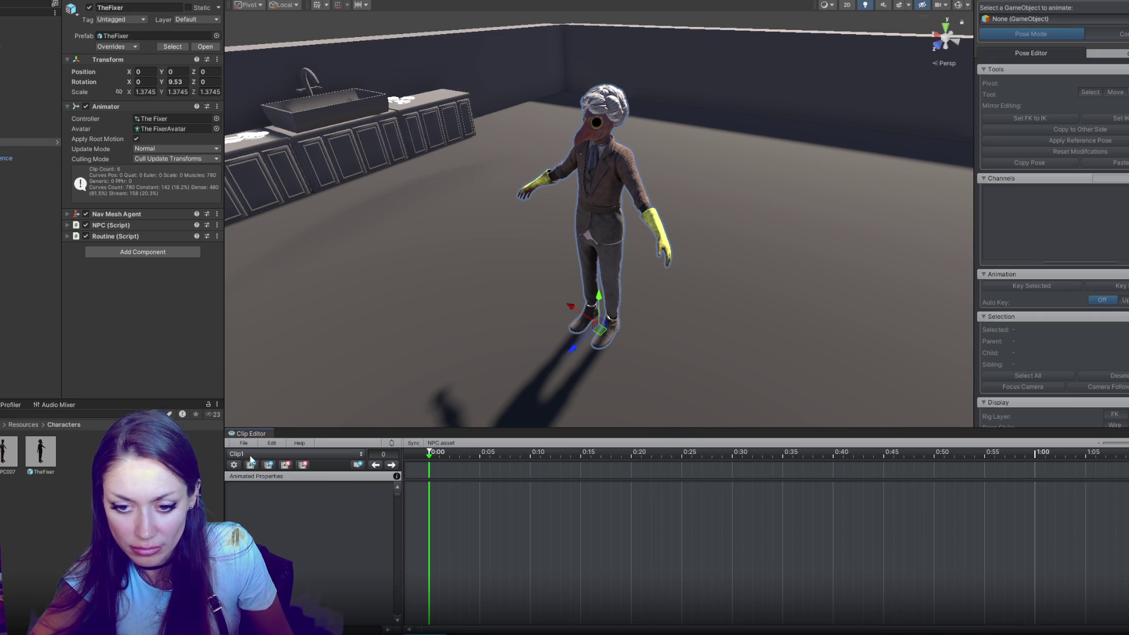
# Step: Add a new UMotion clip named TurningRight
pyautogui.click(249, 465)
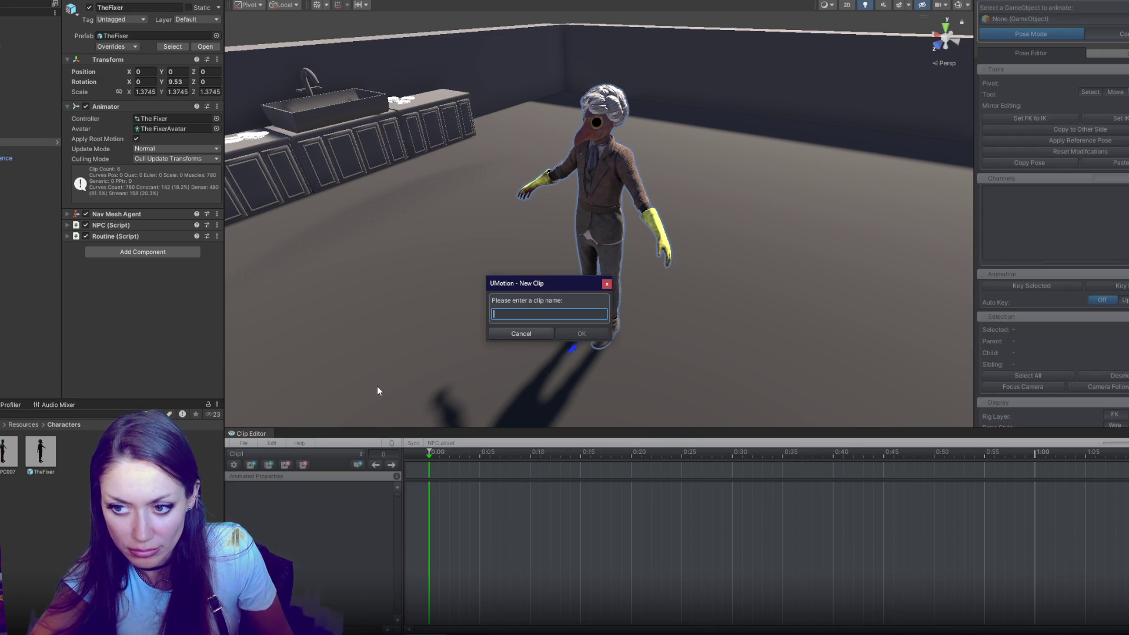
pyautogui.write('TurnRight')
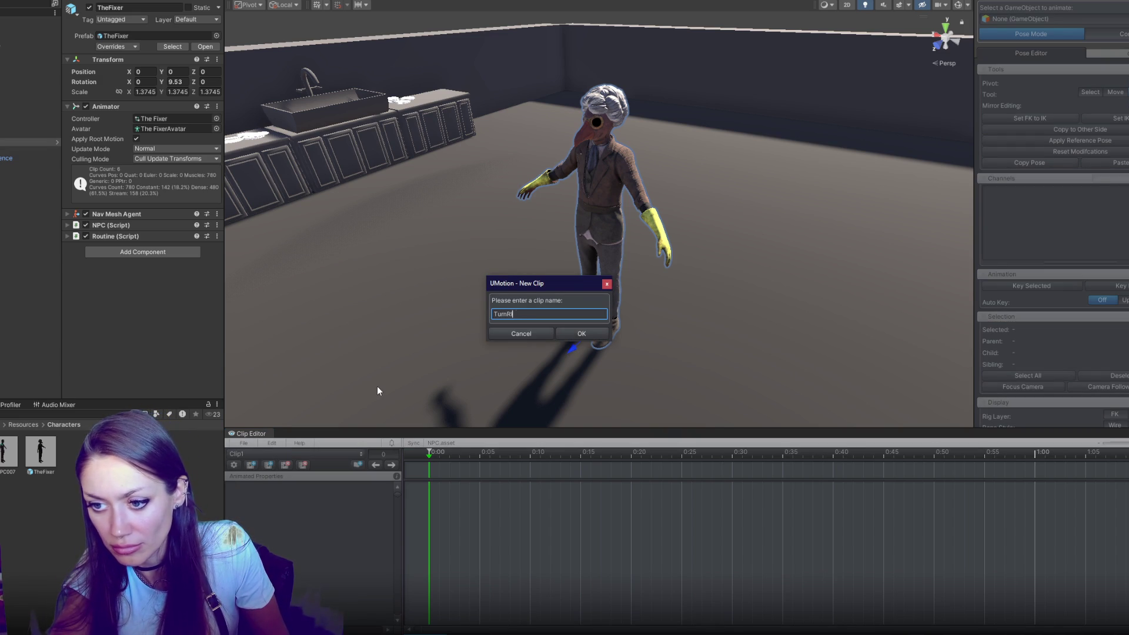
pyautogui.hotkey('ctrl', 'a')
pyautogui.write('T')
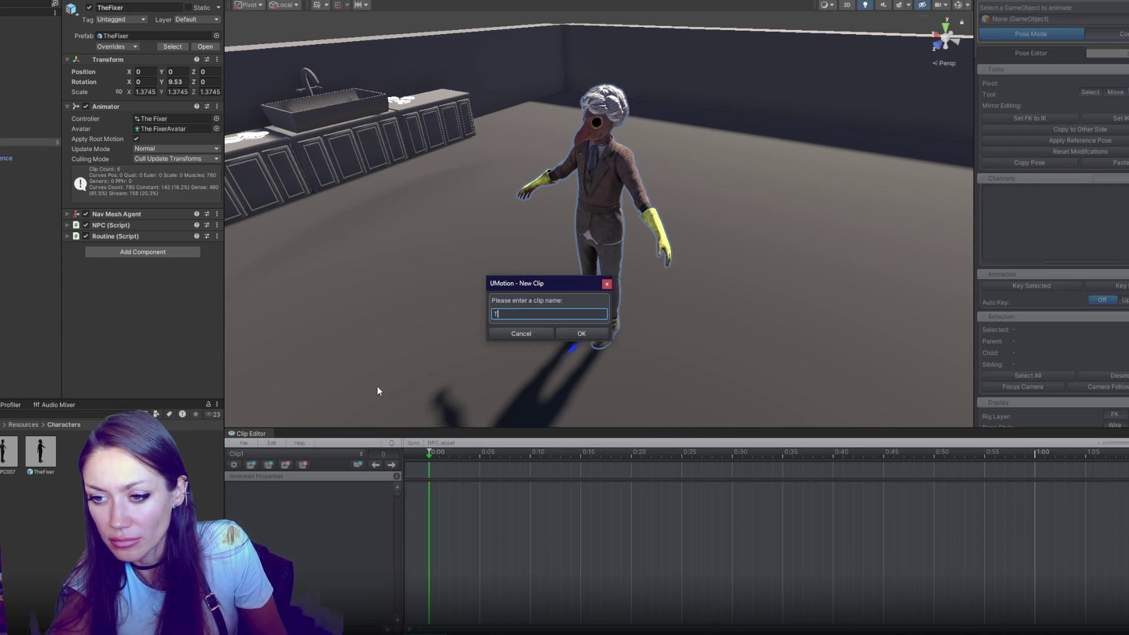
pyautogui.write('urningRight')
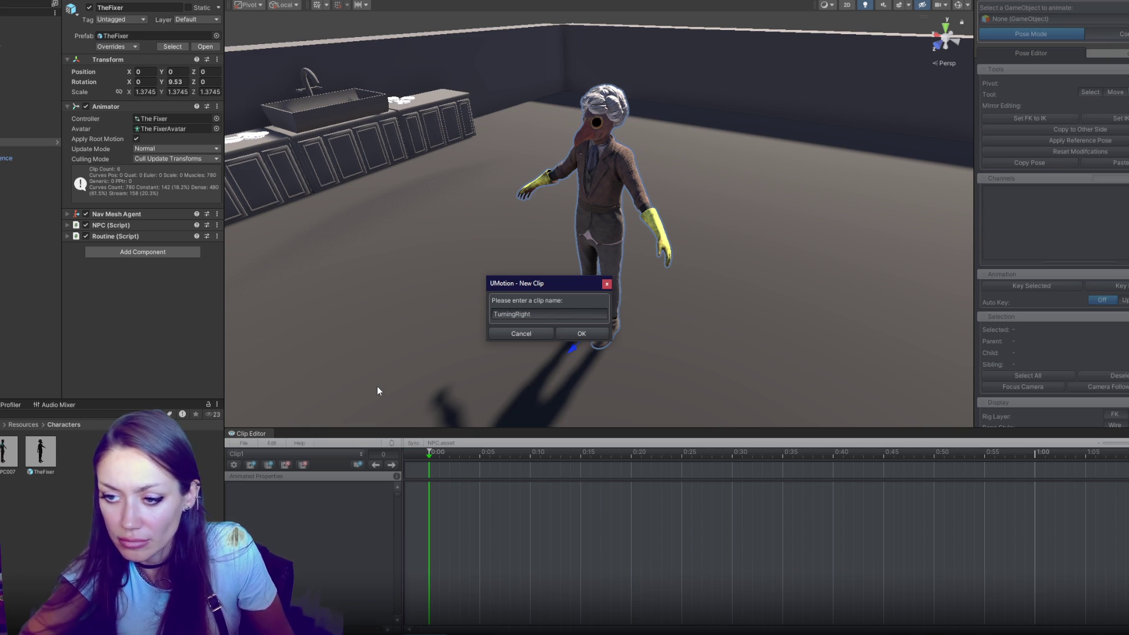
pyautogui.click(570, 331)
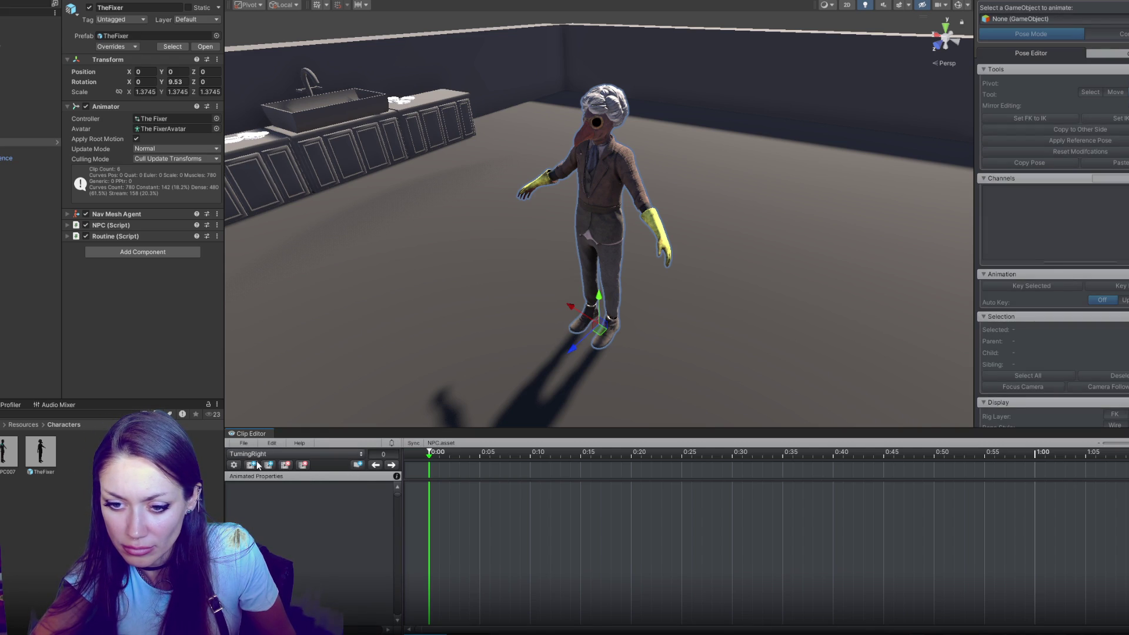
# Step: Set the UMotion project's export destination folder to Assets/Anims
pyautogui.click(235, 465)
pyautogui.click(623, 394)
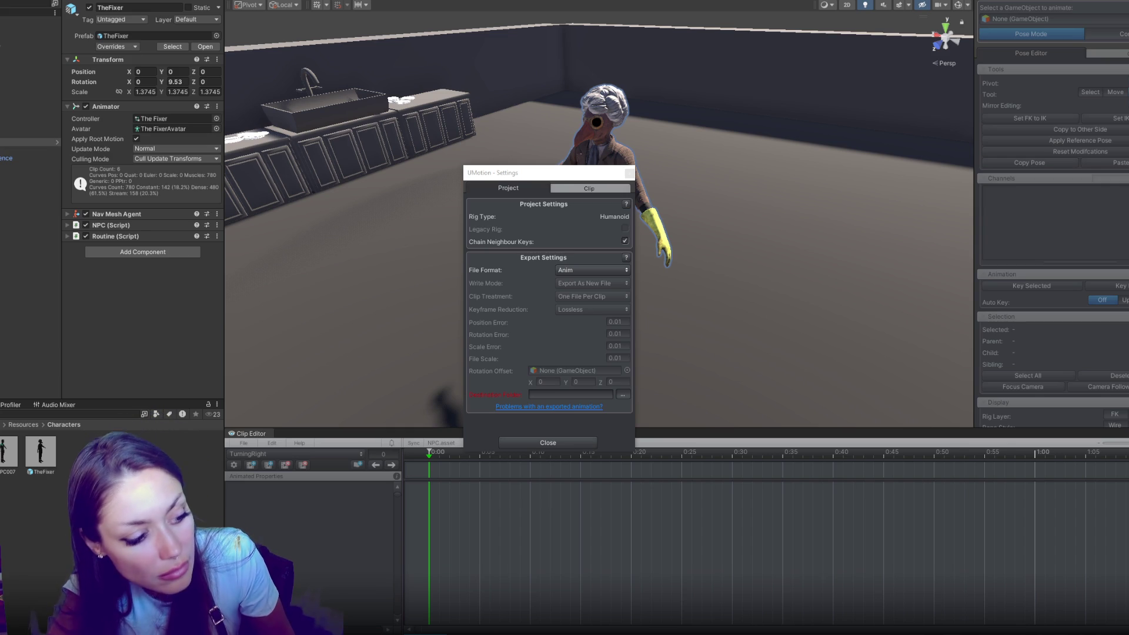
pyautogui.press('Return')
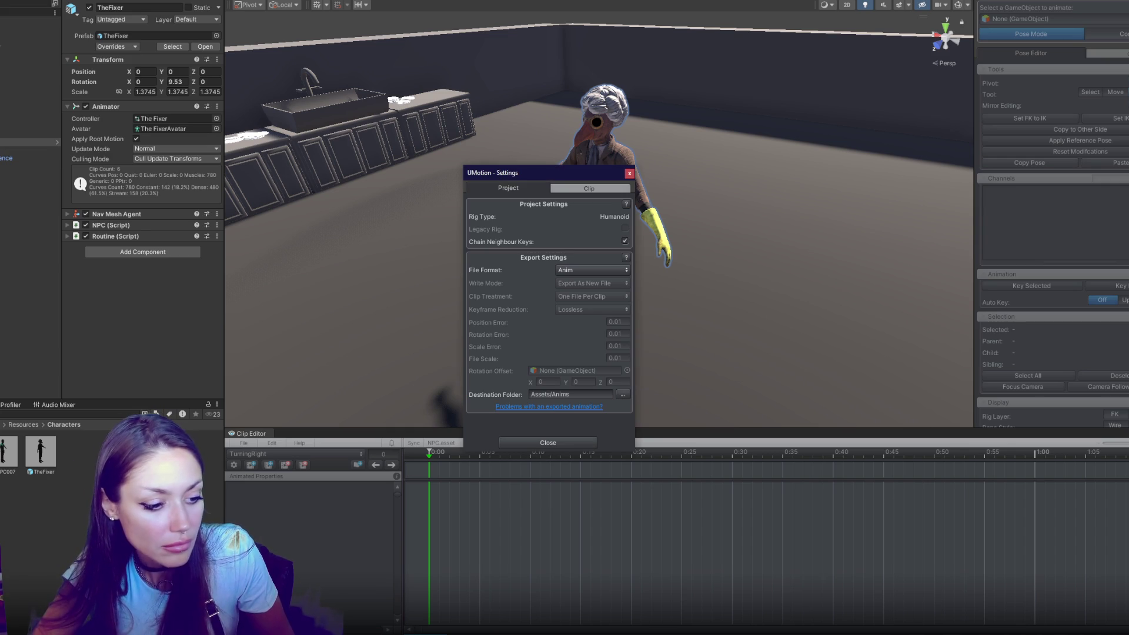
pyautogui.click(569, 443)
# Step: Attempt Import Clips and dismiss the Invalid Operation warning
pyautogui.click(243, 443)
pyautogui.click(267, 516)
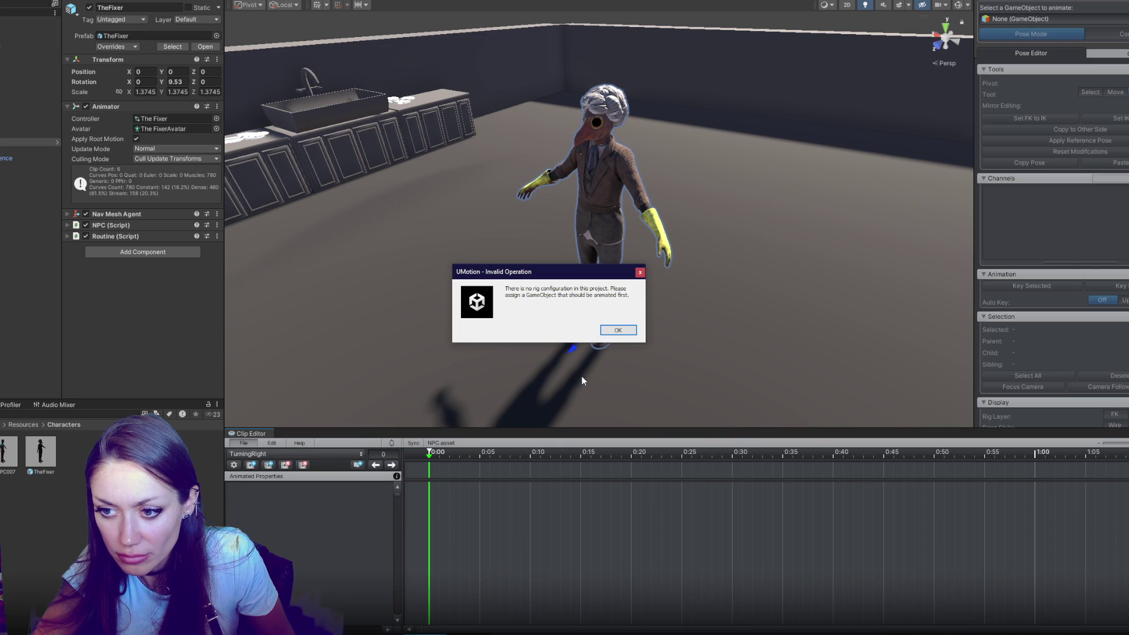
pyautogui.press('Return')
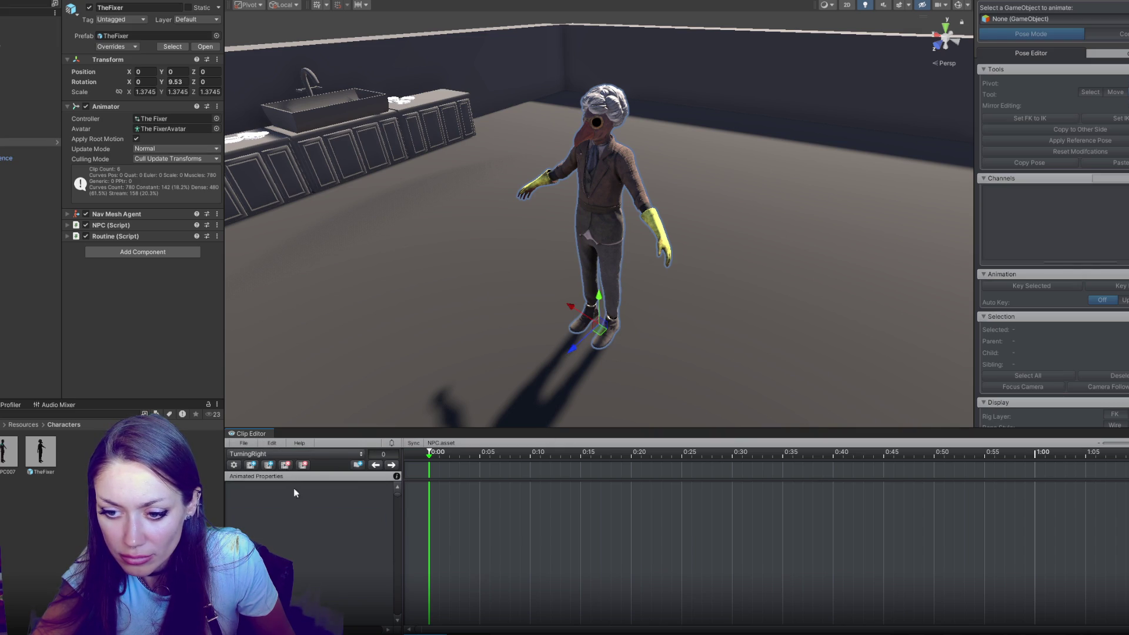
pyautogui.click(244, 443)
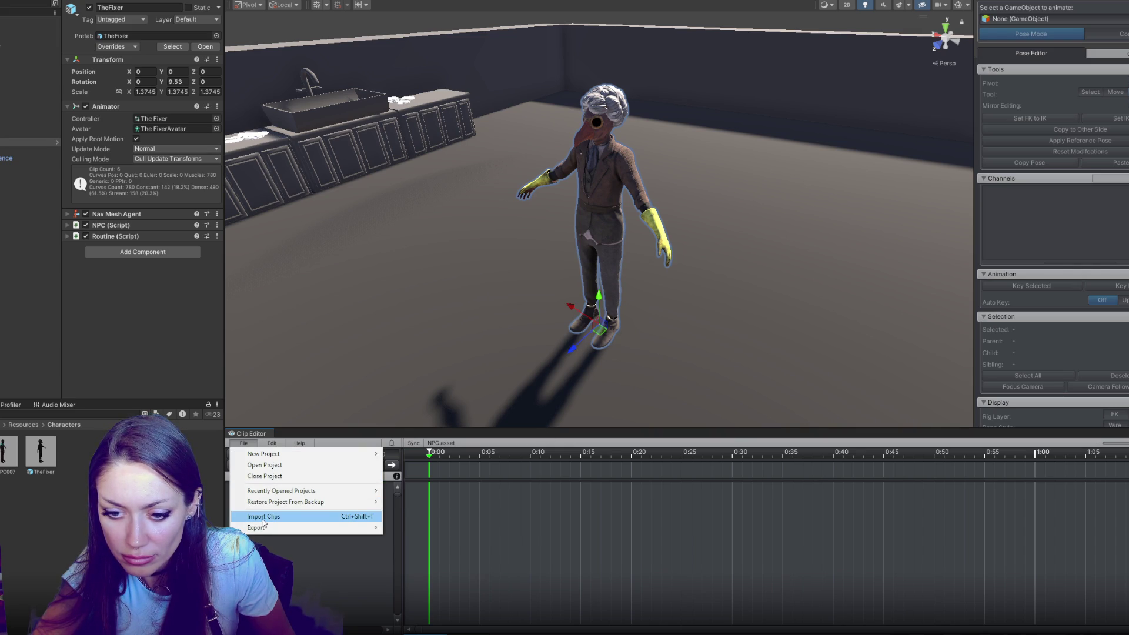
# Step: Create a rig configuration for TheFixer from the New Rig dialog
pyautogui.click(263, 516)
pyautogui.press('Return')
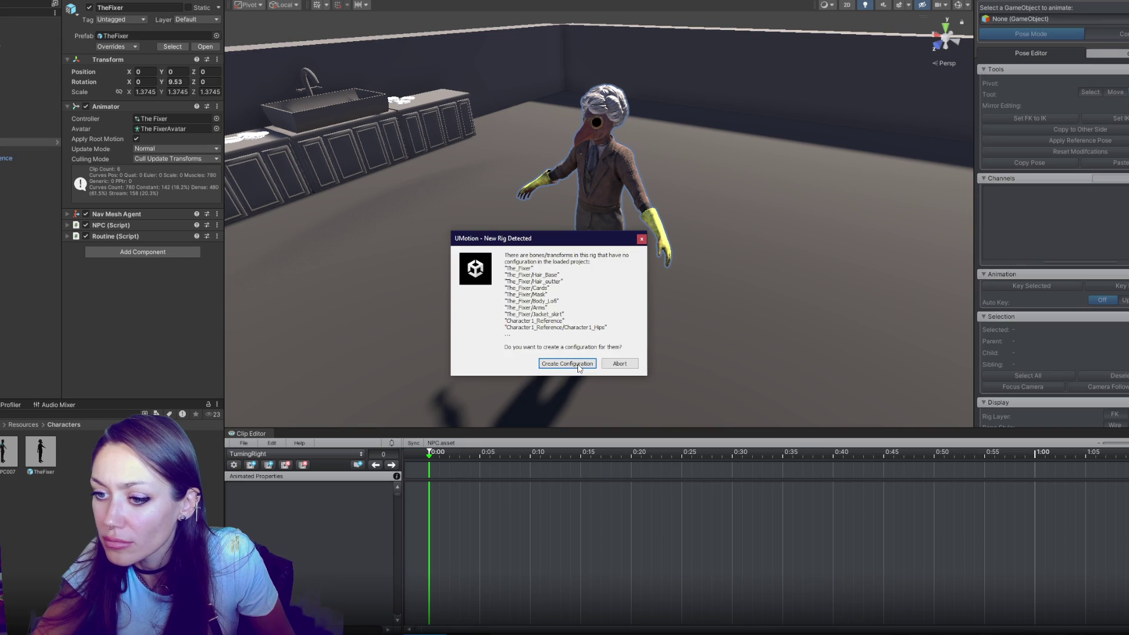
pyautogui.click(576, 365)
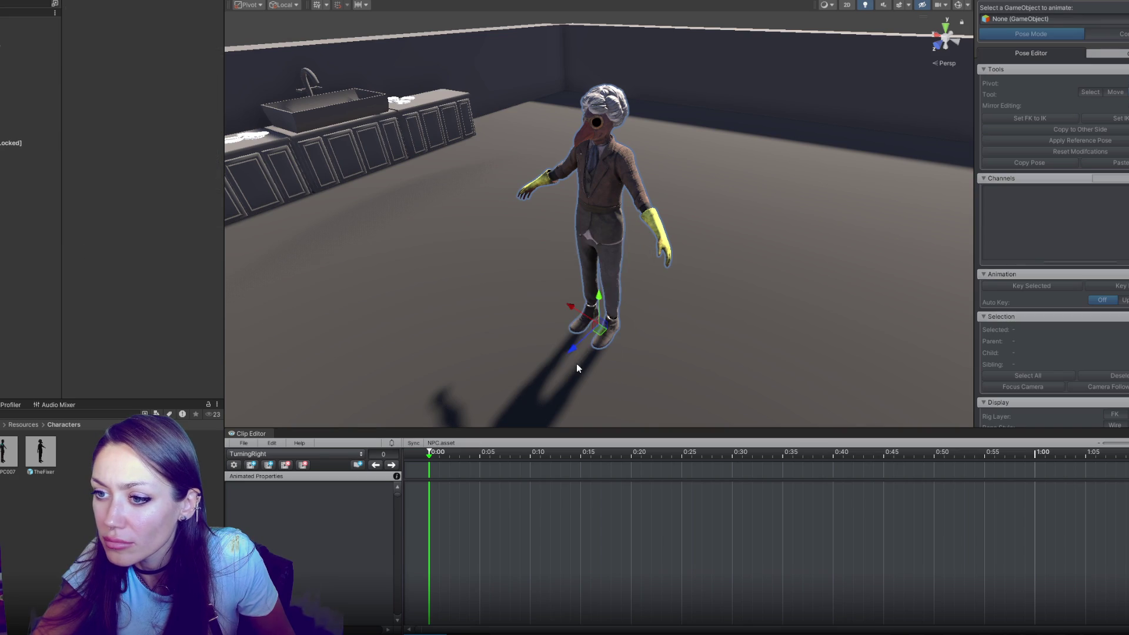
# Step: Import Right Turn.fbx as the mixamo.com clip and close the import log
pyautogui.click(242, 443)
pyautogui.click(279, 516)
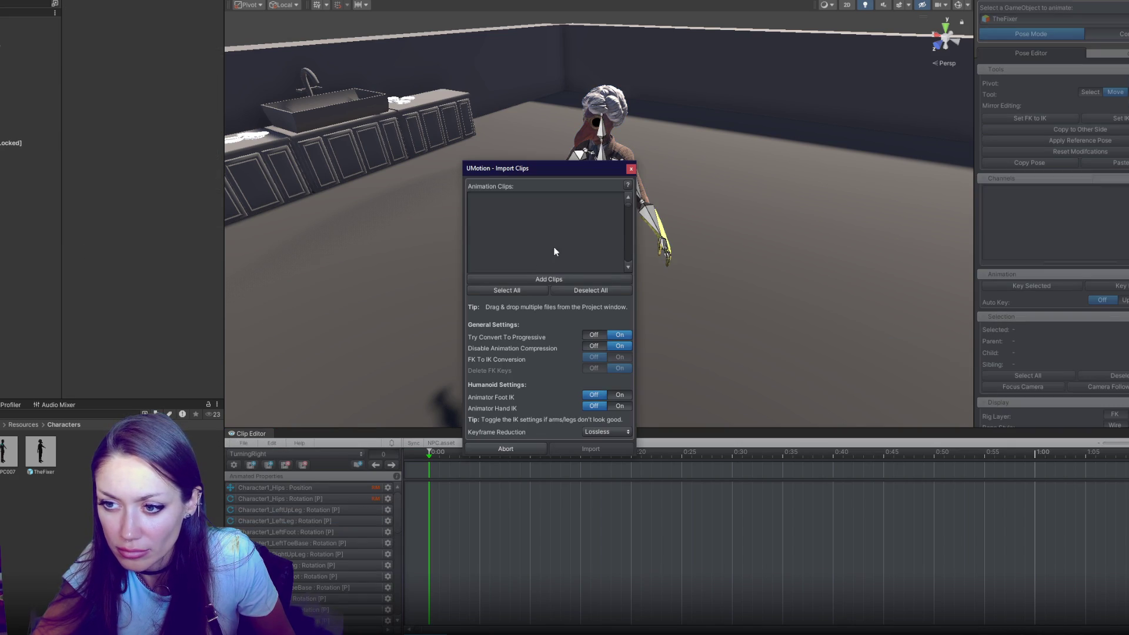
pyautogui.click(538, 279)
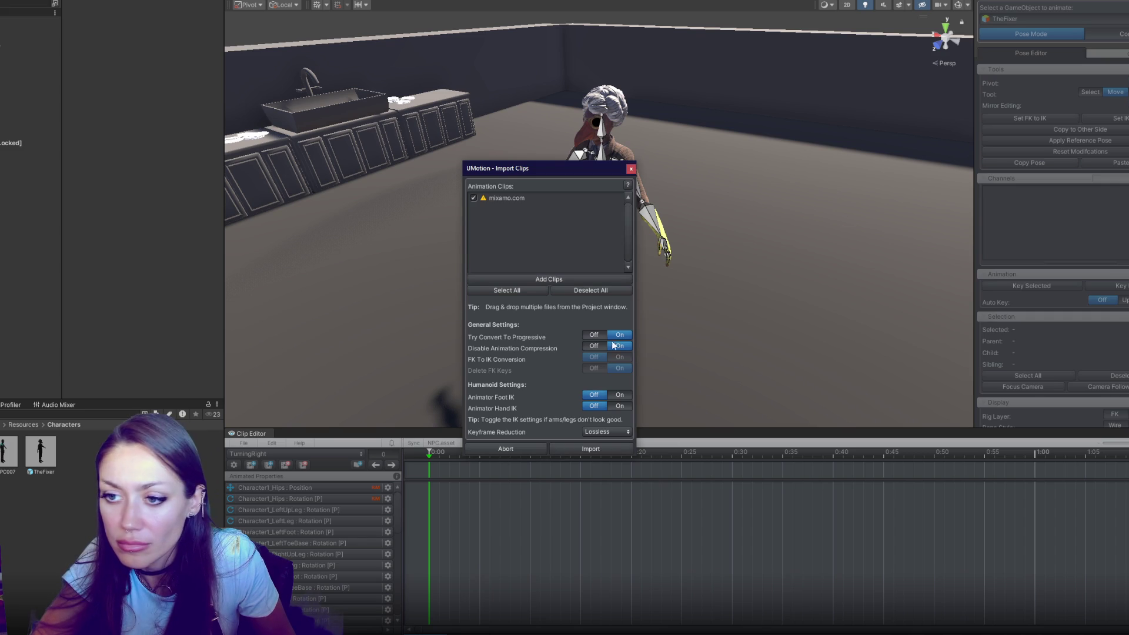
pyautogui.click(564, 448)
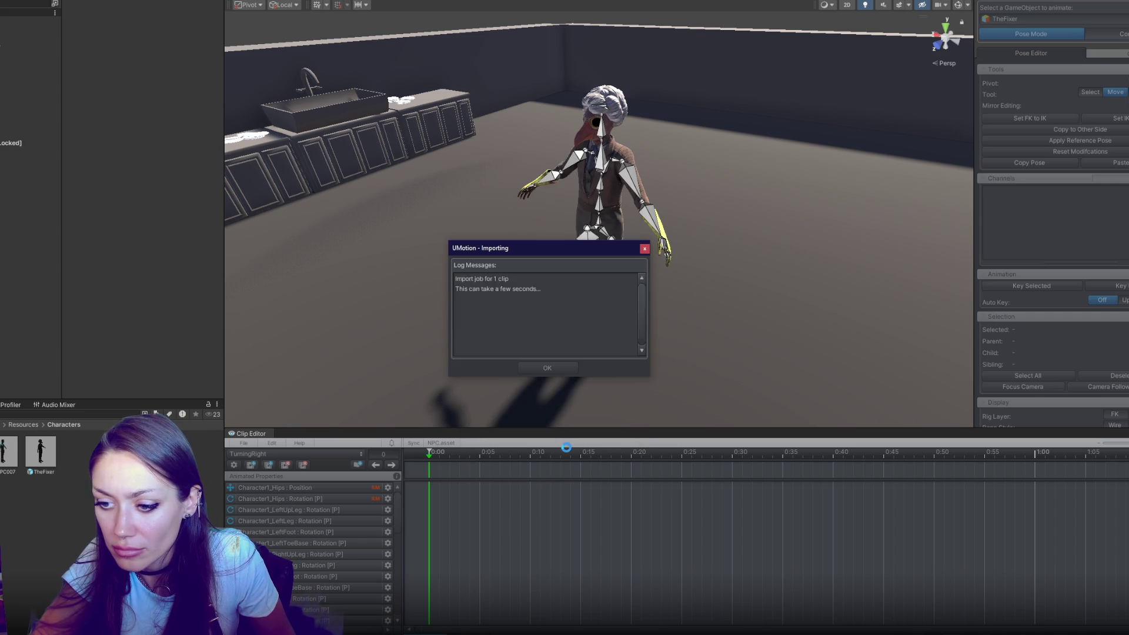
pyautogui.click(549, 368)
# Step: Delete the Character1_Hips position keyframes from the mixamo.com clip
pyautogui.moveTo(476, 451)
pyautogui.mouseDown()
pyautogui.moveTo(692, 451)
pyautogui.moveTo(425, 464)
pyautogui.moveTo(418, 493)
pyautogui.moveTo(760, 487)
pyautogui.mouseUp()
pyautogui.click(338, 487)
pyautogui.press('Delete')
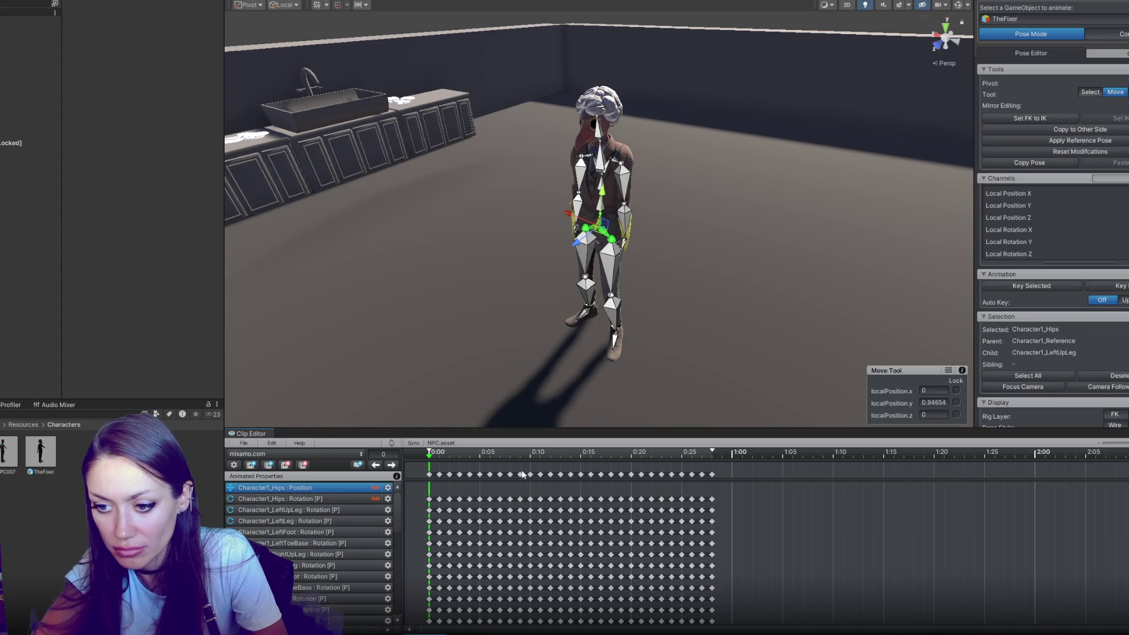
pyautogui.click(449, 453)
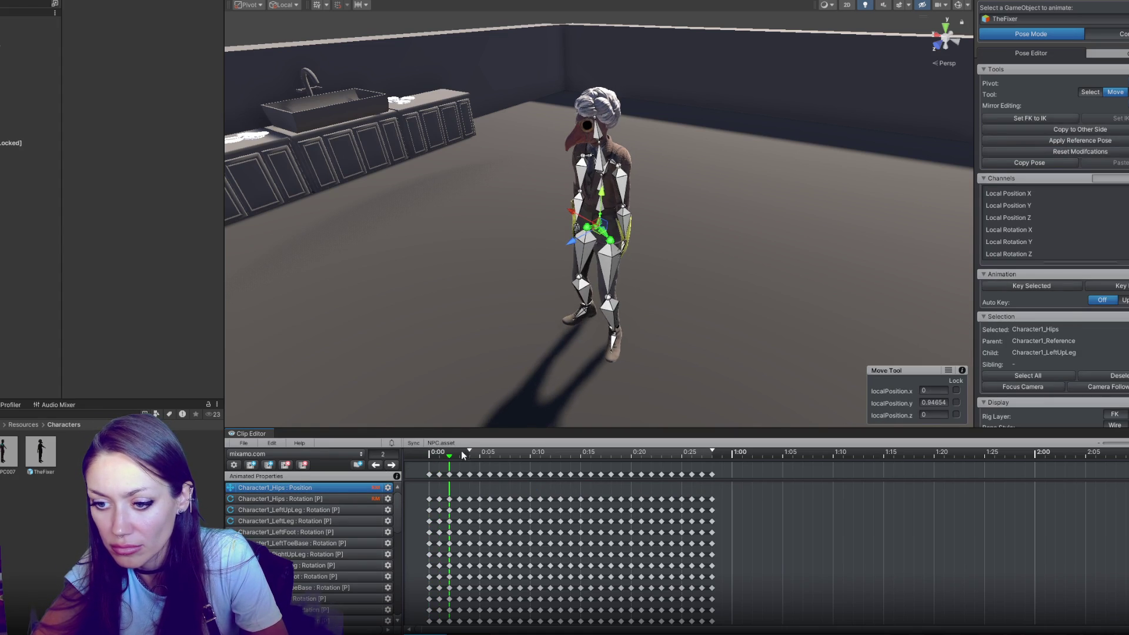
# Step: Delete the Hips rotation keyframes, then rewind the clip to frame 0
pyautogui.moveTo(476, 465)
pyautogui.mouseDown()
pyautogui.moveTo(524, 453)
pyautogui.moveTo(718, 453)
pyautogui.mouseUp()
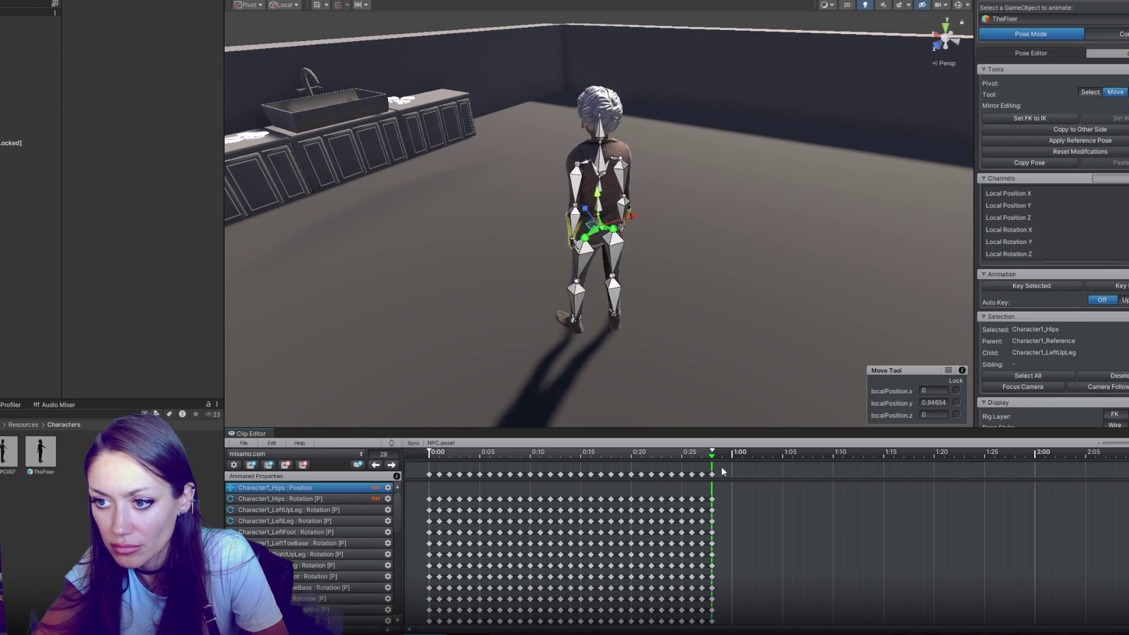
pyautogui.click(375, 465)
pyautogui.moveTo(416, 490); pyautogui.dragTo(822, 507)
pyautogui.press('Delete')
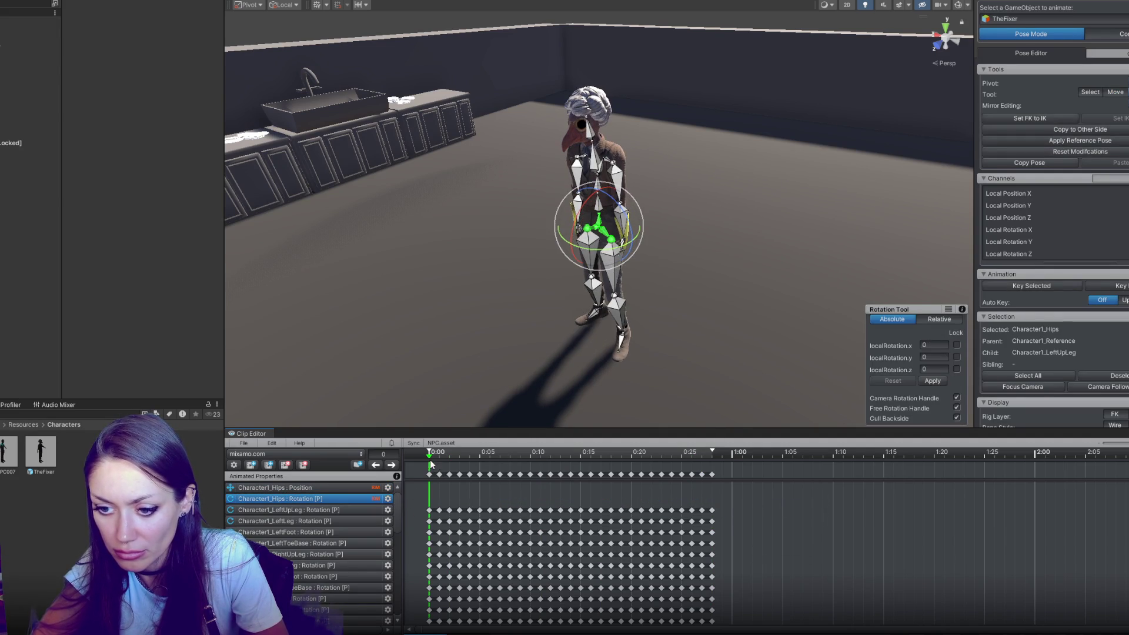
pyautogui.click(431, 465)
pyautogui.moveTo(454, 455); pyautogui.dragTo(690, 462)
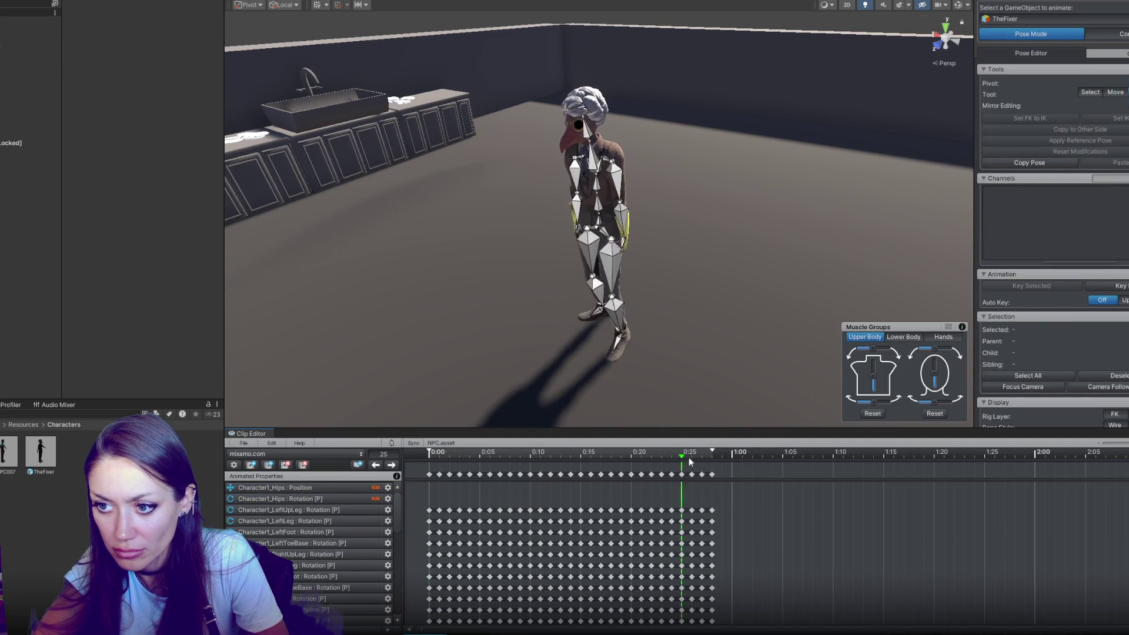
pyautogui.click(429, 454)
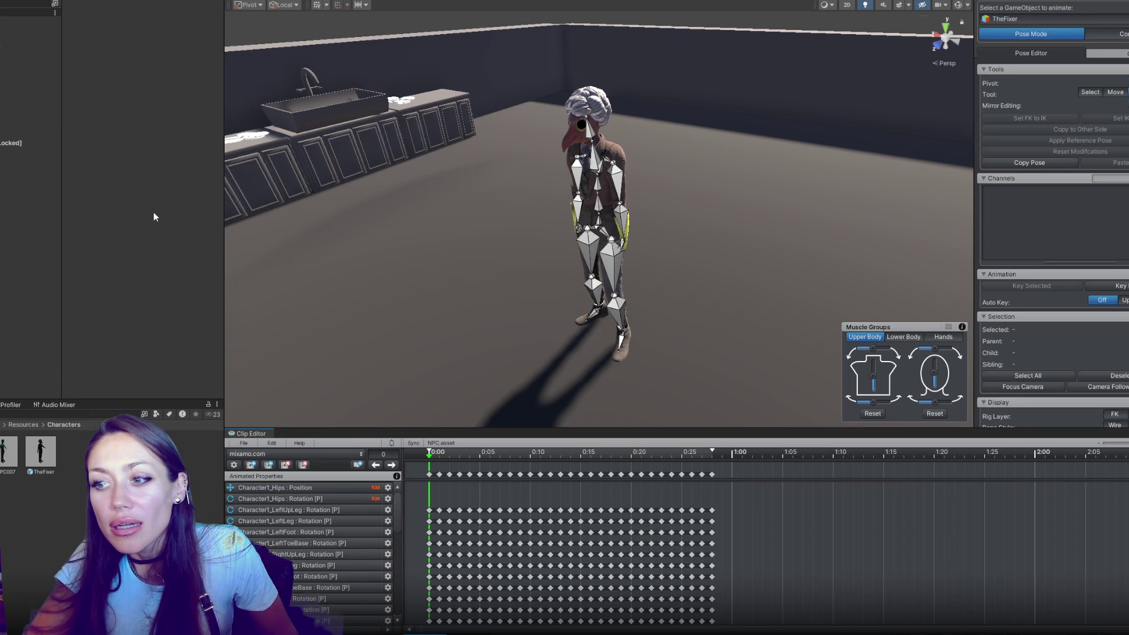
pyautogui.click(243, 442)
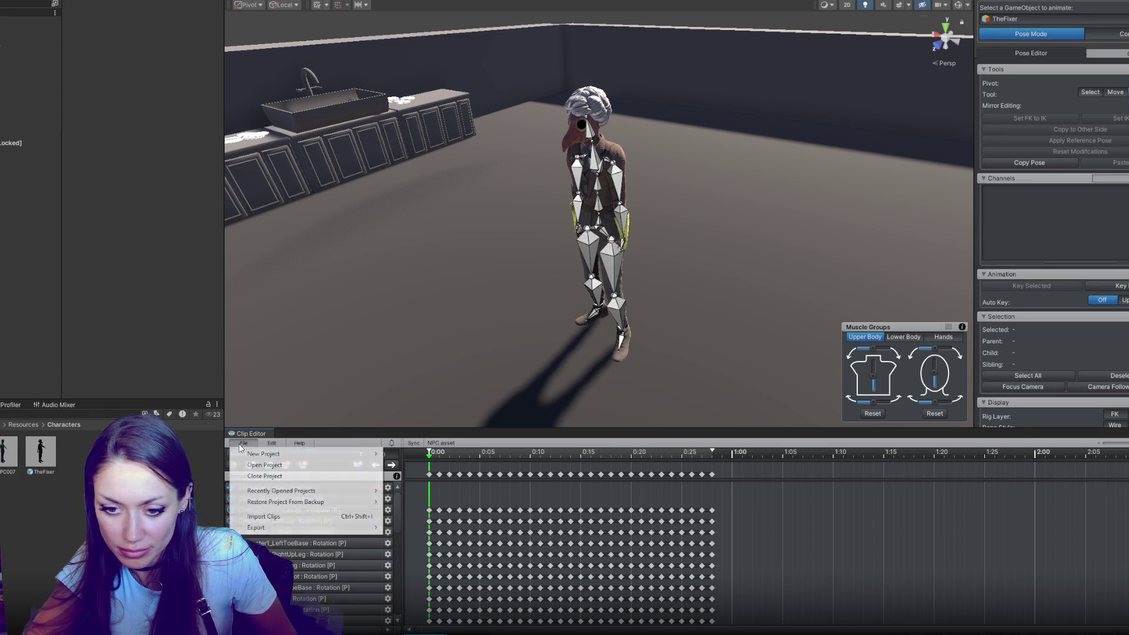
# Step: Export the current clip to Assets/Anims/mixamo.com.anim and close the export report
pyautogui.moveTo(279, 529)
pyautogui.click(421, 527)
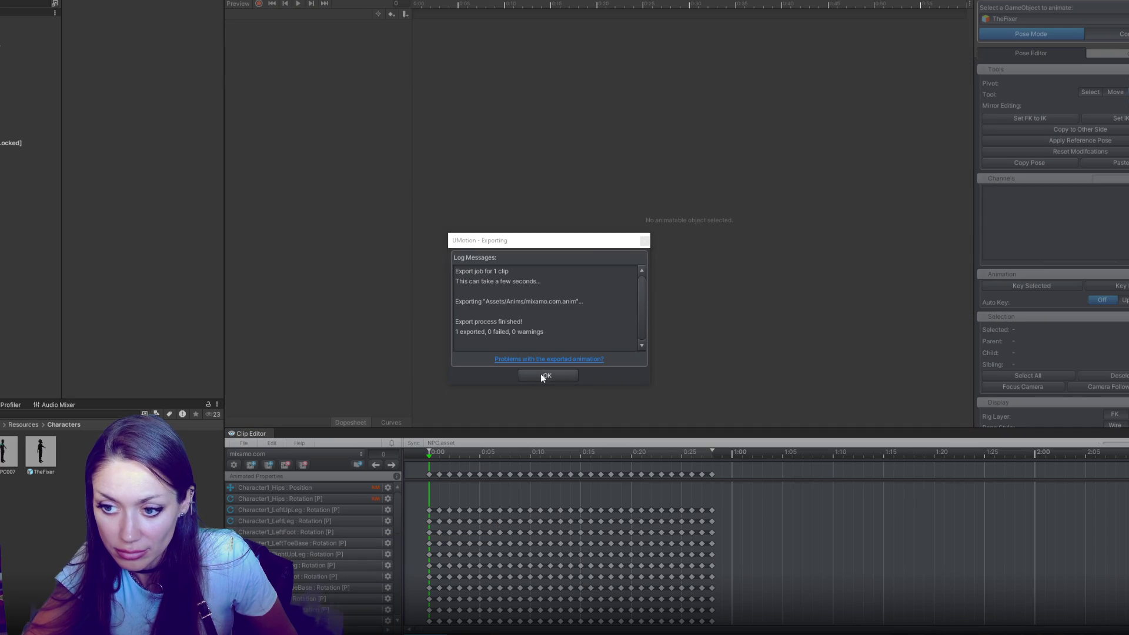
pyautogui.click(546, 375)
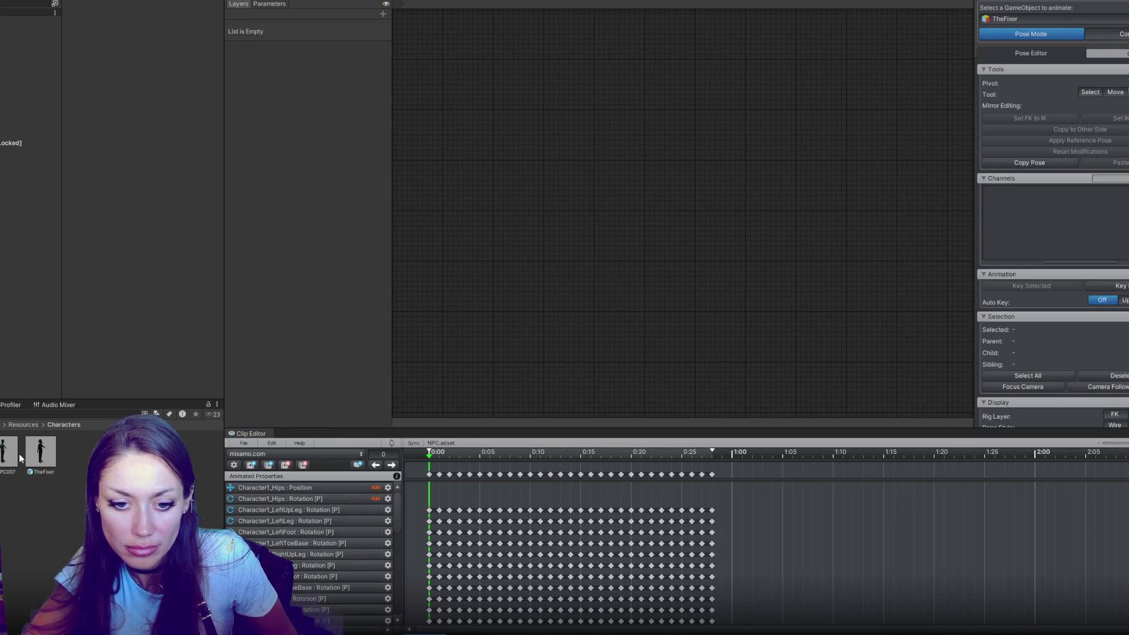
# Step: Delete the old Turn Right state from TheFixer's Animator graph
pyautogui.click(40, 452)
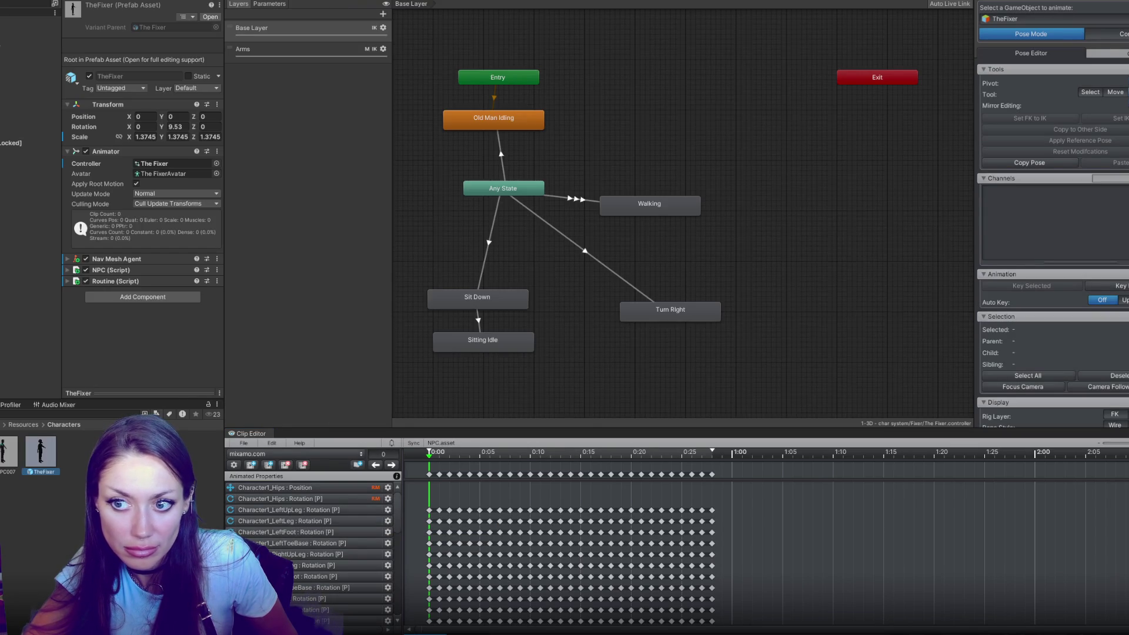
pyautogui.click(638, 312)
pyautogui.press('Delete')
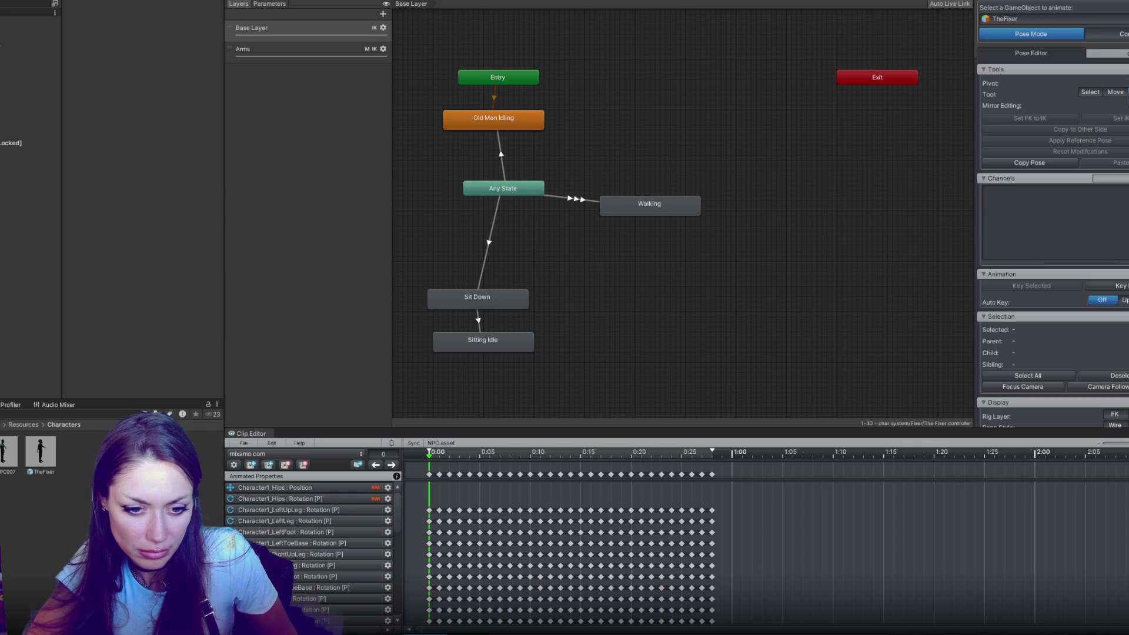
# Step: Create a TurningRight state from the exported mixamo.com.anim clip
pyautogui.moveTo(613, 324); pyautogui.dragTo(657, 312)
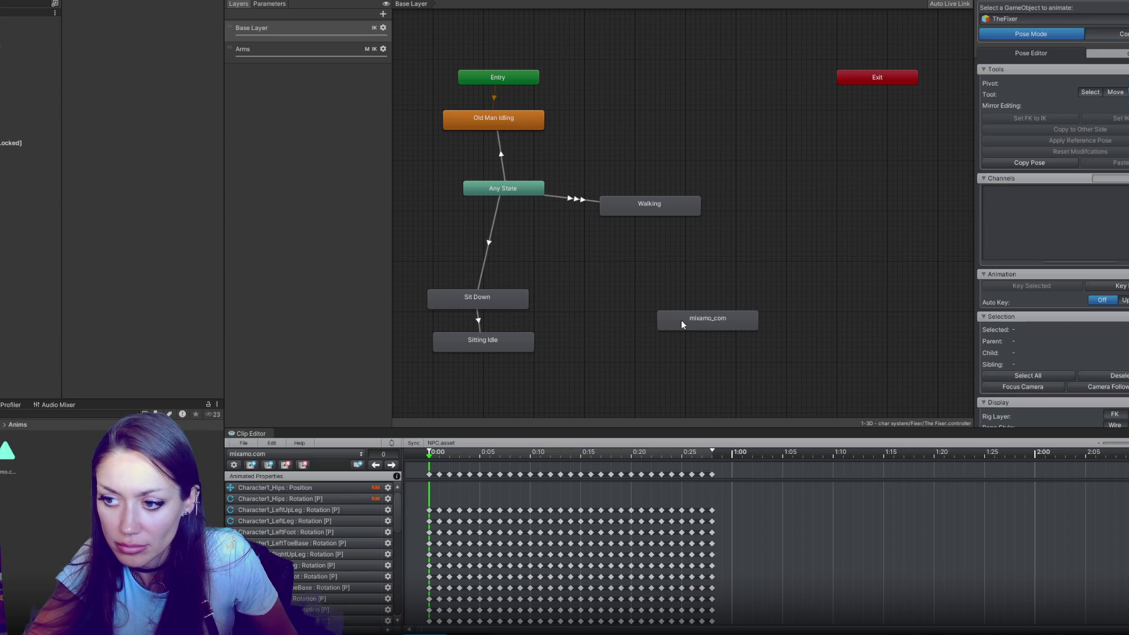
pyautogui.click(164, 8)
pyautogui.write('R')
pyautogui.press('BackSpace')
pyautogui.write('TurningRight')
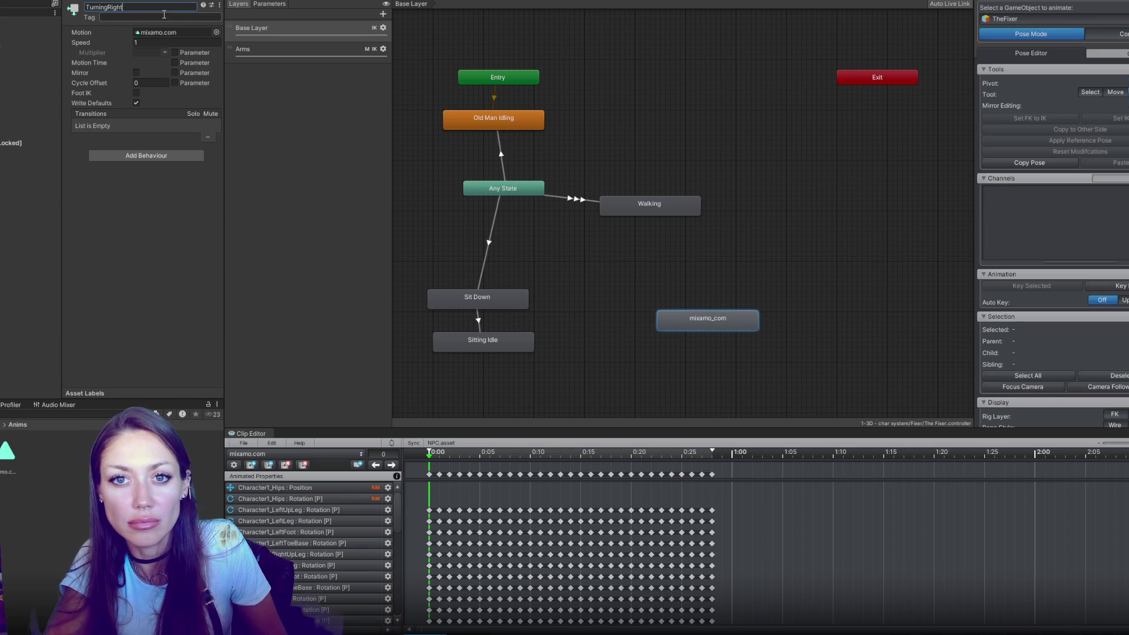
pyautogui.press('Return')
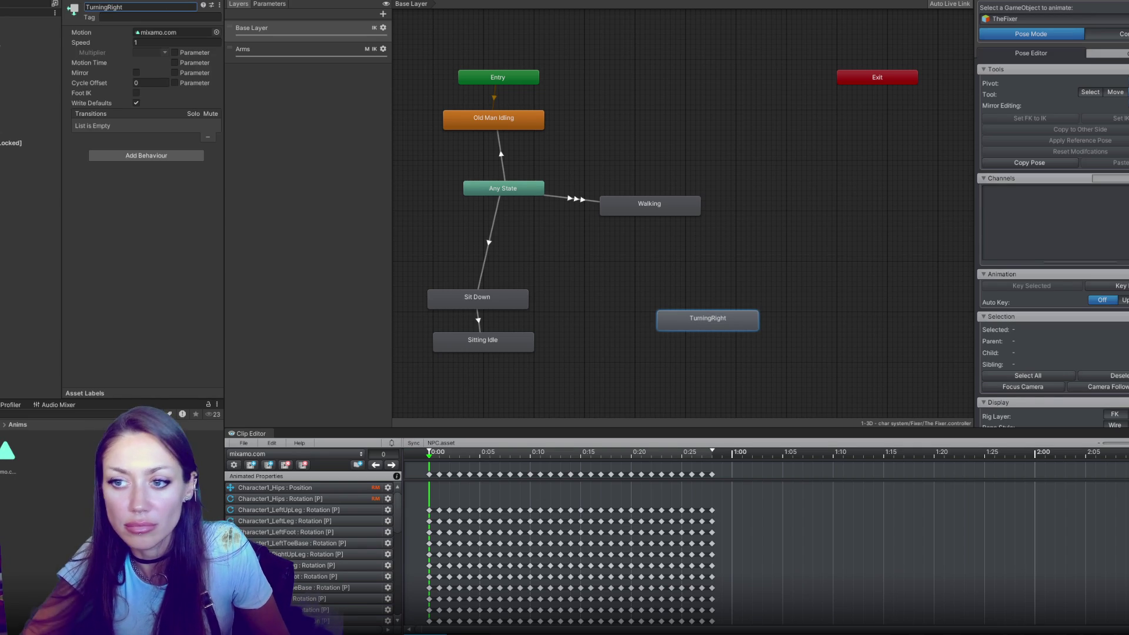
# Step: Make a transition from Any State to the TurningRight state
pyautogui.click(518, 193)
pyautogui.rightClick(520, 187)
pyautogui.click(541, 191)
pyautogui.click(711, 320)
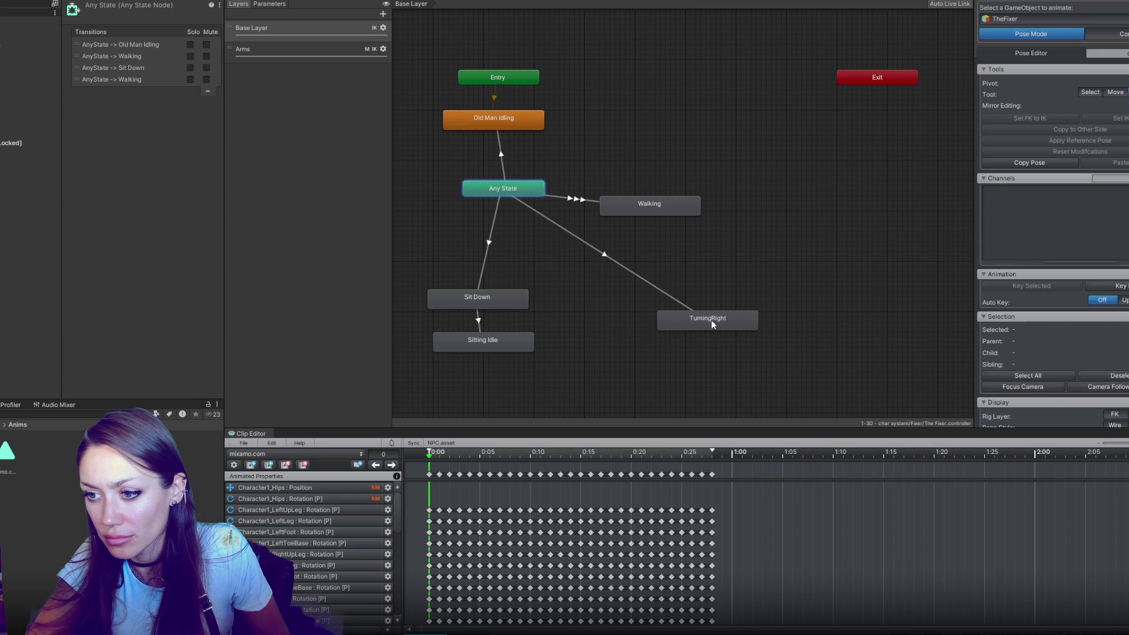
# Step: Condition the Any State→TurningRight transition on TurningRight, shorten its blend, and run the scene
pyautogui.click(195, 247)
pyautogui.click(107, 235)
pyautogui.click(97, 294)
pyautogui.moveTo(199, 142); pyautogui.dragTo(72, 147)
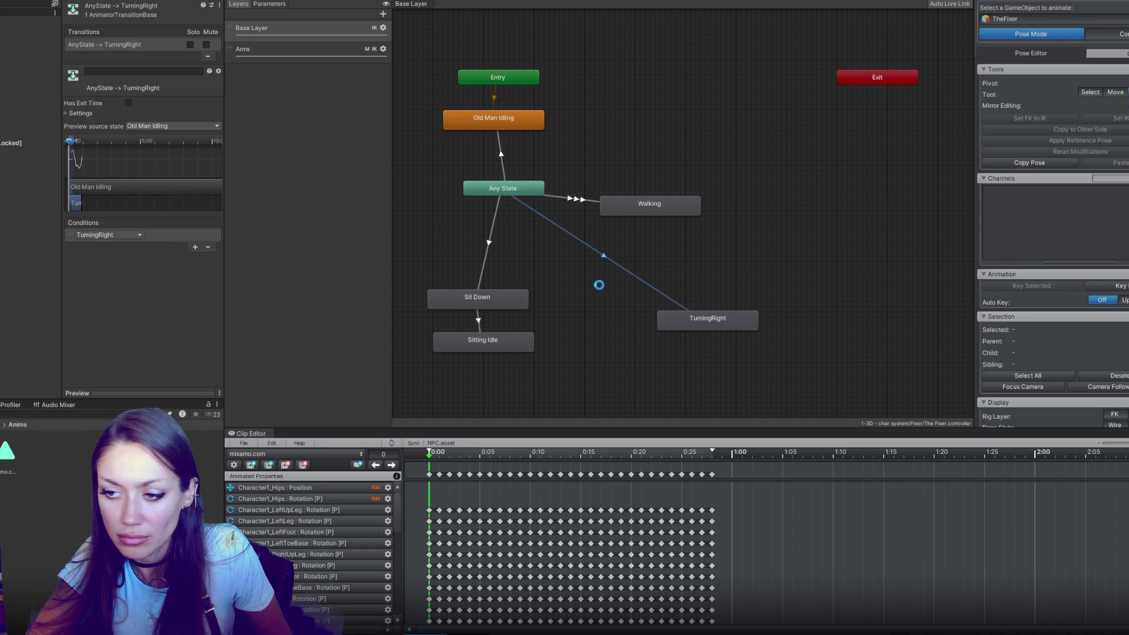
pyautogui.click(246, 2)
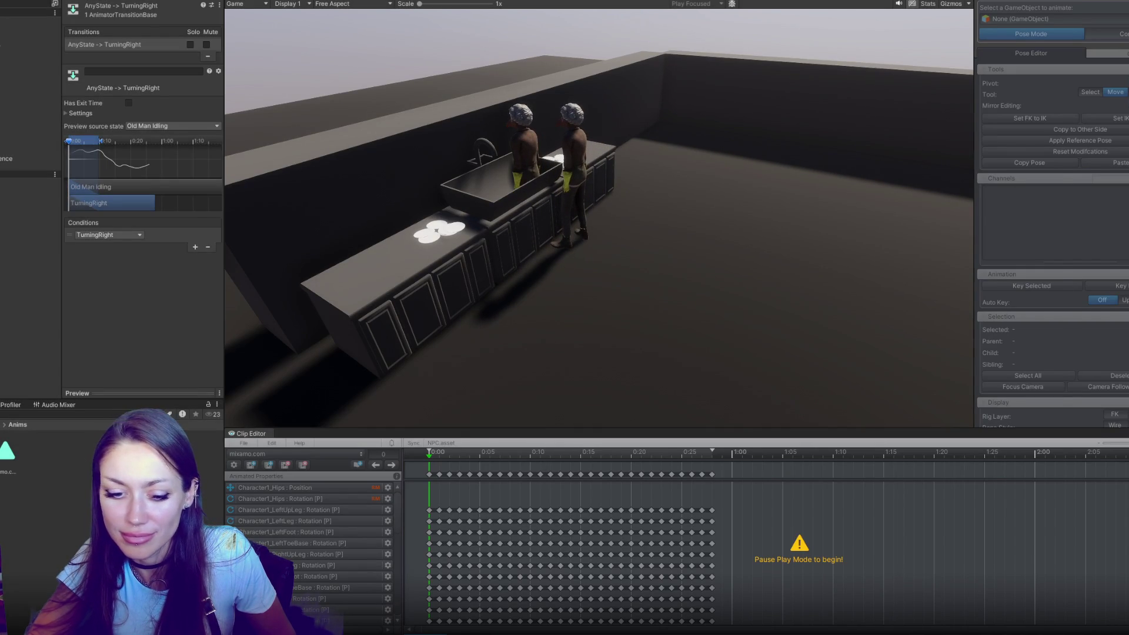
# Step: Glance at the Routine.cs script and return to the running Unity game
pyautogui.hotkey('ctrl', 'p')
pyautogui.hotkey('alt', 'Tab')
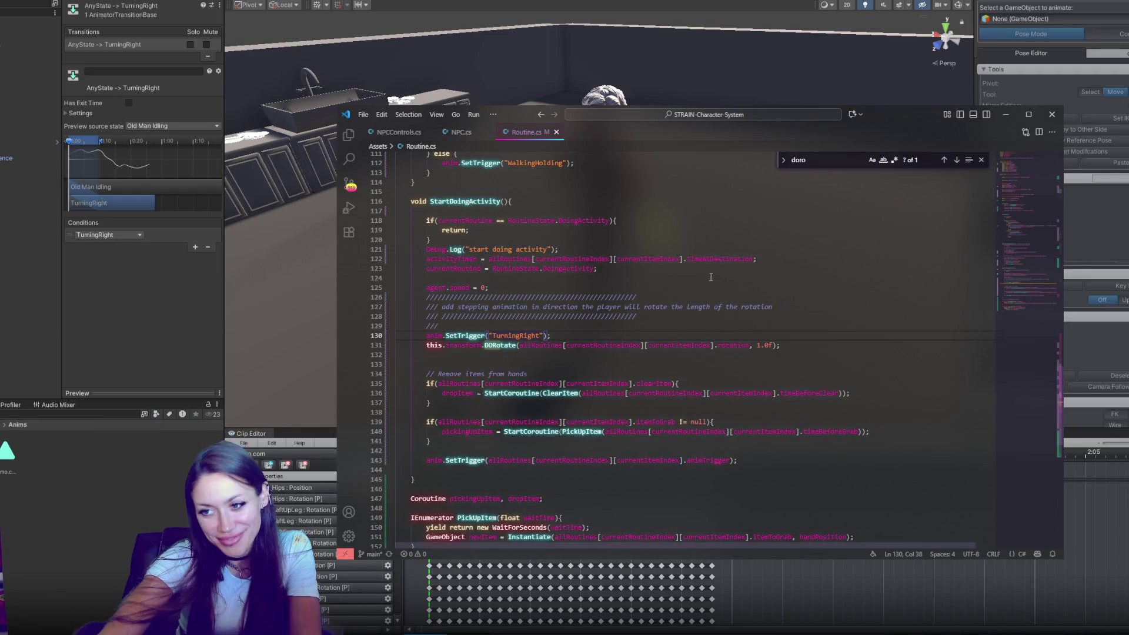
pyautogui.hotkey('alt', 'Tab')
pyautogui.hotkey('ctrl', 'p')
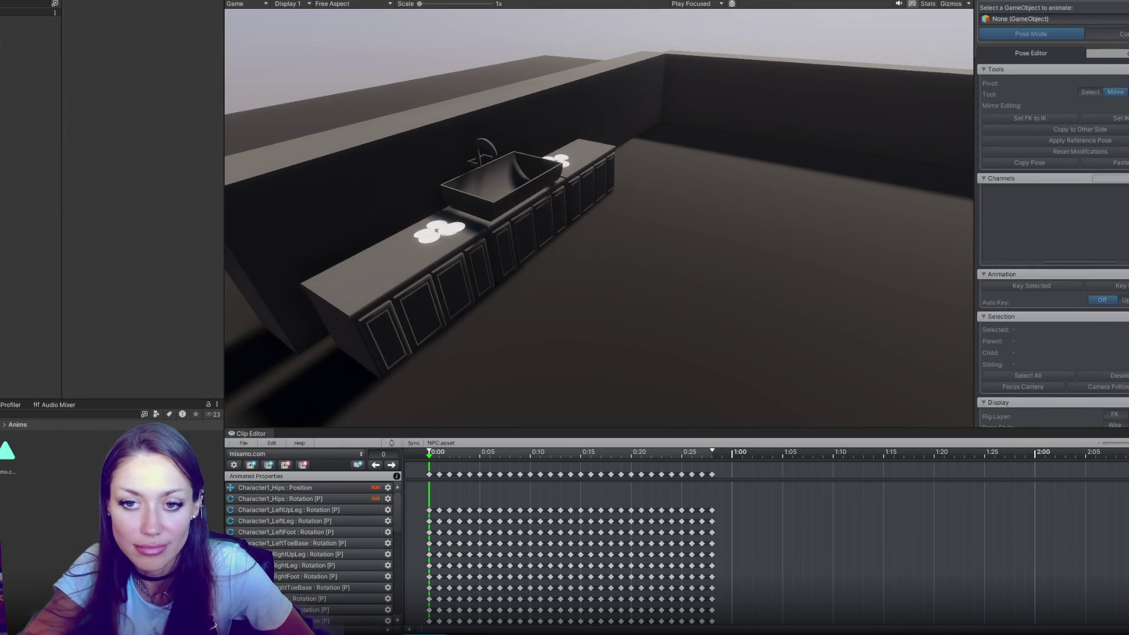
# Step: Set an Interruption Source on the Any State→TurningRight transition in TheFixer's Animator
pyautogui.click(361, 1)
pyautogui.click(733, 330)
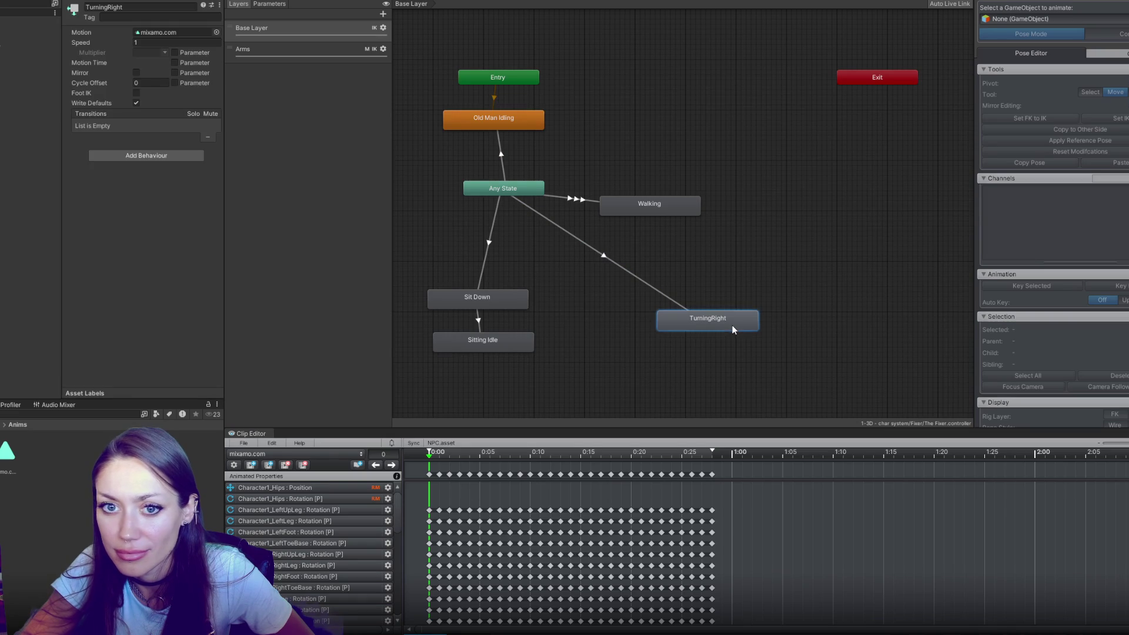
pyautogui.click(683, 305)
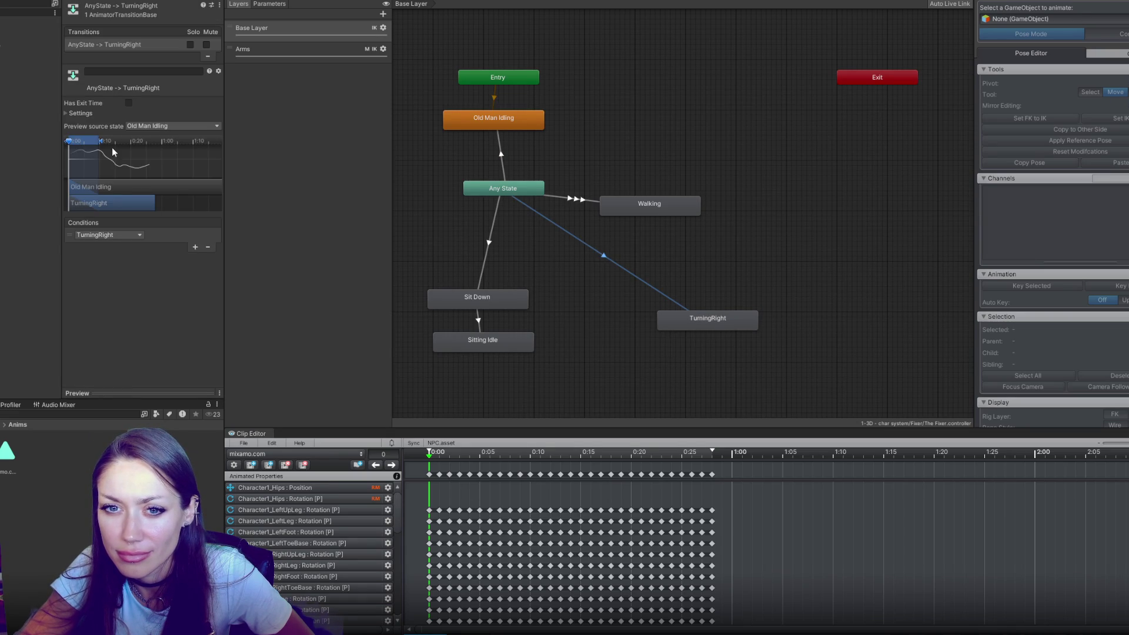
pyautogui.click(91, 113)
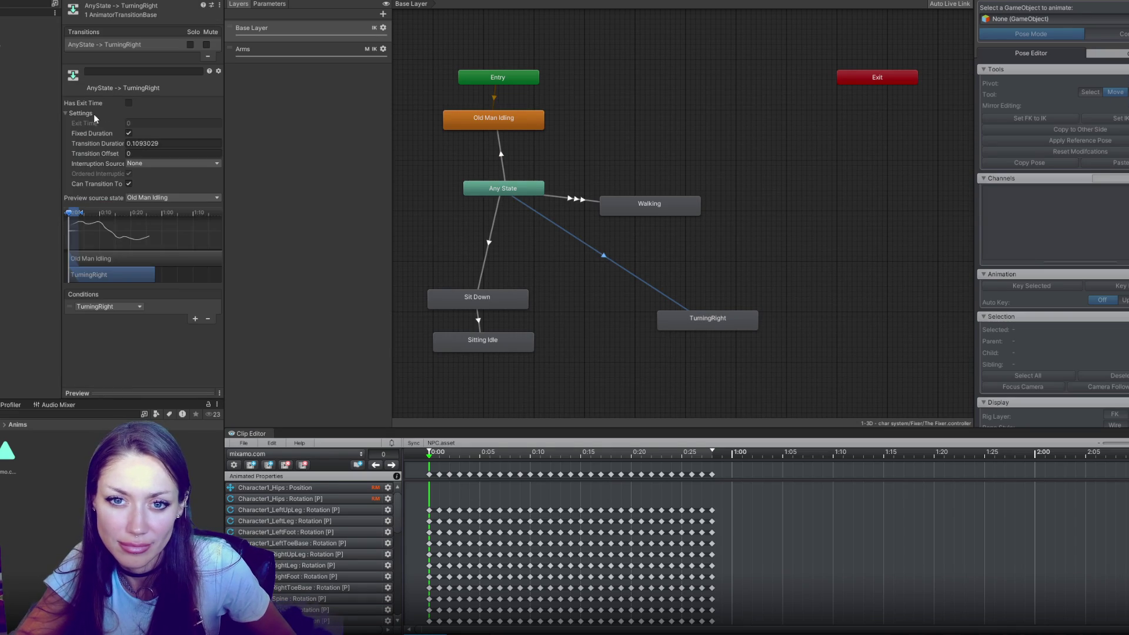
pyautogui.click(145, 161)
pyautogui.click(157, 196)
pyautogui.click(618, 284)
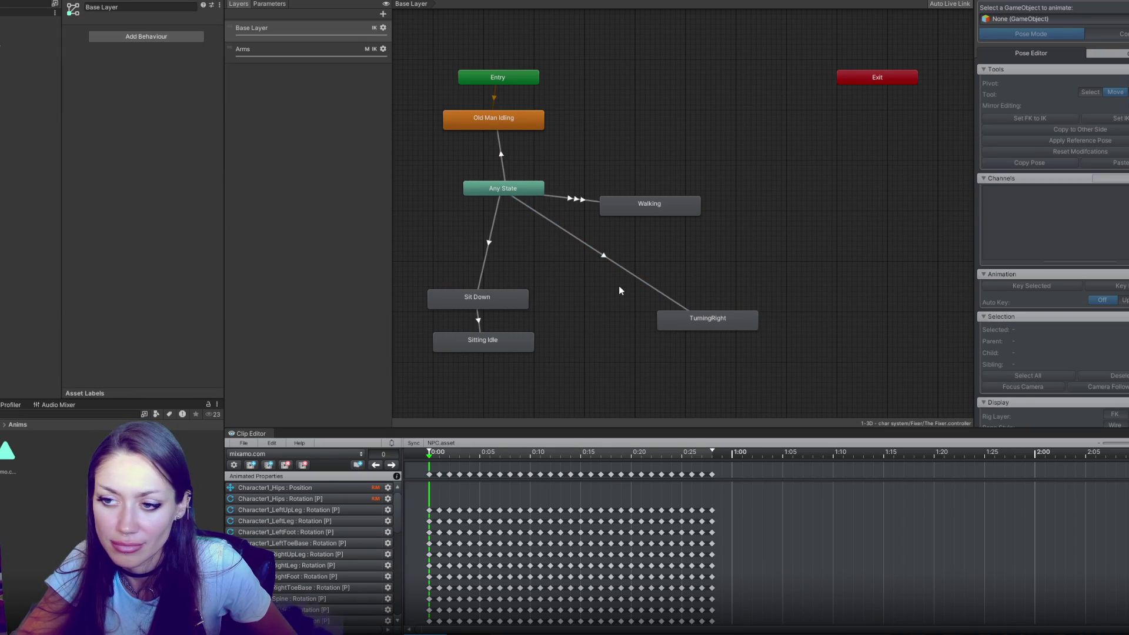
pyautogui.hotkey('alt', 'Tab')
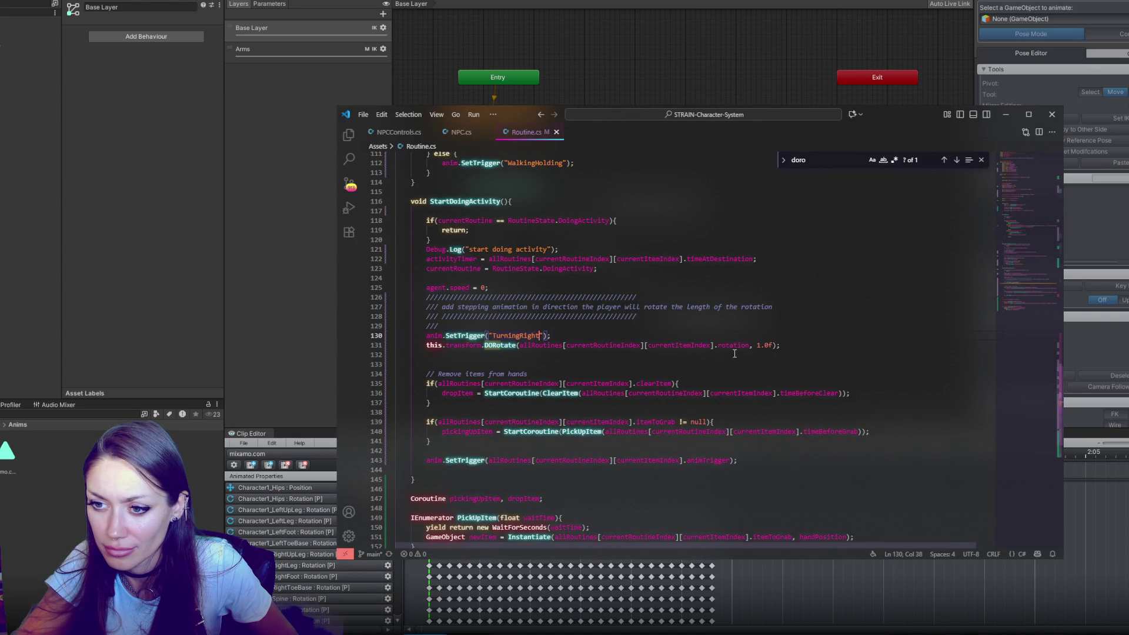
# Step: Review the 'doing' and SetTrigger usages in Routine.cs and locate the DORotate line
pyautogui.doubleClick(501, 250)
pyautogui.doubleClick(448, 336)
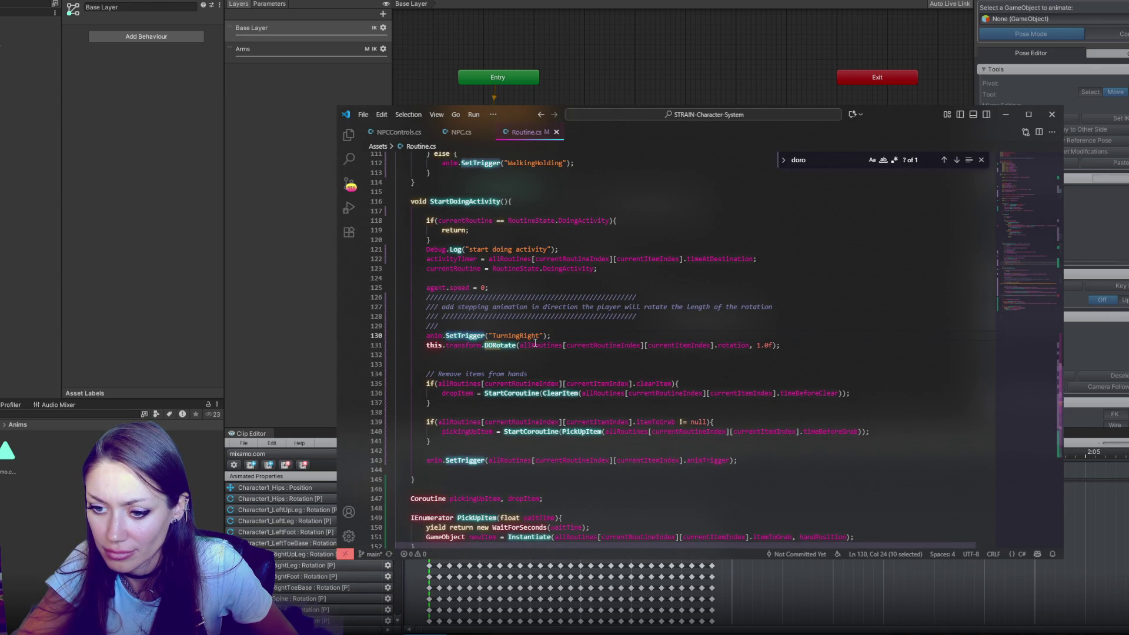
pyautogui.click(734, 464)
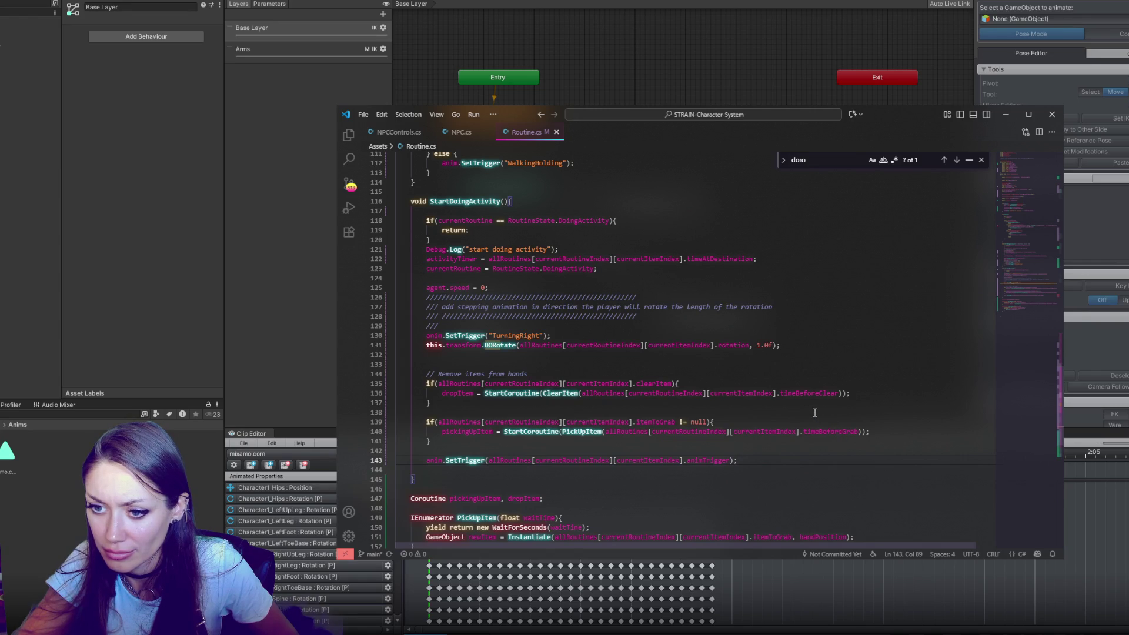
pyautogui.click(721, 368)
pyautogui.scroll(-2, 612, 281)
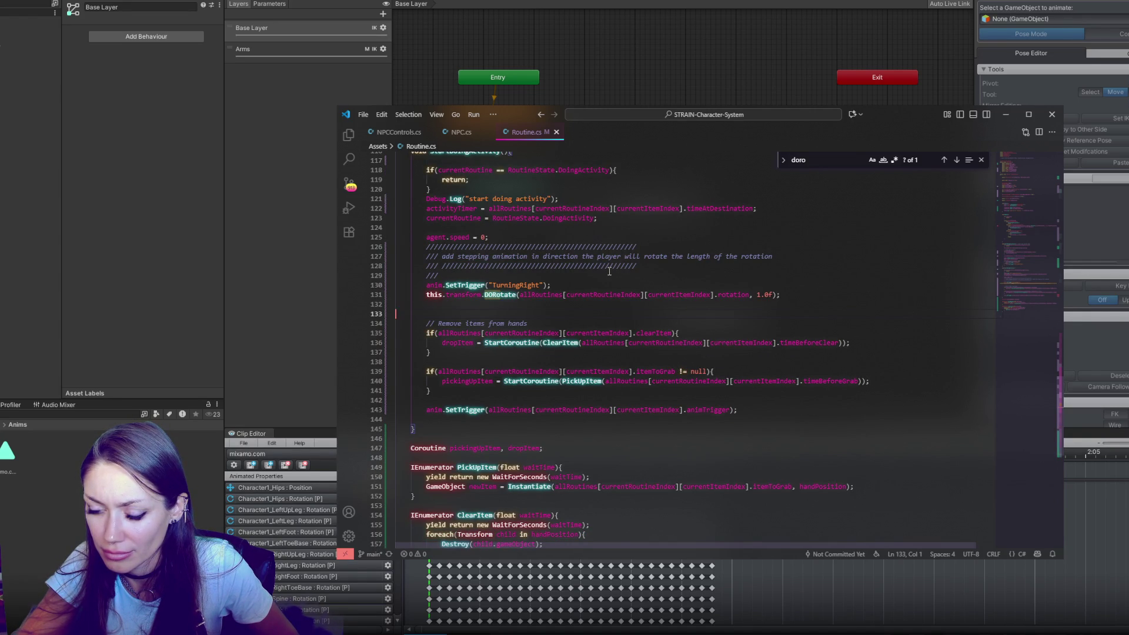
pyautogui.click(778, 295)
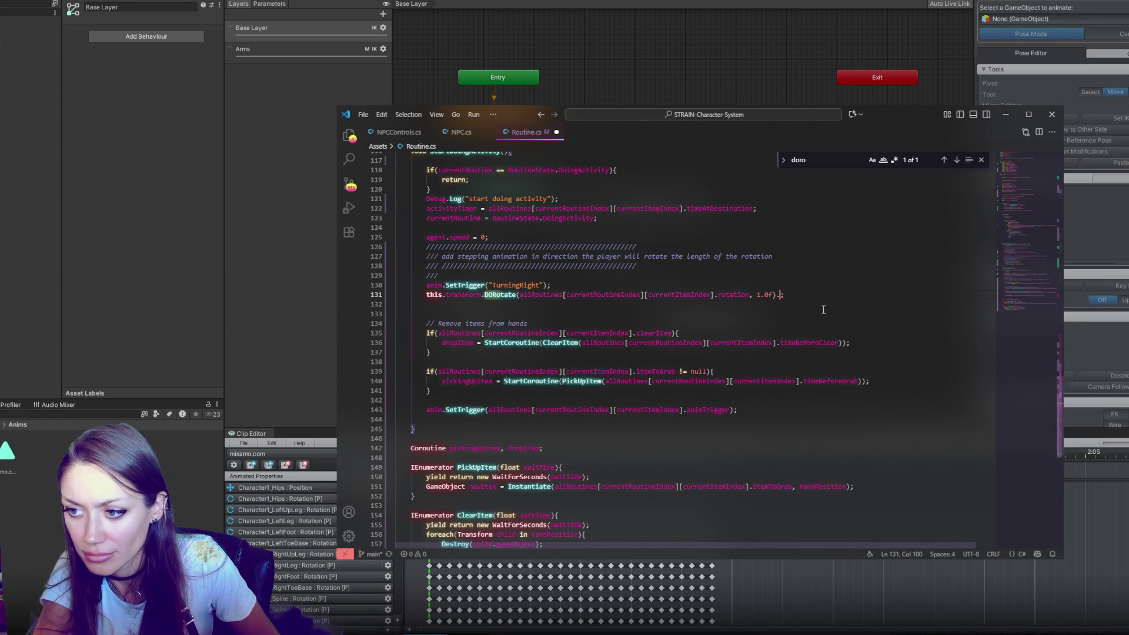
# Step: Append .OnComplete(()=>{ to DORotate and move the animTrigger SetTrigger call inside it
pyautogui.write('.OnComplete(()')
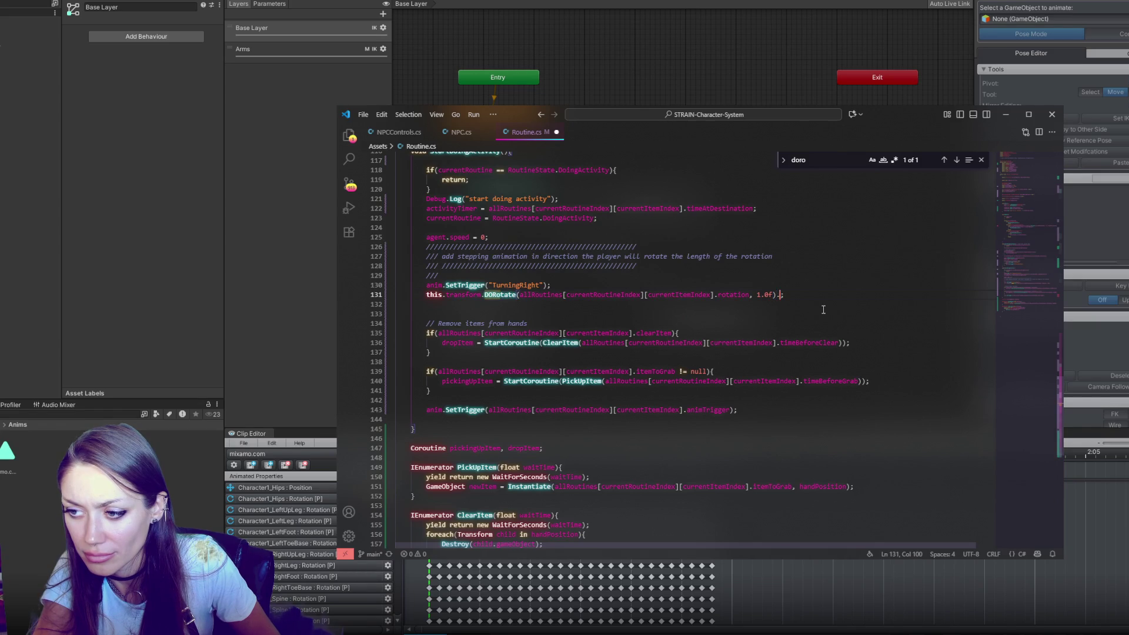
pyautogui.write('=>{')
pyautogui.press('Return')
pyautogui.press('Down')
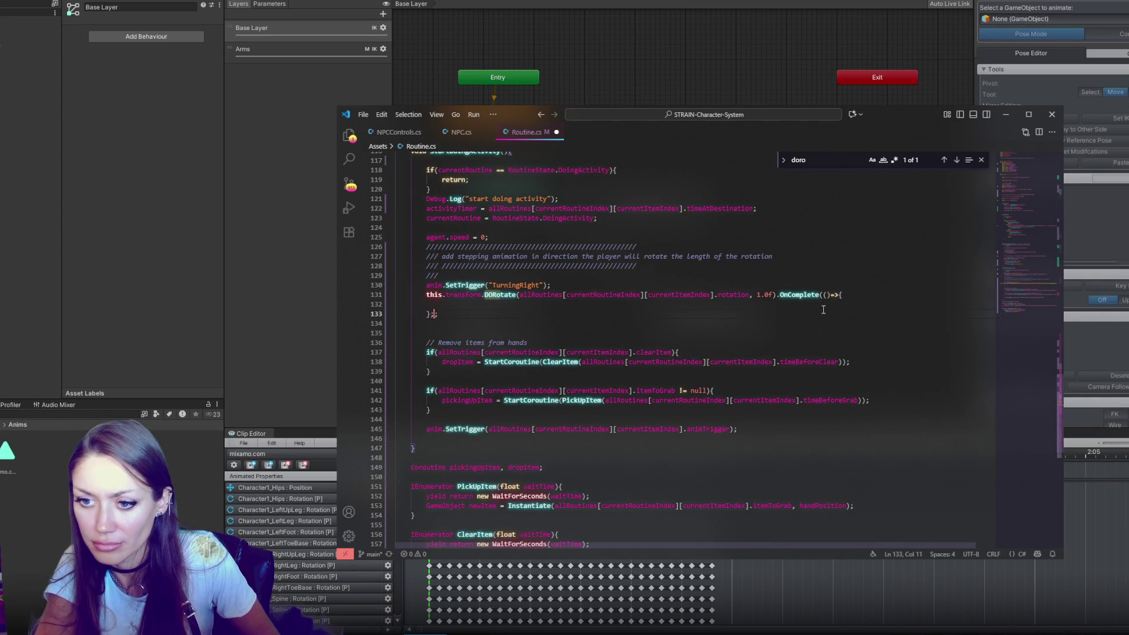
pyautogui.moveTo(768, 430); pyautogui.dragTo(771, 421)
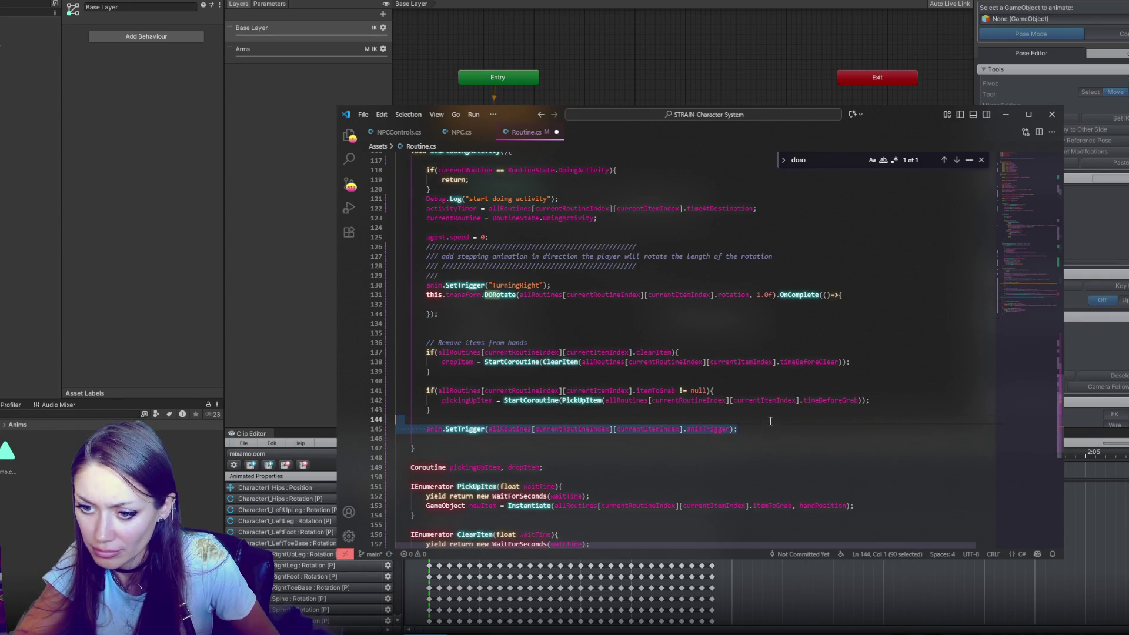
pyautogui.hotkey('ctrl', 'x')
pyautogui.click(427, 305)
pyautogui.hotkey('ctrl', 'v')
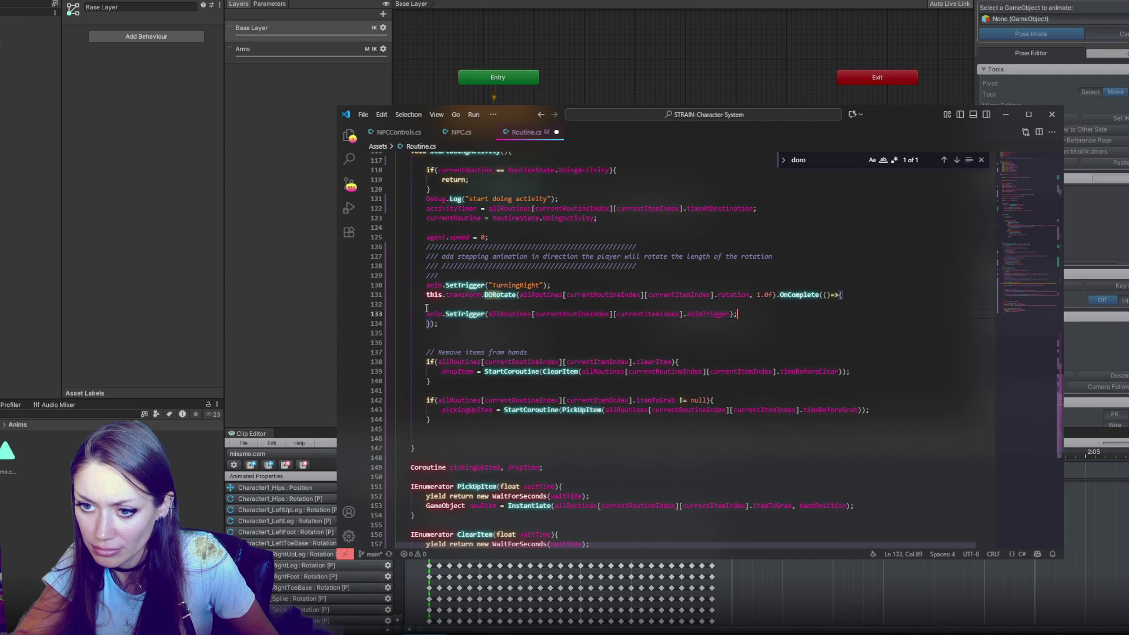
pyautogui.click(427, 313)
pyautogui.press('Tab')
pyautogui.click(509, 302)
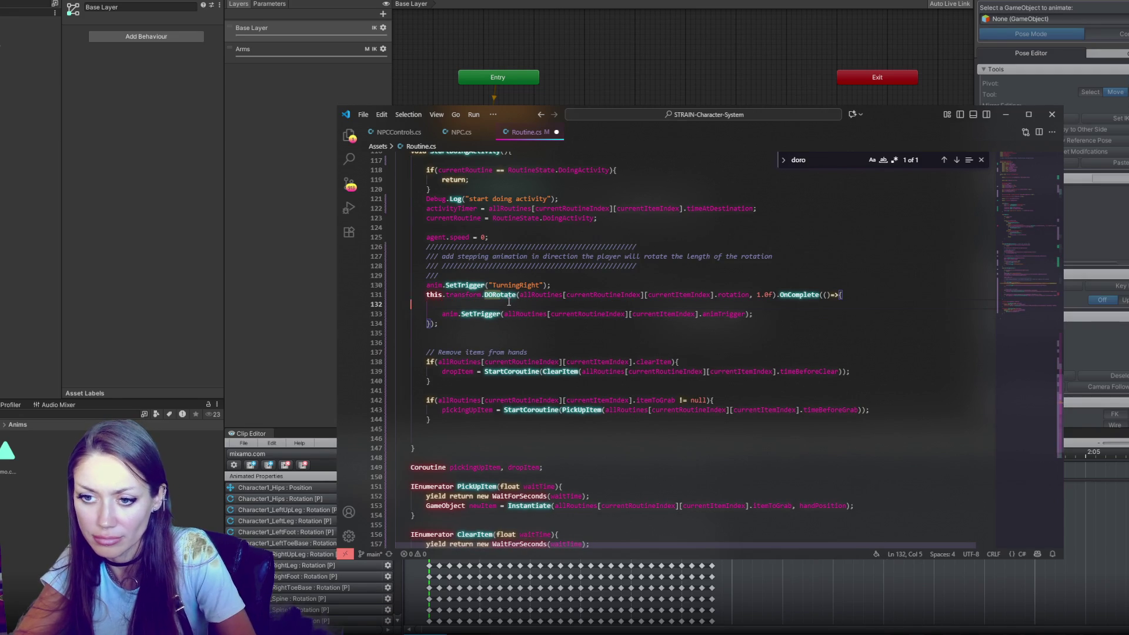
pyautogui.press('BackSpace')
# Step: Add the comment 'Rotate turning, then play activity animation' and save Routine.cs
pyautogui.click(486, 381)
pyautogui.press('Return')
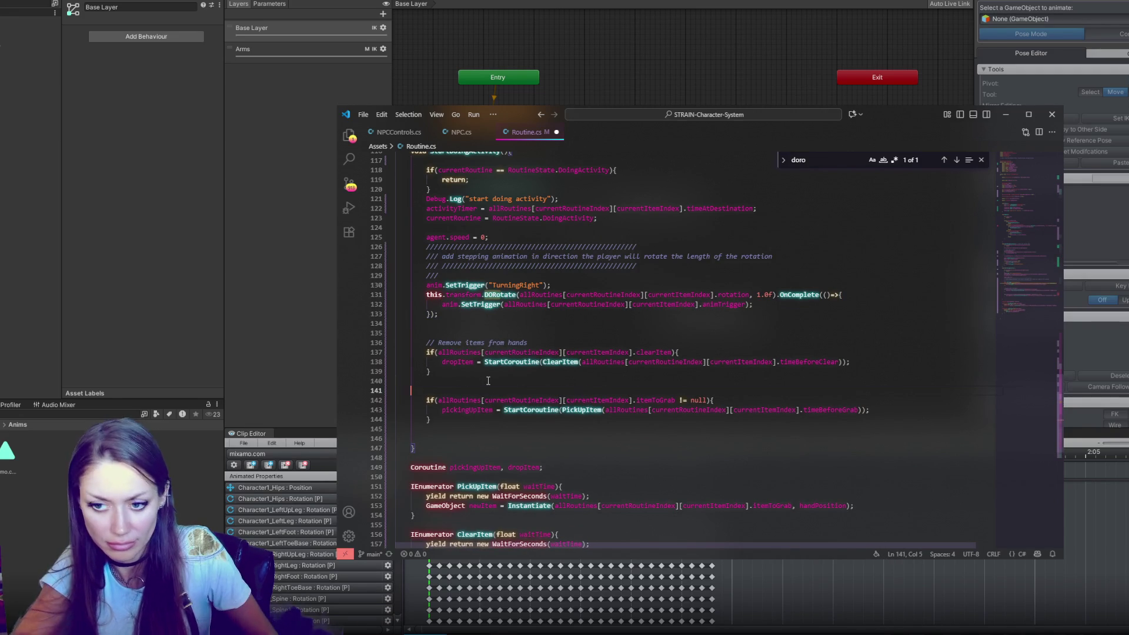
pyautogui.write('// Add an item')
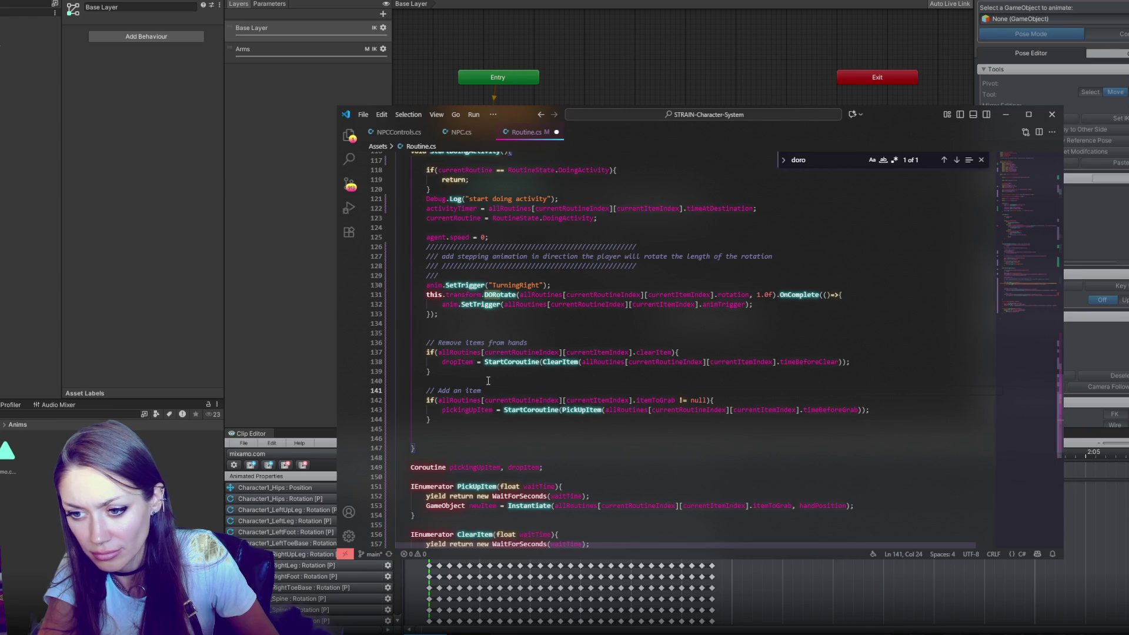
pyautogui.click(503, 273)
pyautogui.press('Return')
pyautogui.press('Return')
pyautogui.press('BackSpace')
pyautogui.press('BackSpace')
pyautogui.press('Return')
pyautogui.press('Return')
pyautogui.write('// Rotate turning, then play an')
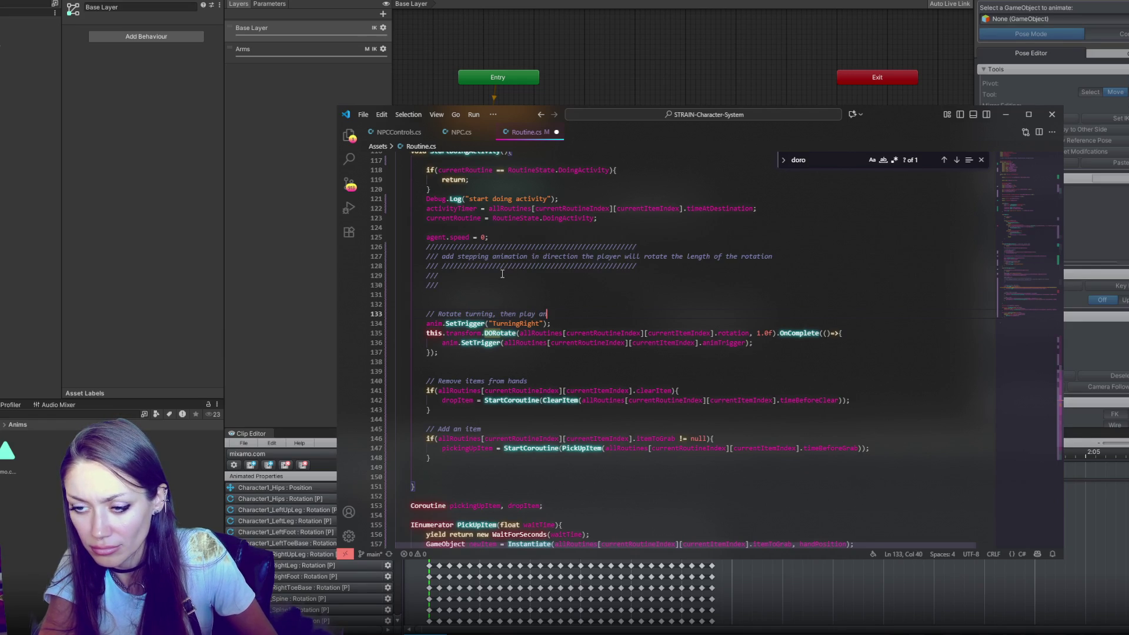
pyautogui.write('ivit')
pyautogui.write('n')
pyautogui.hotkey('ctrl', 's')
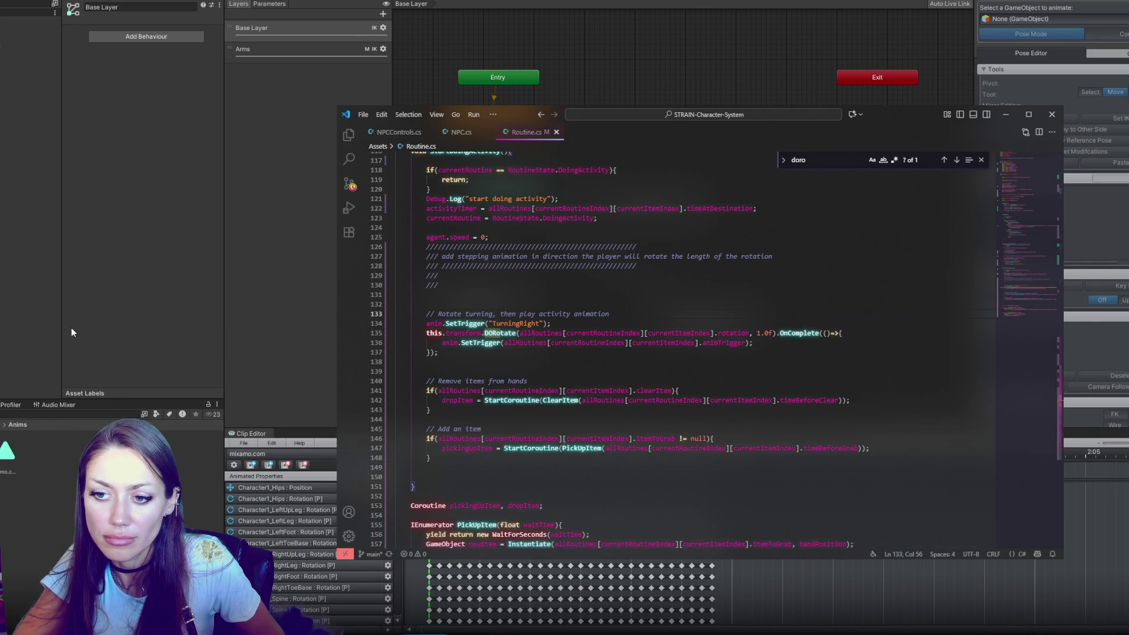
pyautogui.click(72, 327)
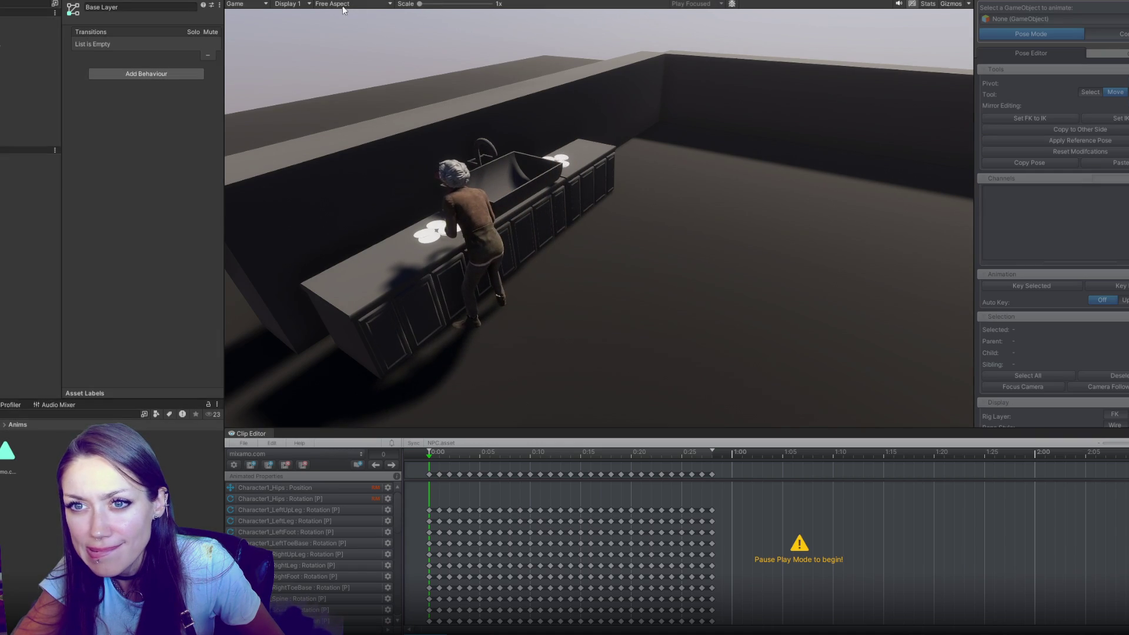
# Step: Stop Play mode after watching the Fixer perform the activity at the sink
pyautogui.hotkey('ctrl', 'p')
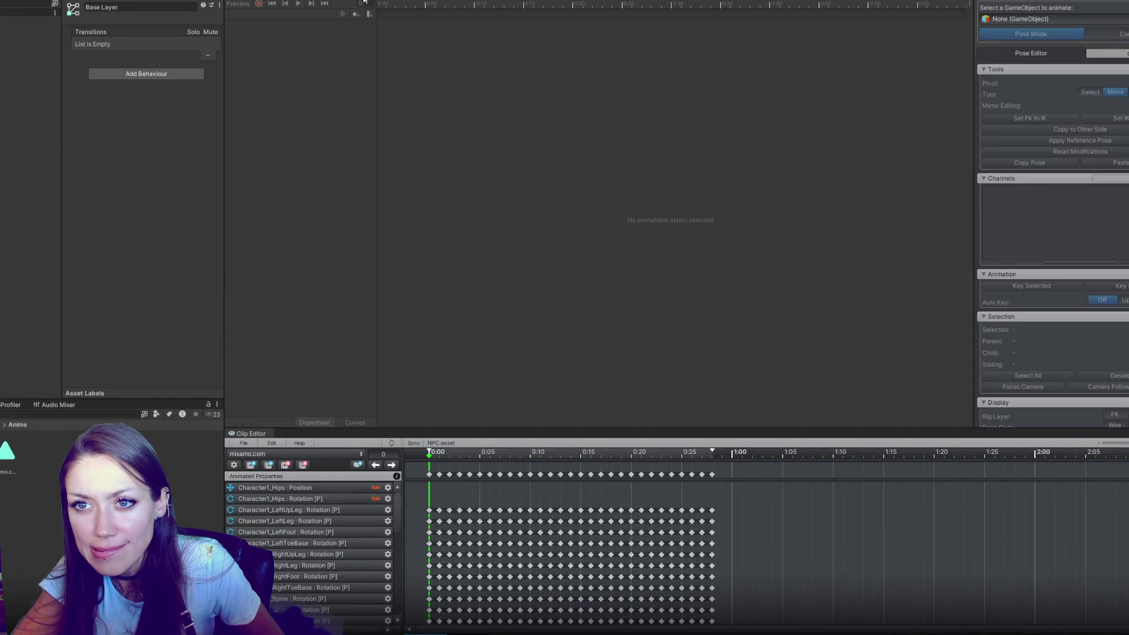
# Step: Open the TurningRight state's clip from the Animator and select the Apoth-Interactive object
pyautogui.click(347, 2)
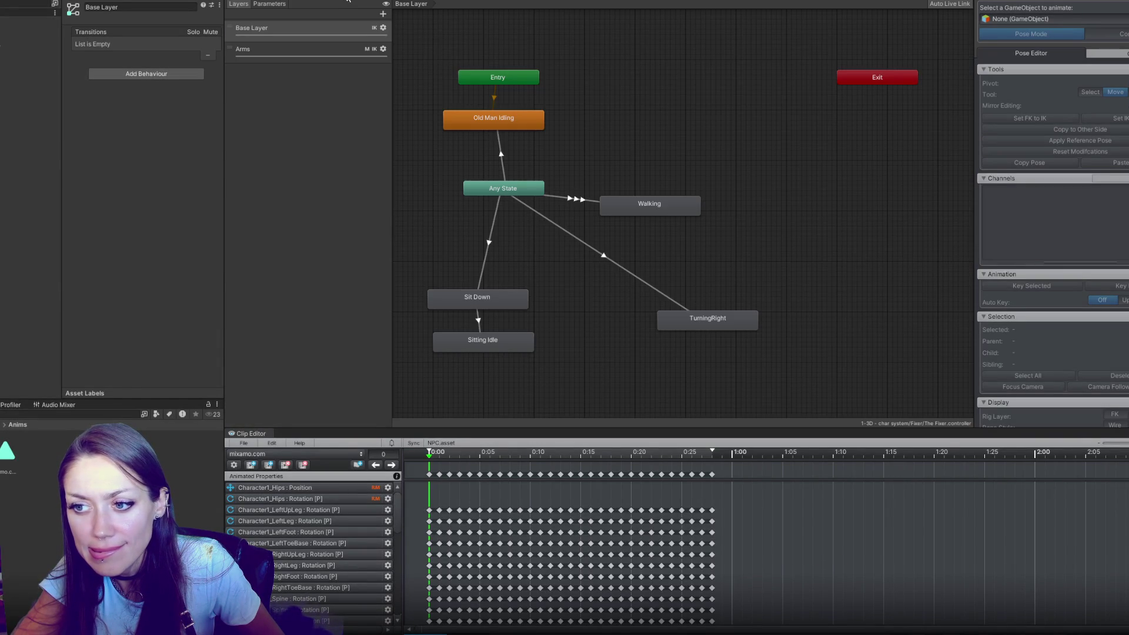
pyautogui.doubleClick(694, 317)
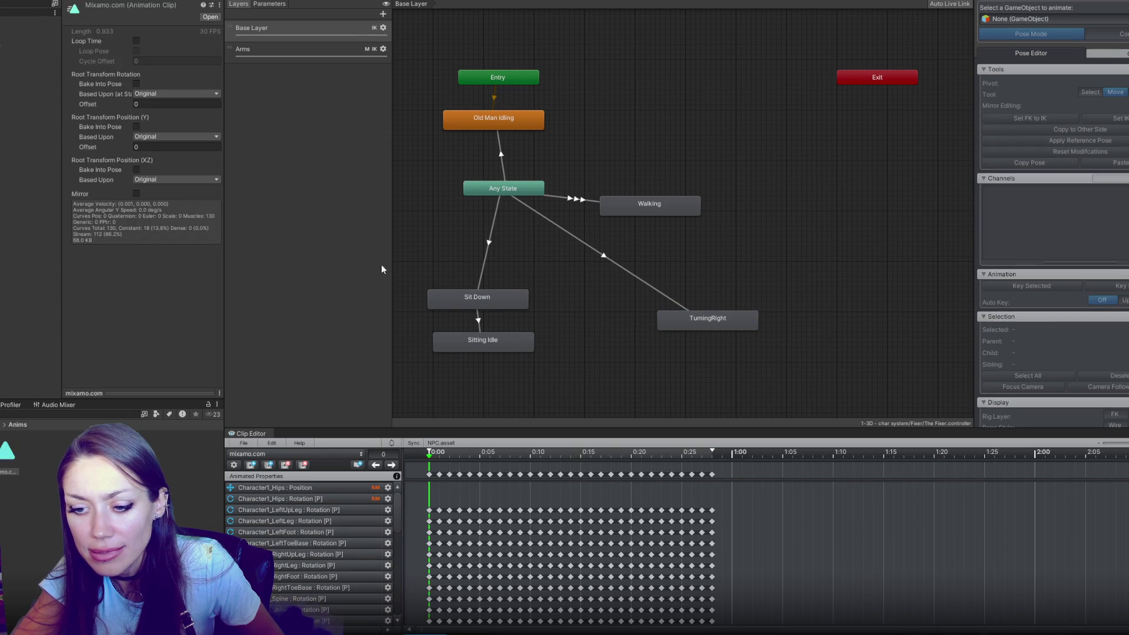
pyautogui.click(29, 134)
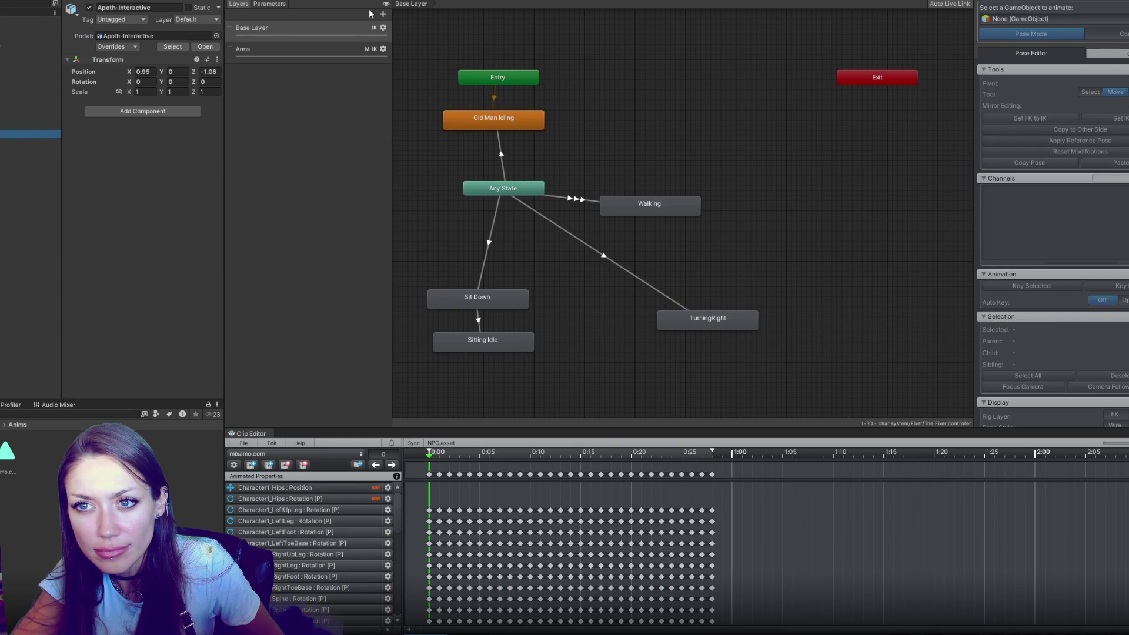
# Step: Switch the editor to the saved ANIMATION layout
pyautogui.click(120, 0)
pyautogui.moveTo(175, 96)
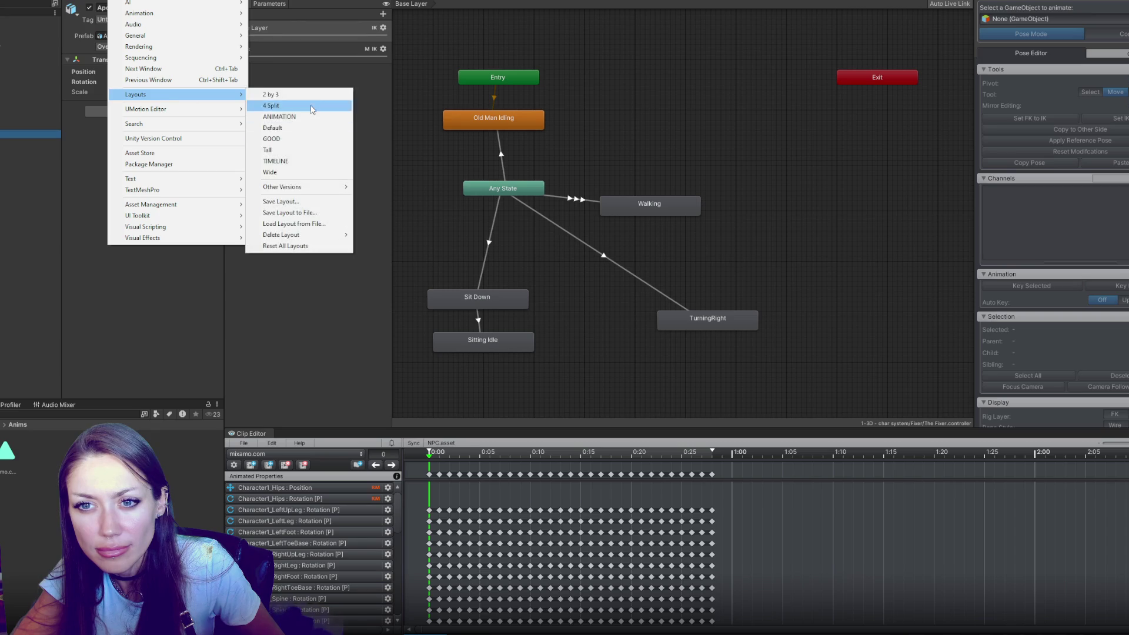
pyautogui.click(312, 117)
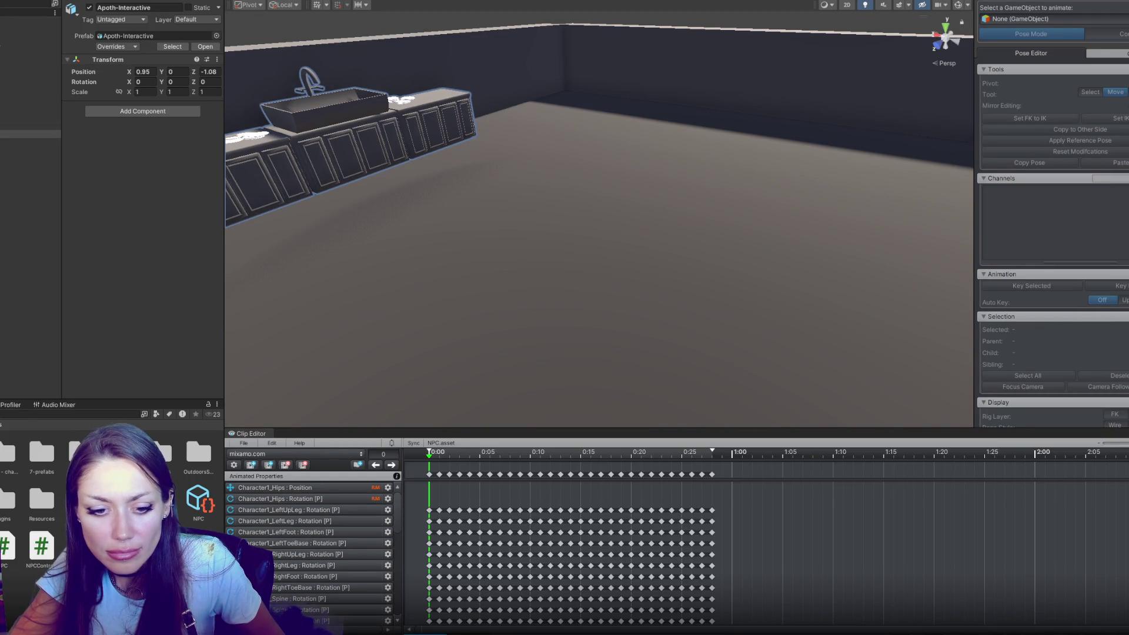
# Step: Place TheFixer in the scene, make it the UMotion pose target, and preview frame 8
pyautogui.moveTo(45, 457); pyautogui.dragTo(29, 142)
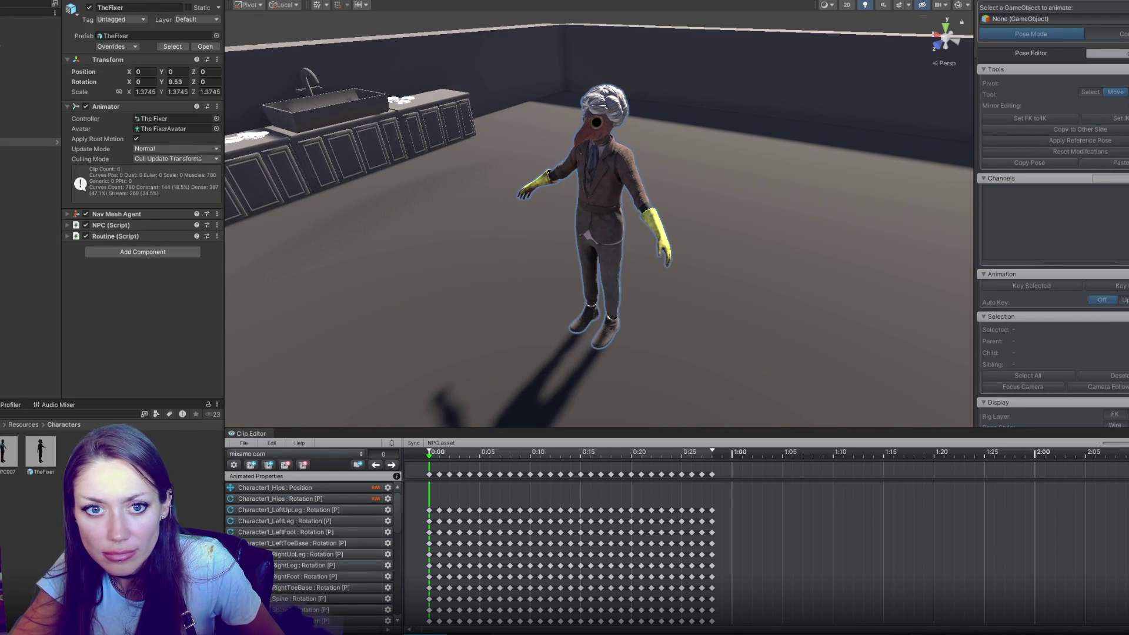
pyautogui.click(1114, 26)
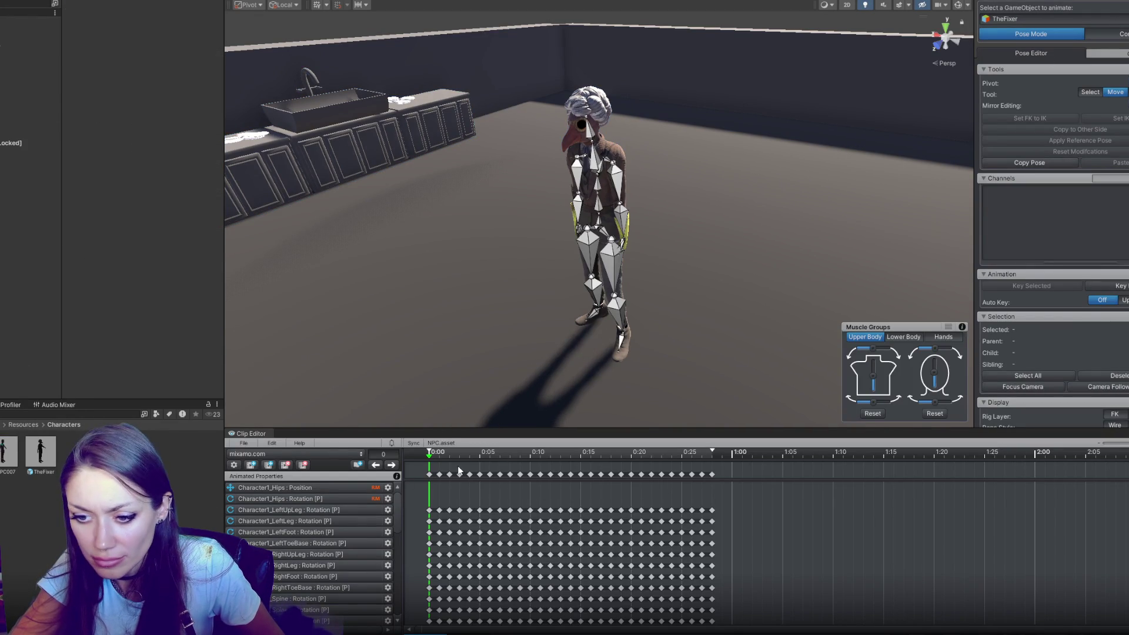
pyautogui.moveTo(431, 453)
pyautogui.mouseDown()
pyautogui.moveTo(663, 446)
pyautogui.moveTo(399, 444)
pyautogui.moveTo(721, 445)
pyautogui.moveTo(423, 462)
pyautogui.mouseUp()
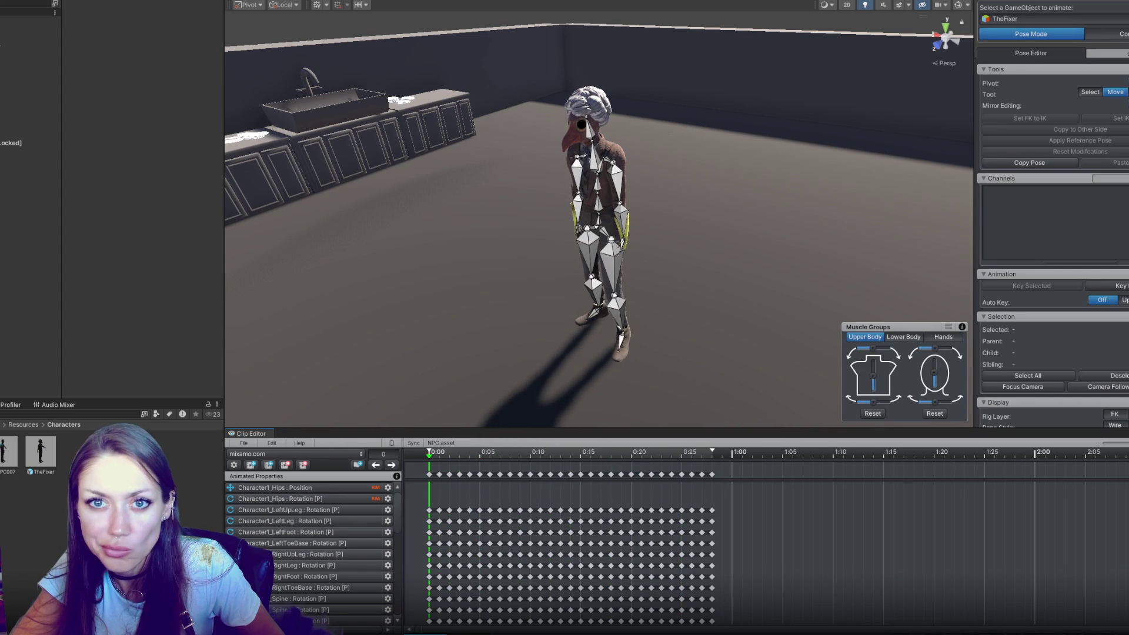
pyautogui.click(179, 1)
pyautogui.moveTo(198, 96)
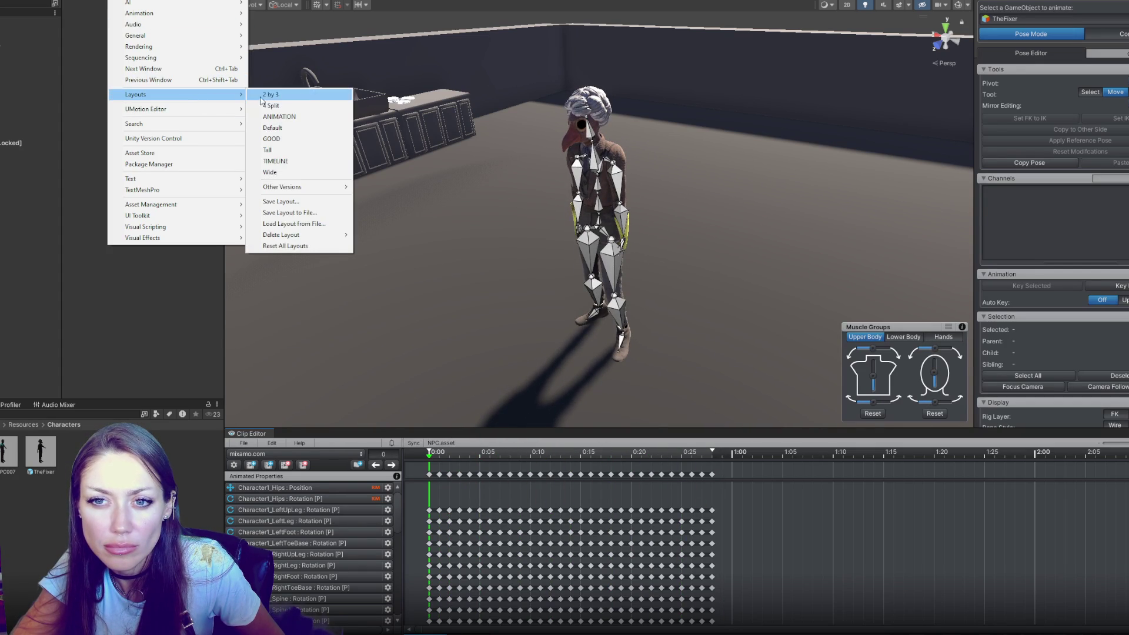
# Step: Switch to the GOOD layout and show TheFixer's Animator graph
pyautogui.click(305, 138)
pyautogui.click(308, 1)
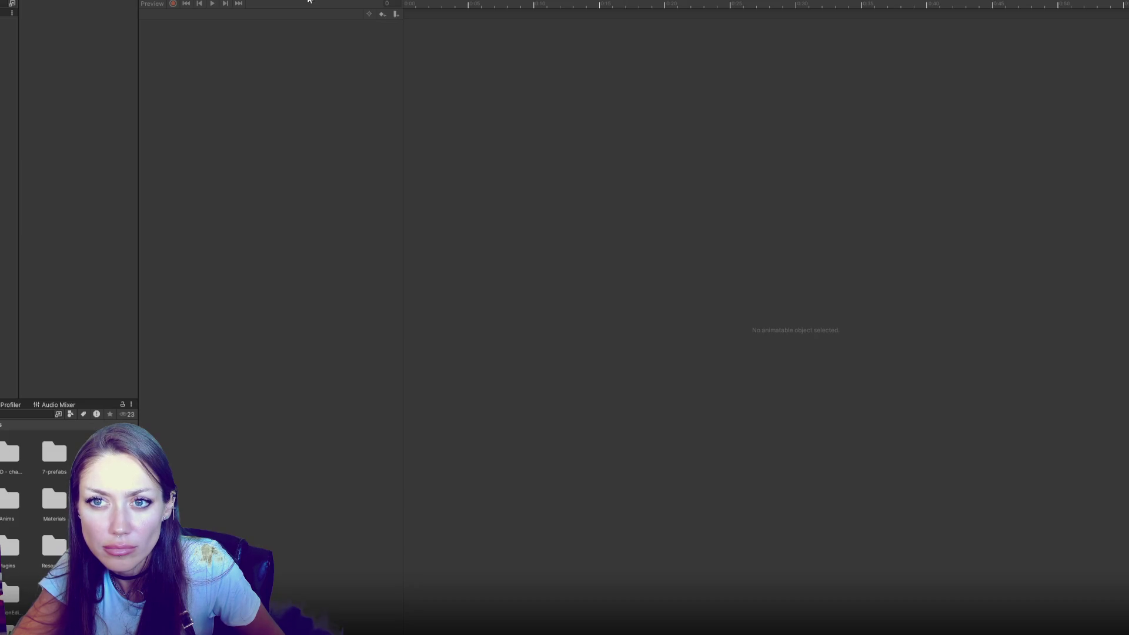
pyautogui.click(267, 1)
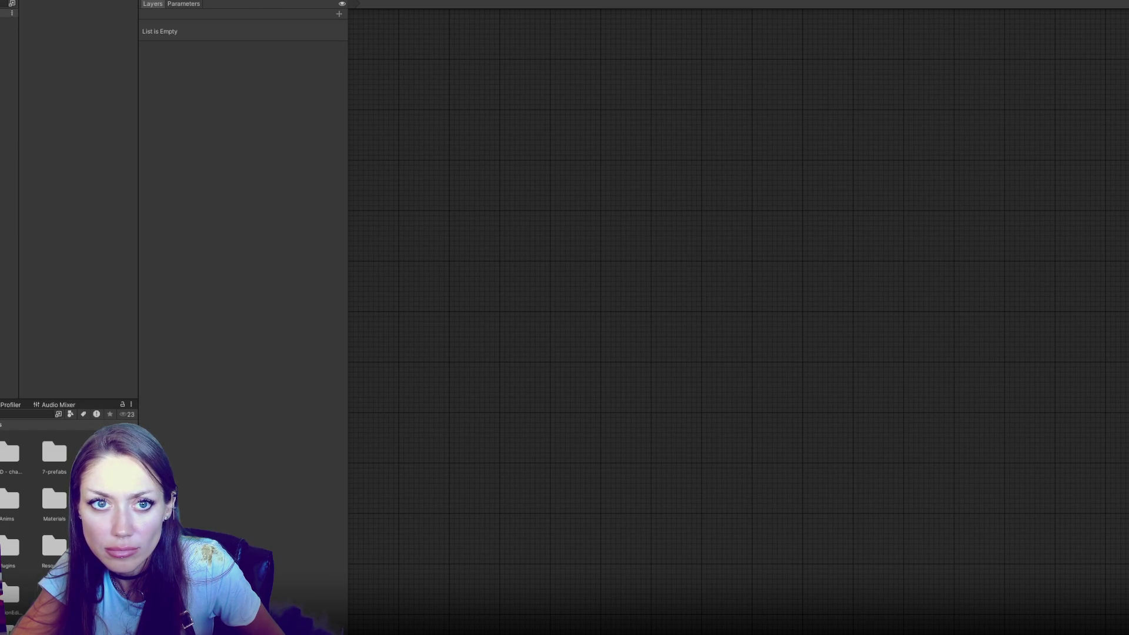
pyautogui.click(10, 142)
# Step: Inspect the Any State→TurningRight transition and the TurningRight clip, then return to the Scene view
pyautogui.click(724, 386)
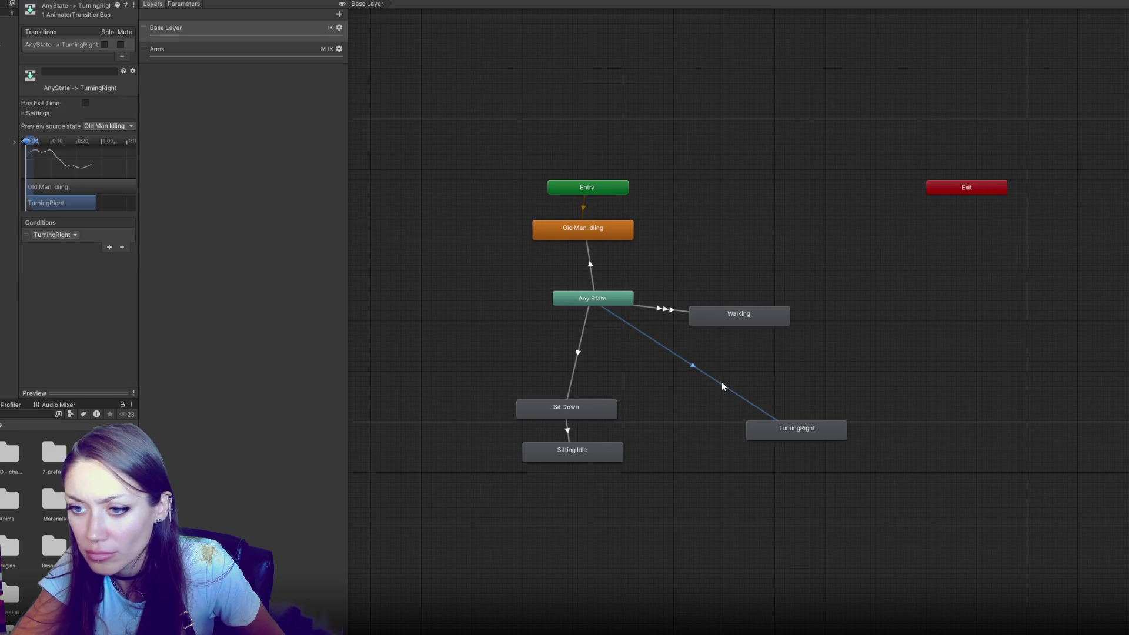
pyautogui.moveTo(138, 130); pyautogui.dragTo(250, 167)
pyautogui.moveTo(103, 146); pyautogui.dragTo(88, 148)
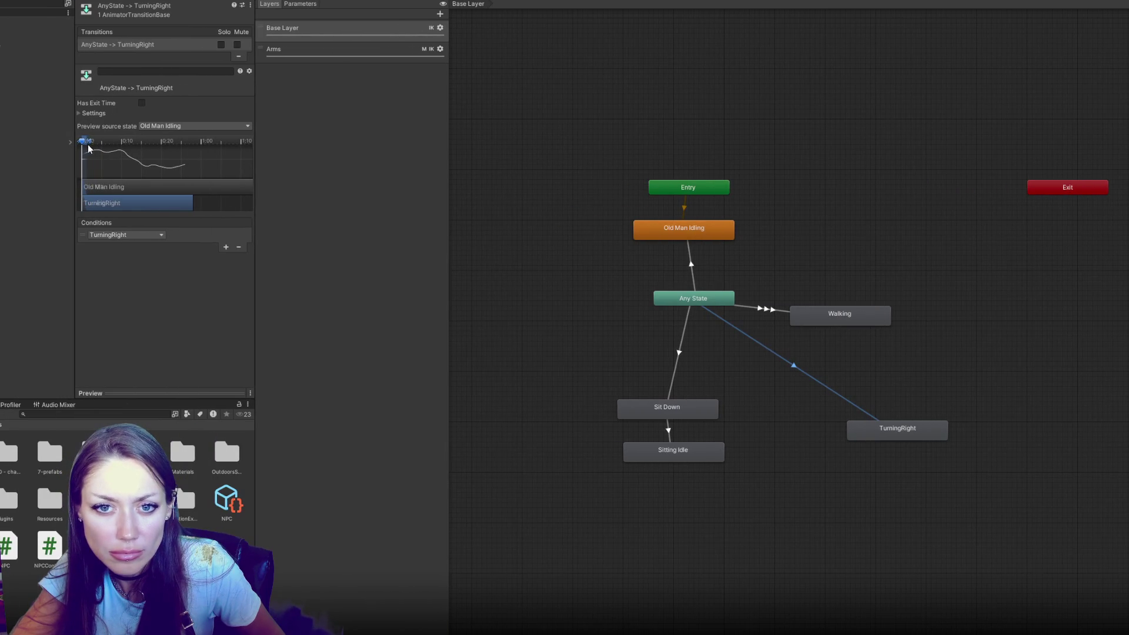
pyautogui.click(869, 429)
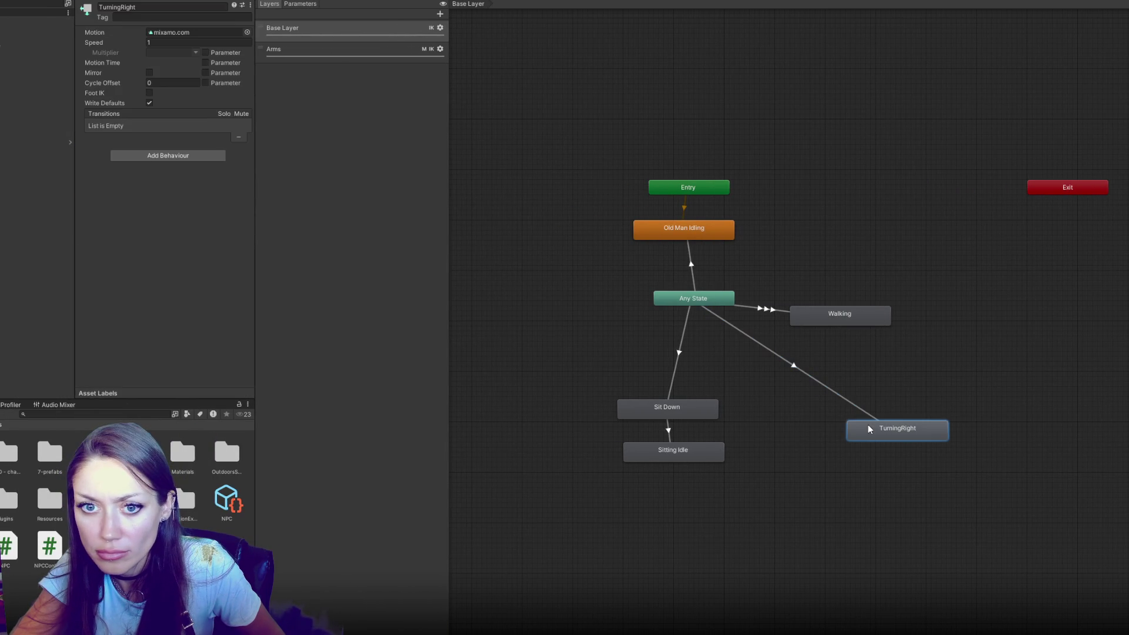
pyautogui.doubleClick(868, 427)
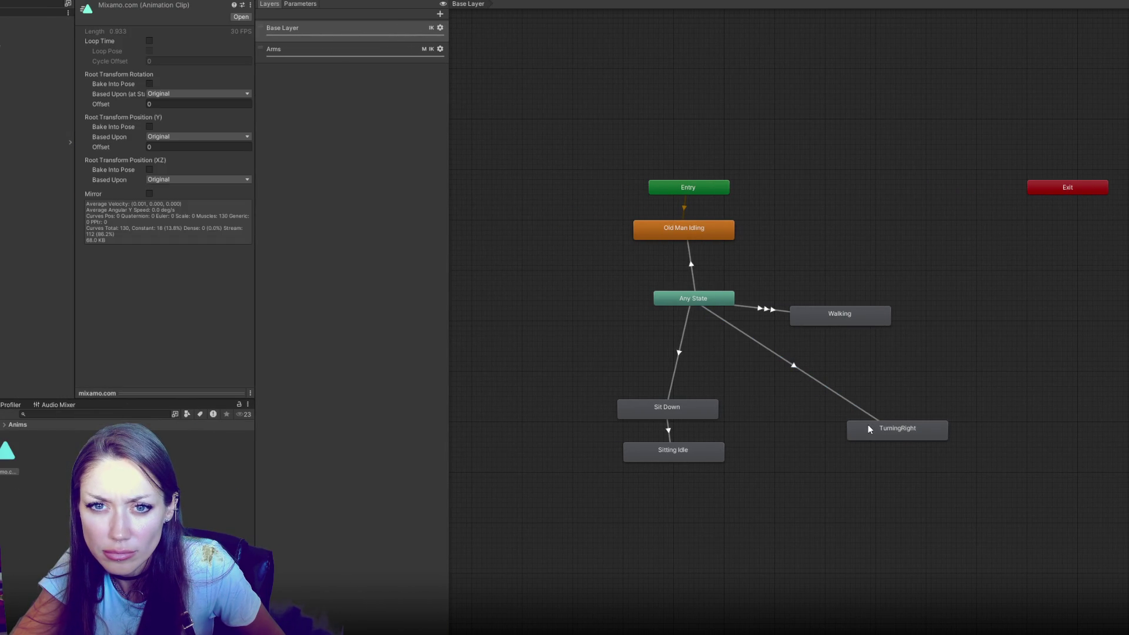
pyautogui.click(869, 414)
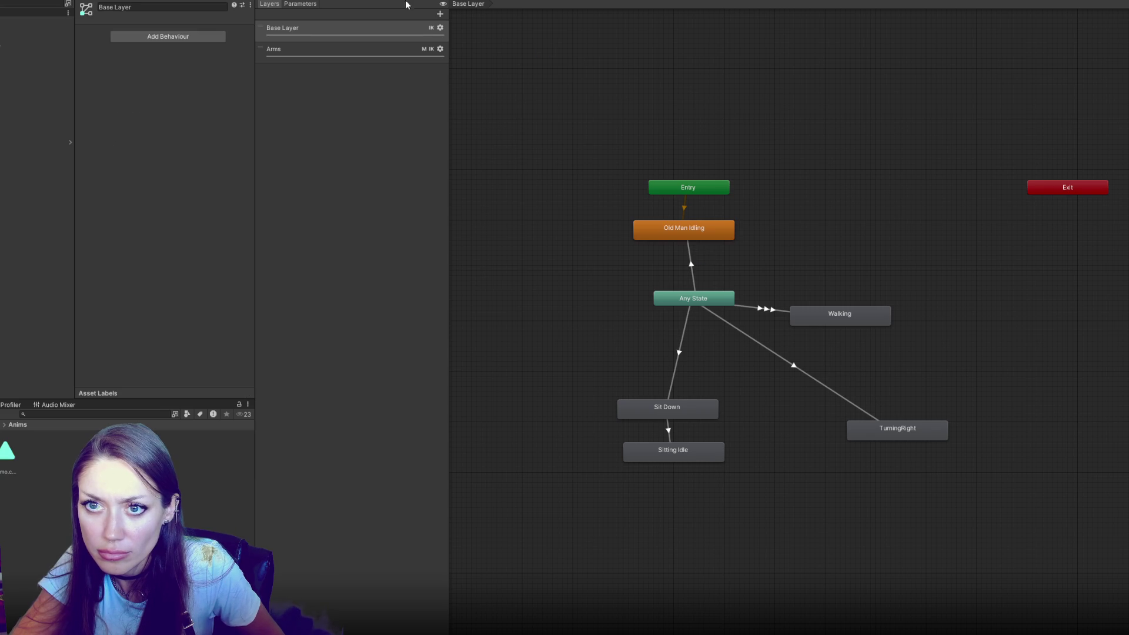
pyautogui.click(367, 4)
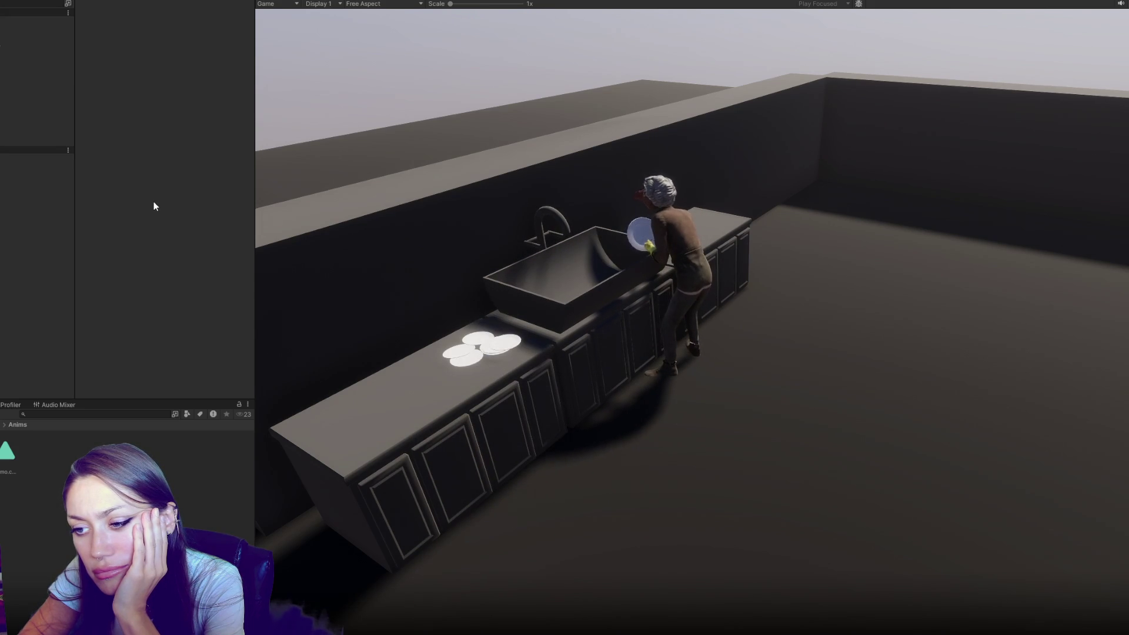
# Step: Stop the kitchen play-test and return to TheFixer's Animator graph
pyautogui.hotkey('ctrl', 'p')
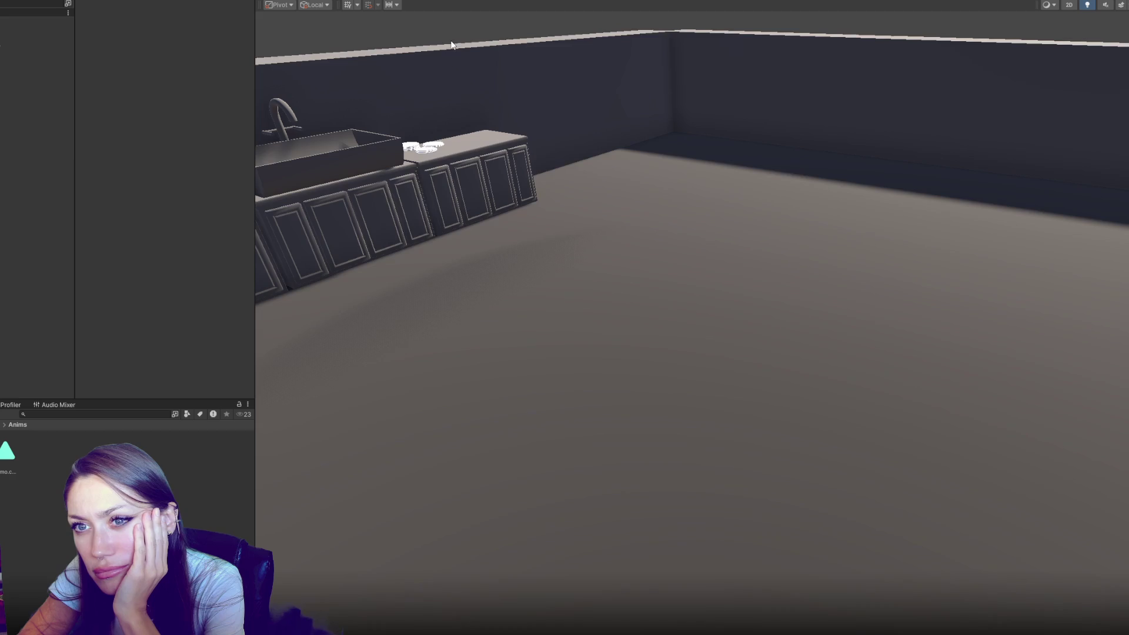
pyautogui.click(407, 3)
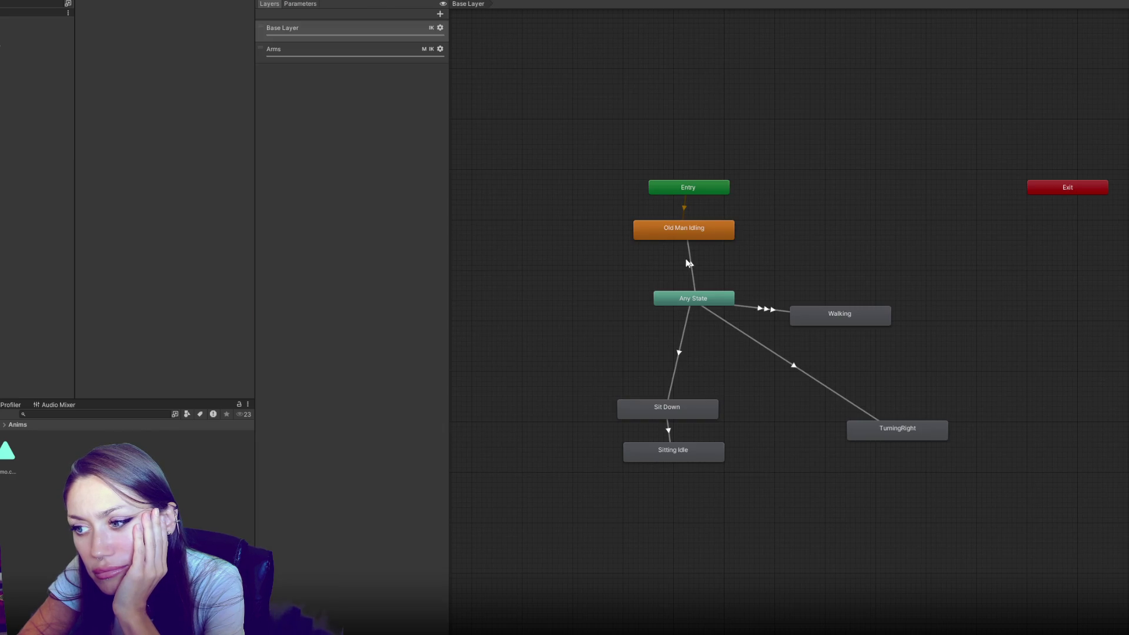
# Step: Set the TurningRight state's Speed to 1.5 and play-test the faster turn
pyautogui.click(894, 434)
pyautogui.click(195, 43)
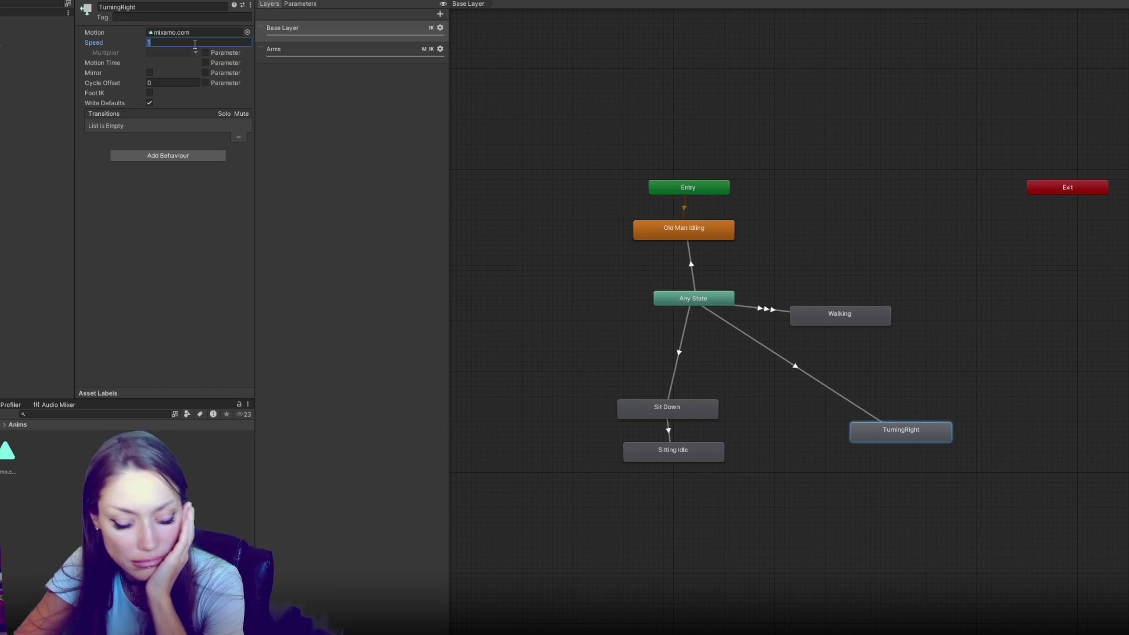
pyautogui.write('1.5')
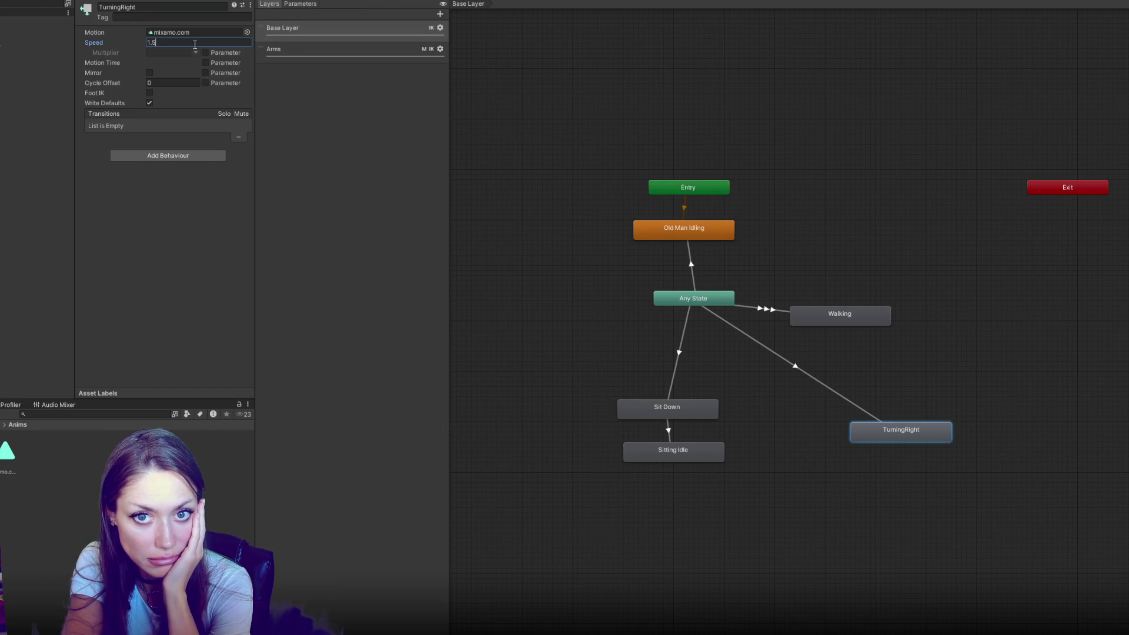
pyautogui.press('Return')
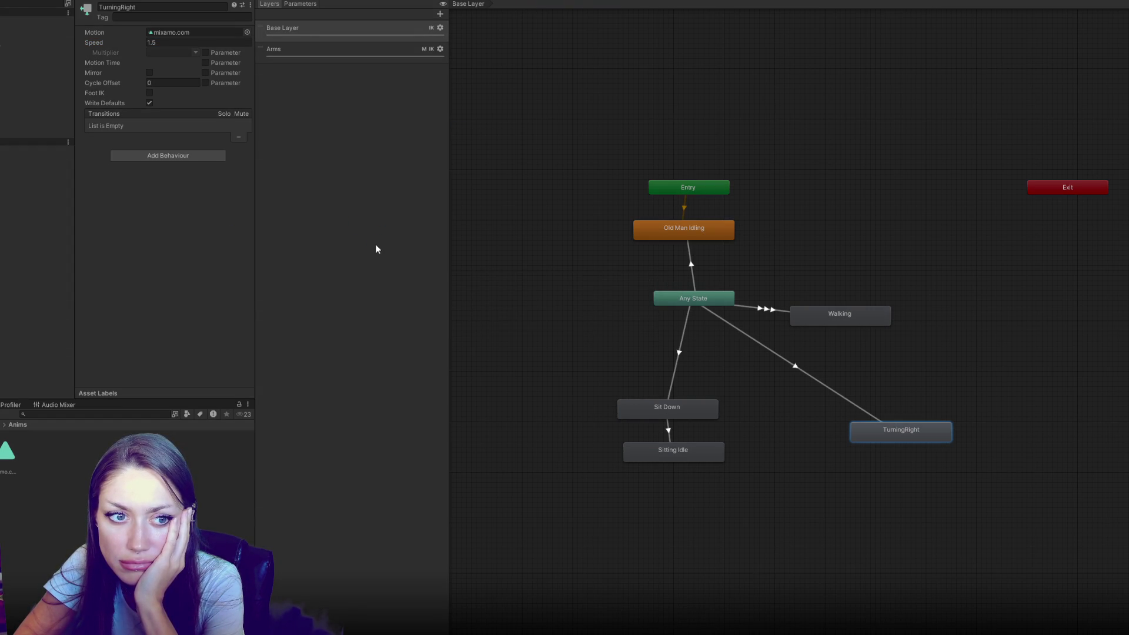
pyautogui.hotkey('ctrl', 'p')
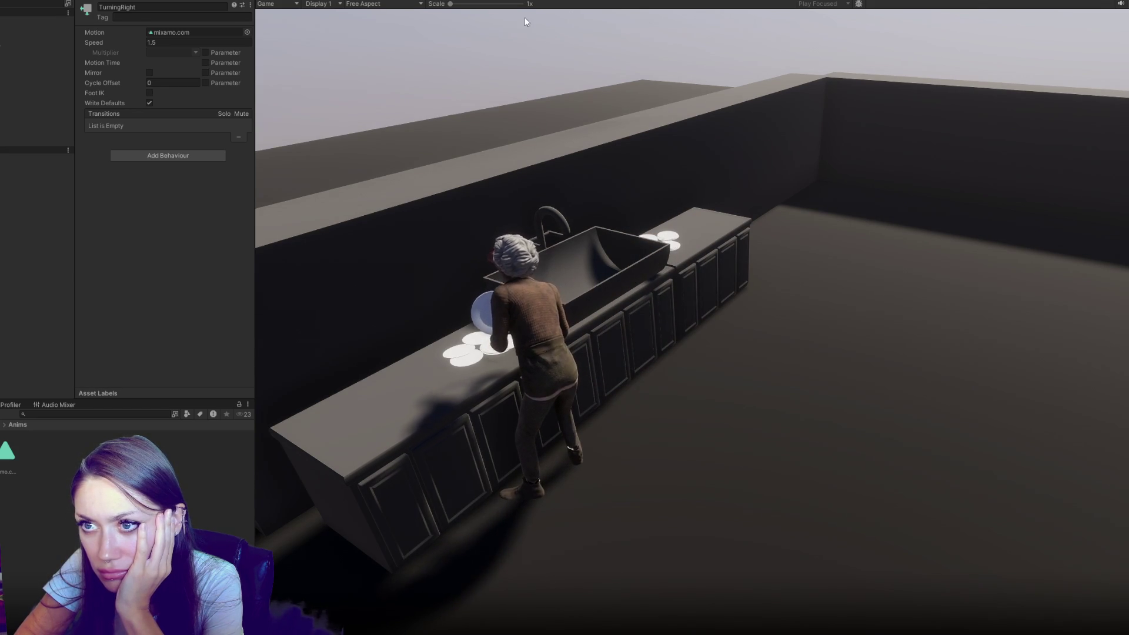
pyautogui.hotkey('ctrl', 'p')
# Step: Add 'rotating,' to the Coroutine declaration in Routine.cs
pyautogui.hotkey('alt', 'Tab')
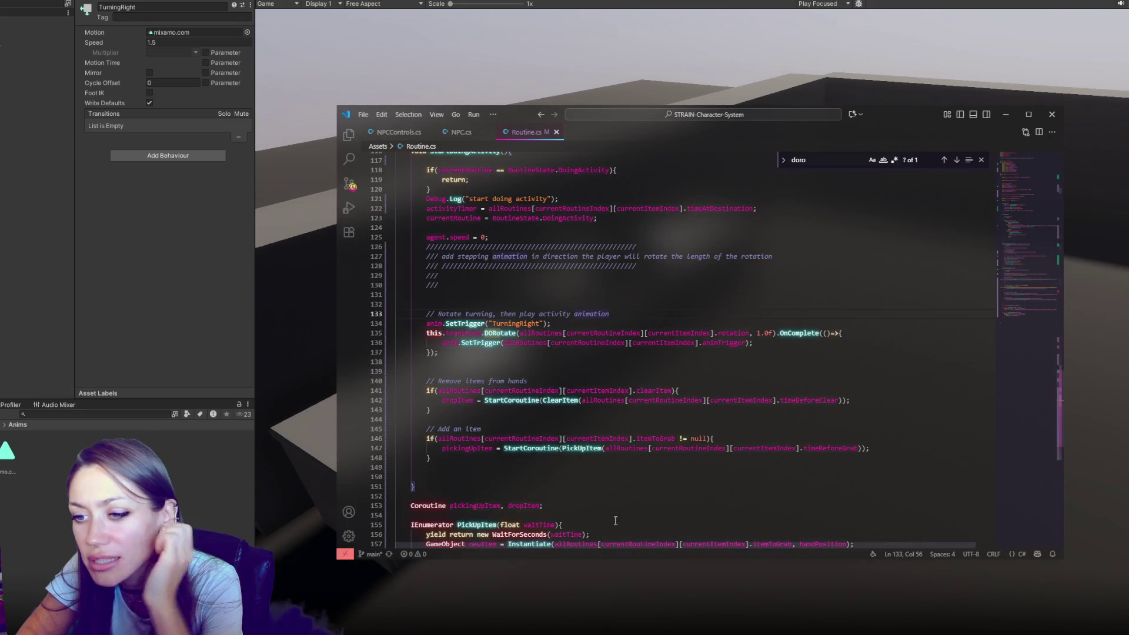
pyautogui.click(731, 371)
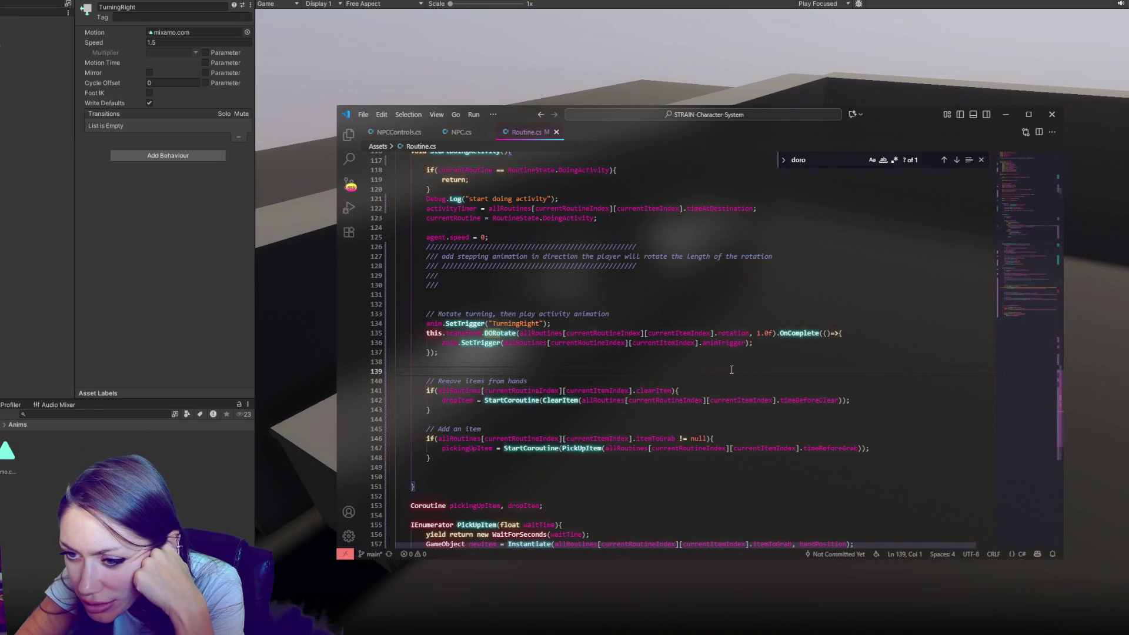
pyautogui.click(621, 323)
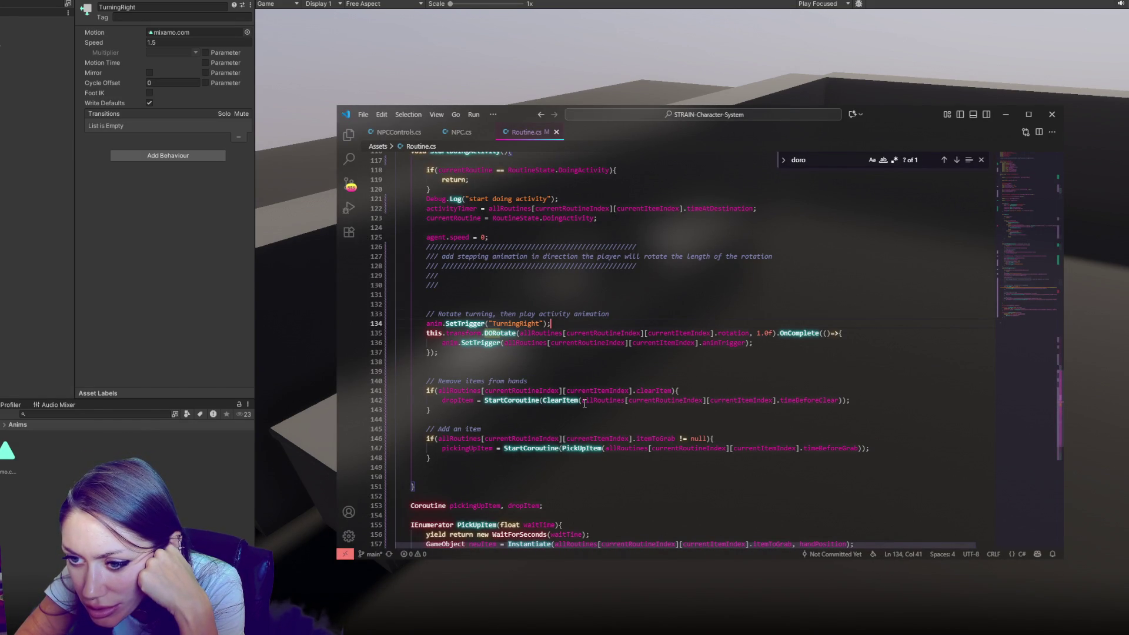
pyautogui.scroll(2, 620, 371)
pyautogui.scroll(-3, 620, 371)
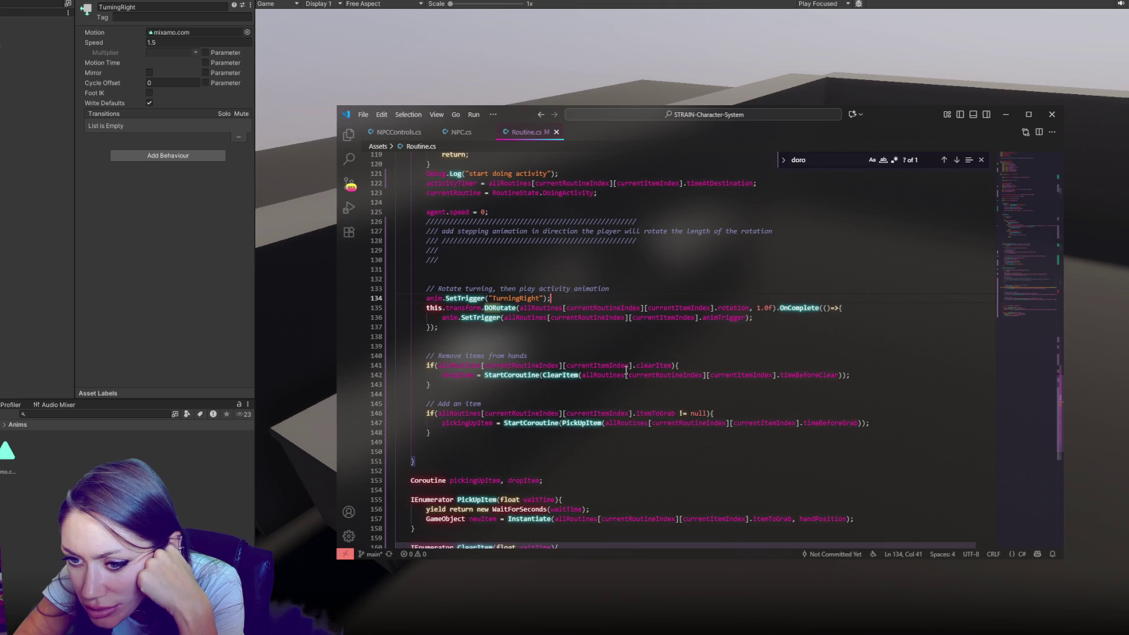
pyautogui.scroll(-3, 627, 369)
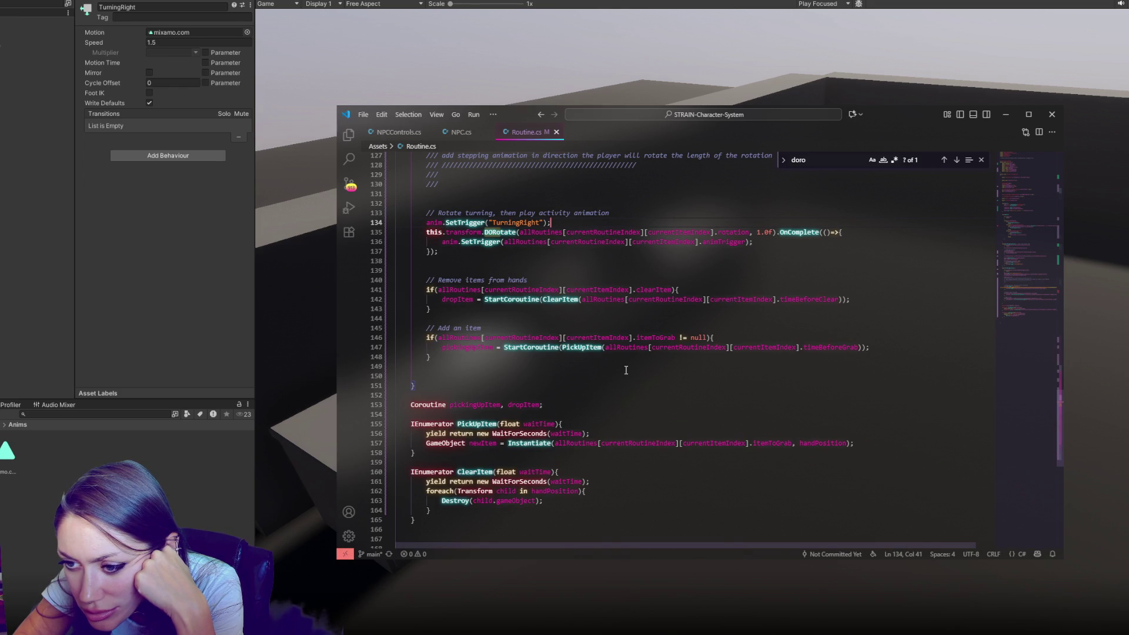
pyautogui.click(450, 405)
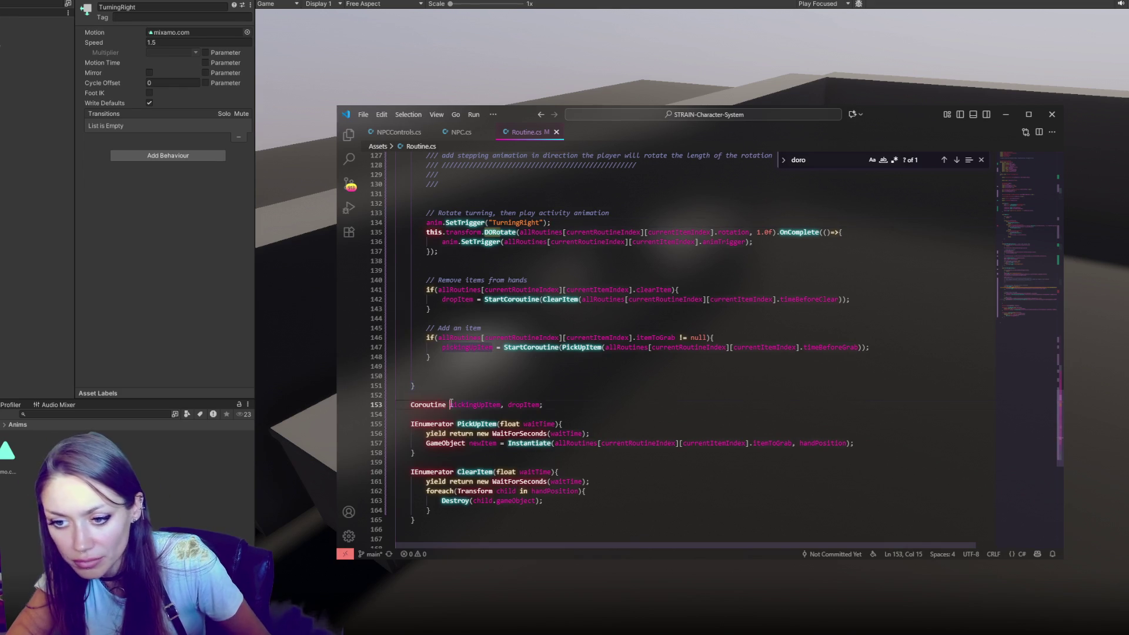
pyautogui.write('rotating,')
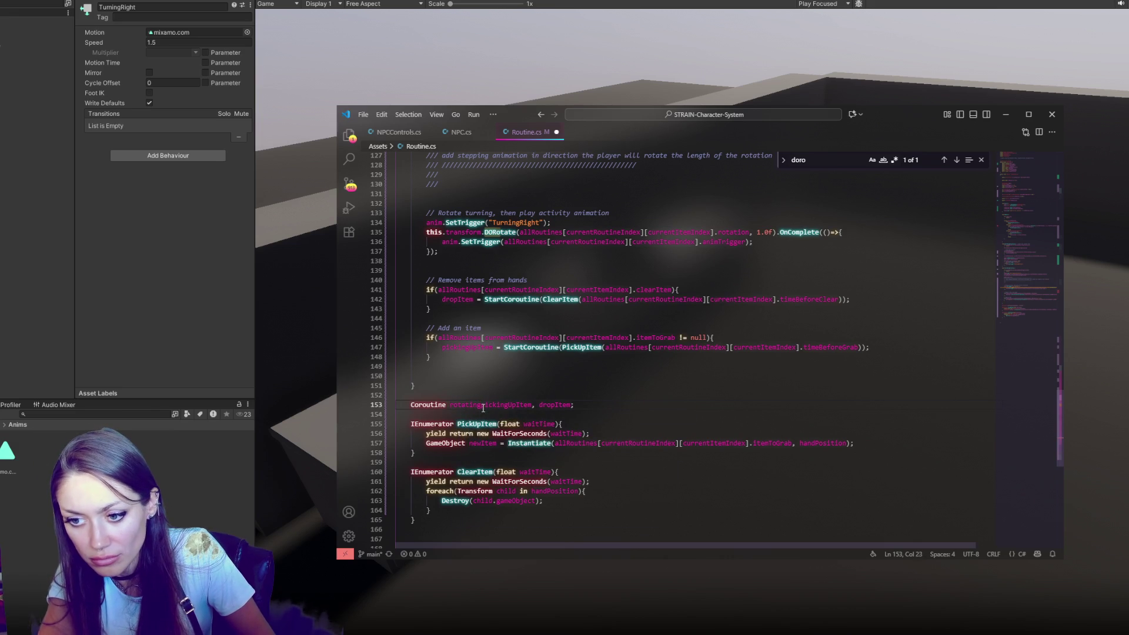
# Step: Duplicate PickUpItem as a parameterless Rotate coroutine that waits 0.3f seconds
pyautogui.moveTo(482, 453); pyautogui.dragTo(481, 415)
pyautogui.hotkey('ctrl', 'c')
pyautogui.hotkey('ctrl', 'v')
pyautogui.doubleClick(476, 423)
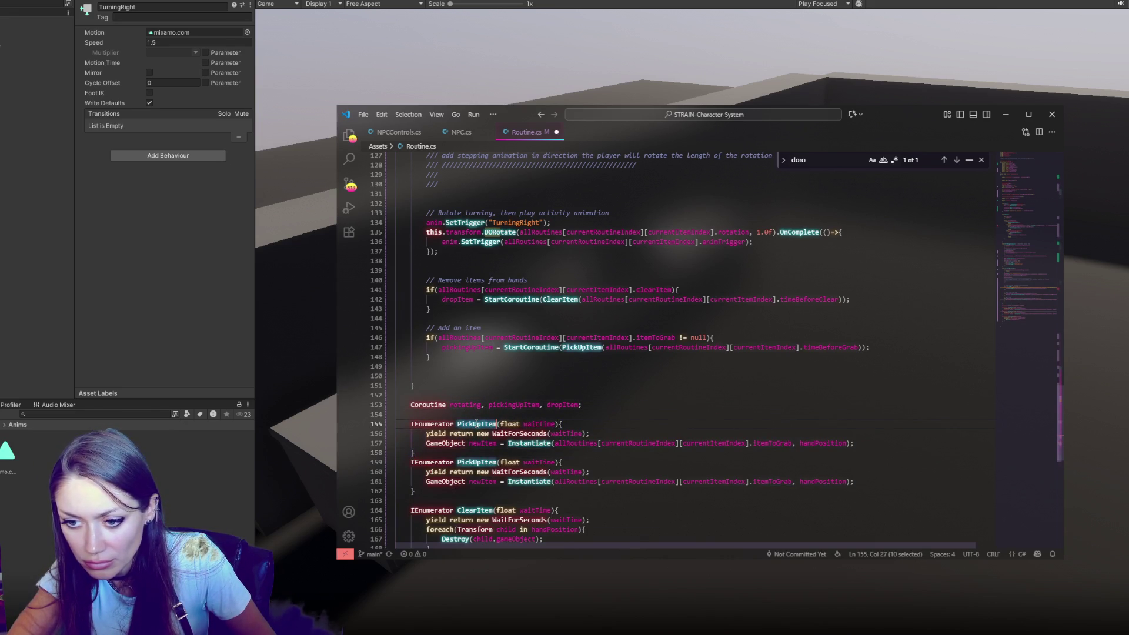
pyautogui.write('Rotate')
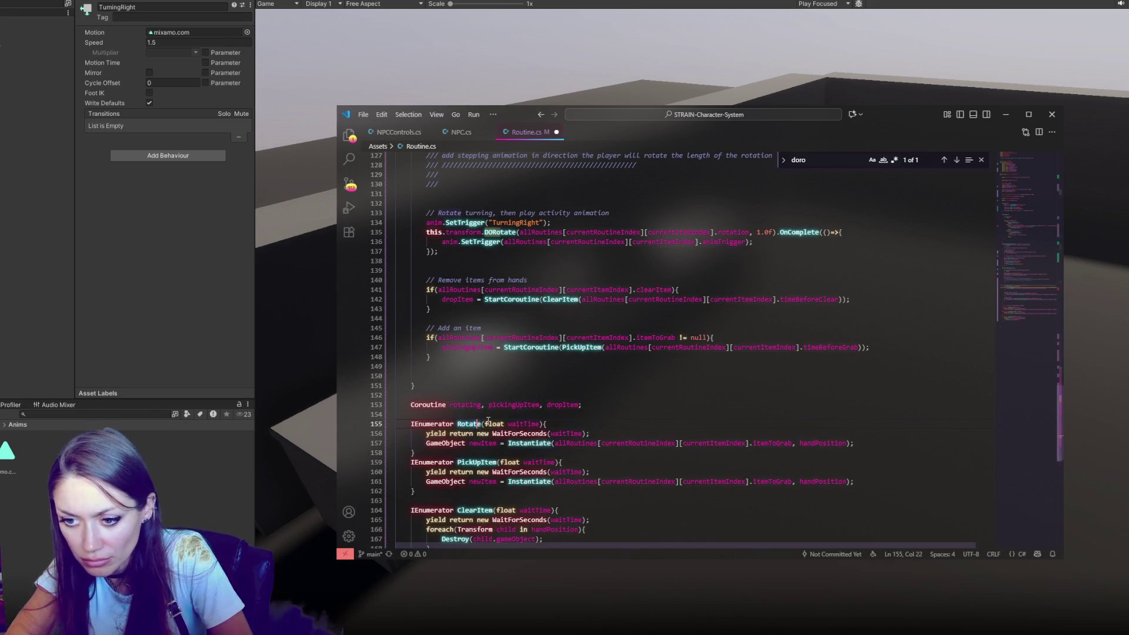
pyautogui.moveTo(485, 424); pyautogui.dragTo(540, 424)
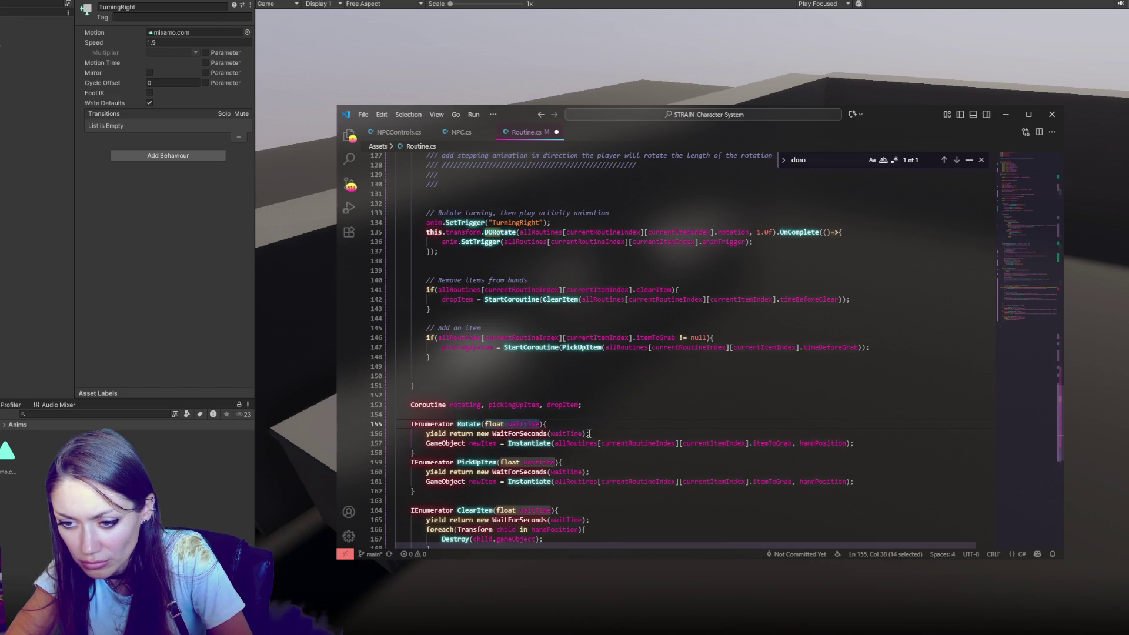
pyautogui.press('BackSpace')
pyautogui.doubleClick(568, 434)
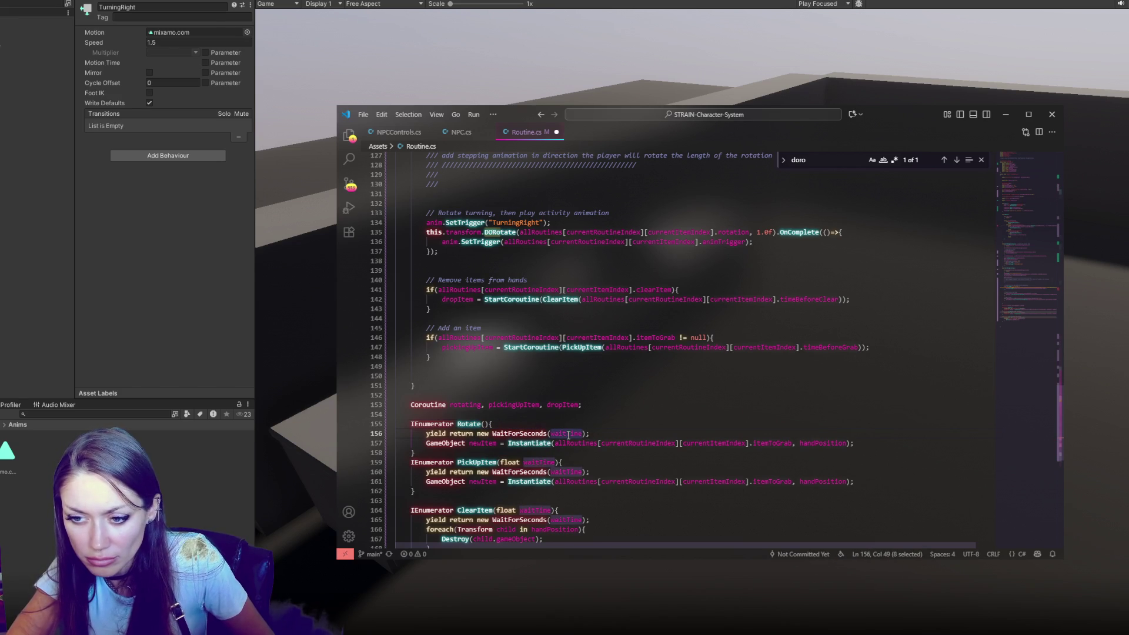
pyautogui.write('0.3f')
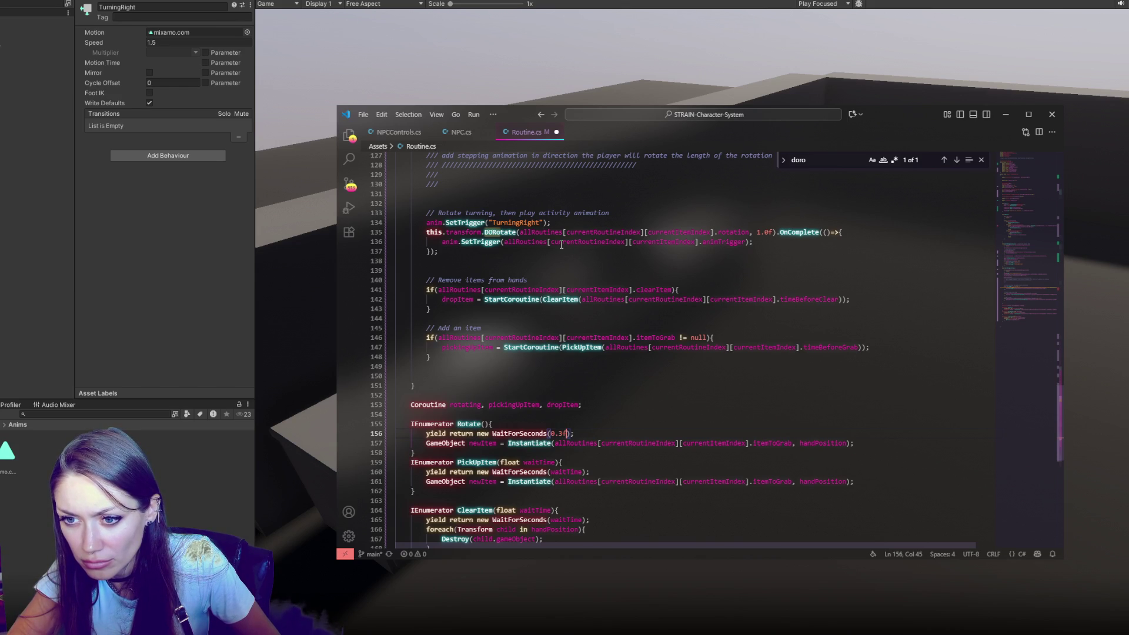
pyautogui.moveTo(552, 247); pyautogui.dragTo(616, 215)
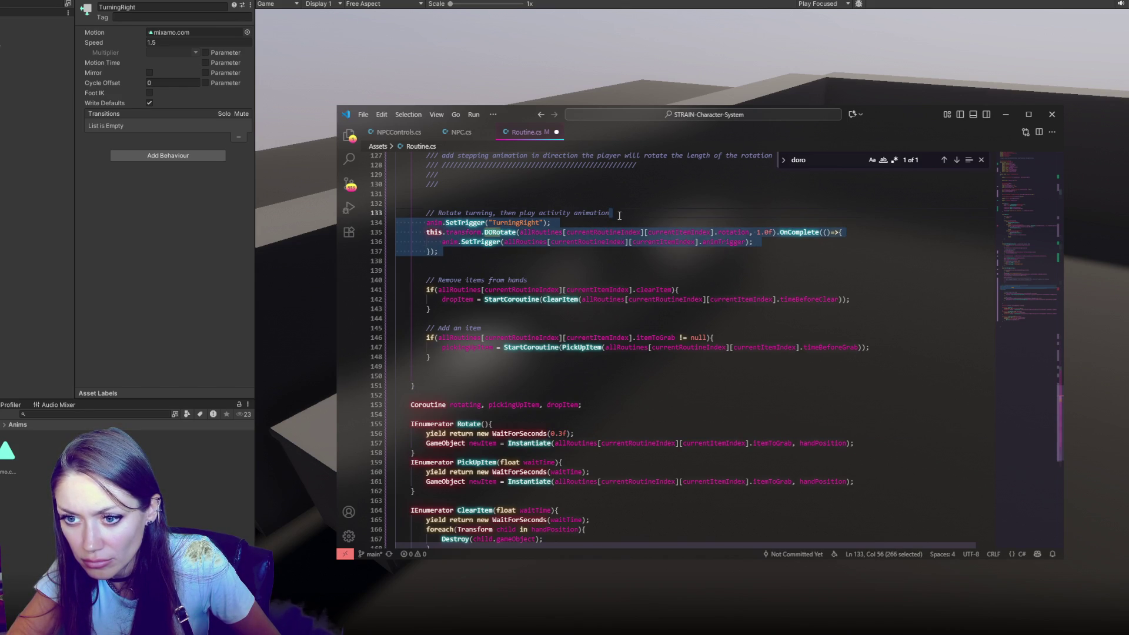
# Step: Move the SetTrigger/DORotate block into Rotate, replacing its Instantiate line, and save
pyautogui.hotkey('ctrl', 'x')
pyautogui.click(870, 405)
pyautogui.keyDown('shift'); pyautogui.click(875, 395); pyautogui.keyUp('shift')
pyautogui.hotkey('ctrl', 'v')
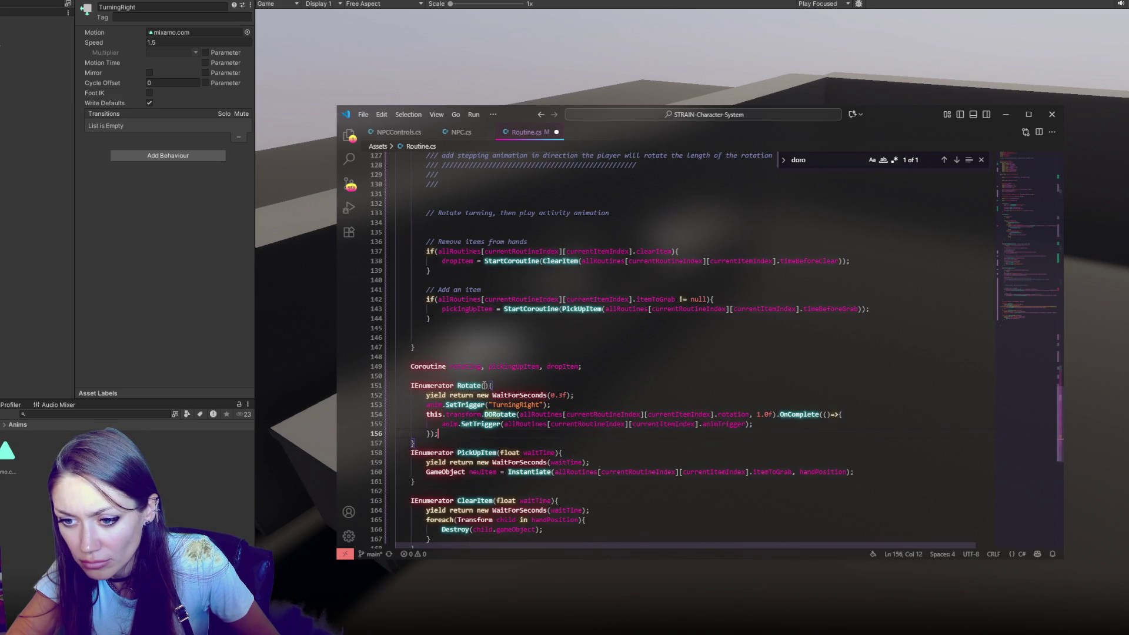
pyautogui.doubleClick(474, 386)
pyautogui.hotkey('ctrl', 's')
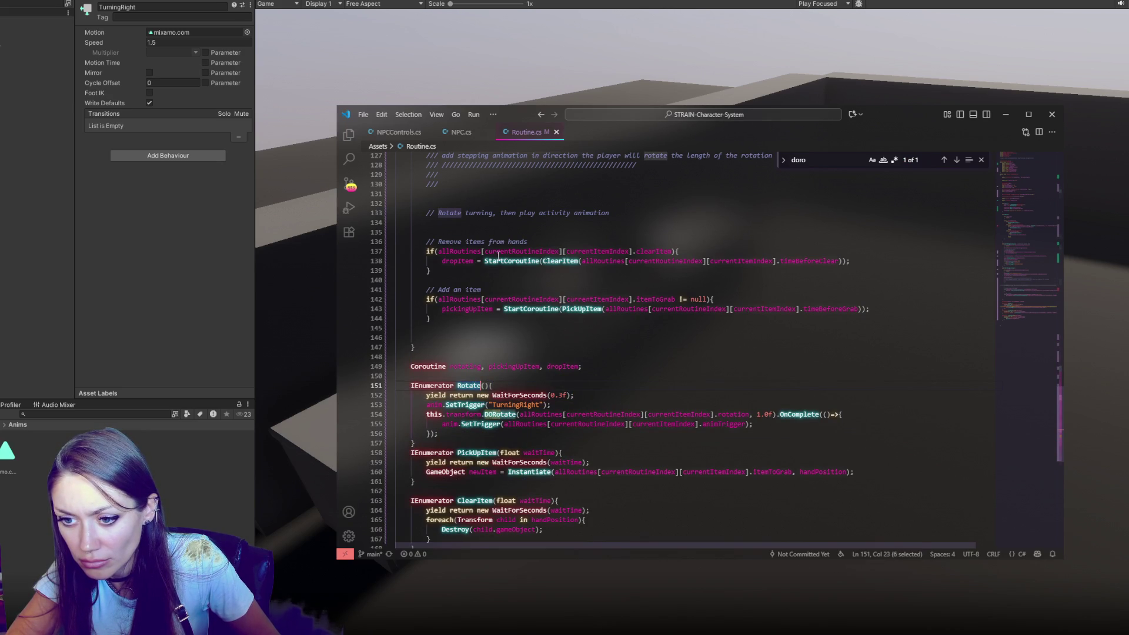
# Step: Write 'rotating = StartCoroutine(Rotate());' under the rotate comment and save Routine.cs
pyautogui.click(474, 227)
pyautogui.press('Tab')
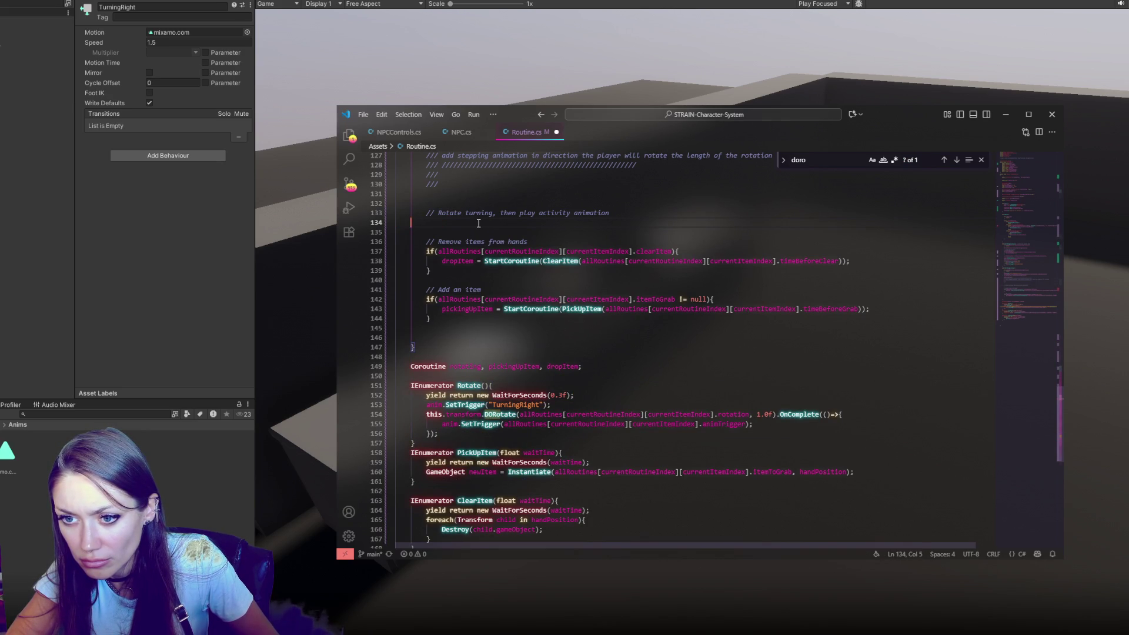
pyautogui.press('BackSpace')
pyautogui.write('rotating')
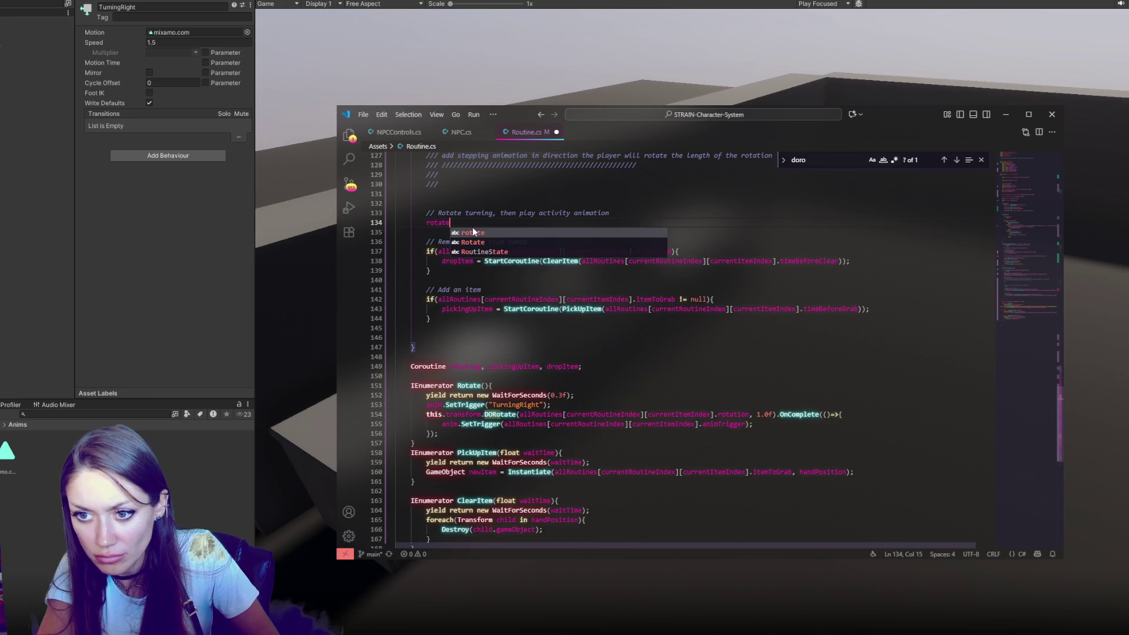
pyautogui.write(' = ')
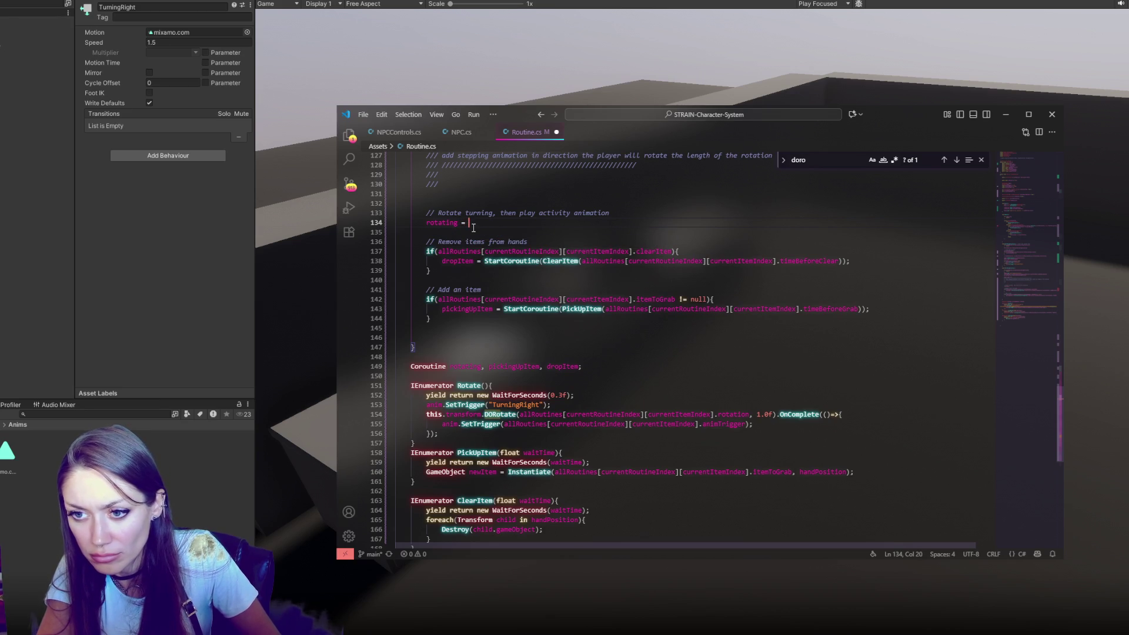
pyautogui.write('StartCor')
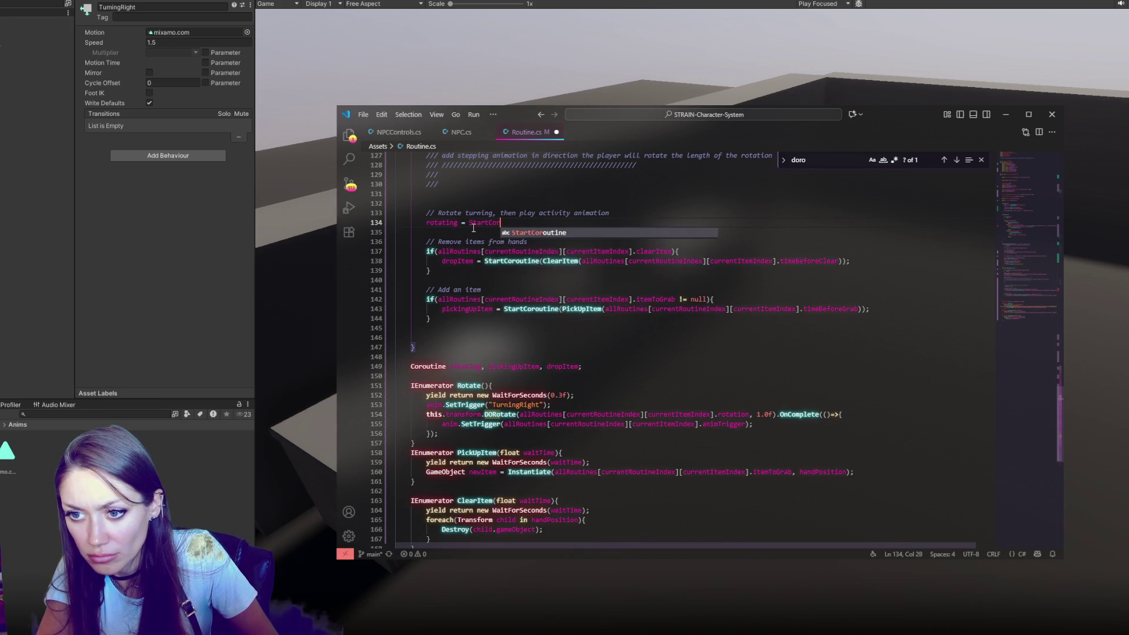
pyautogui.write('outine(Rotate(')
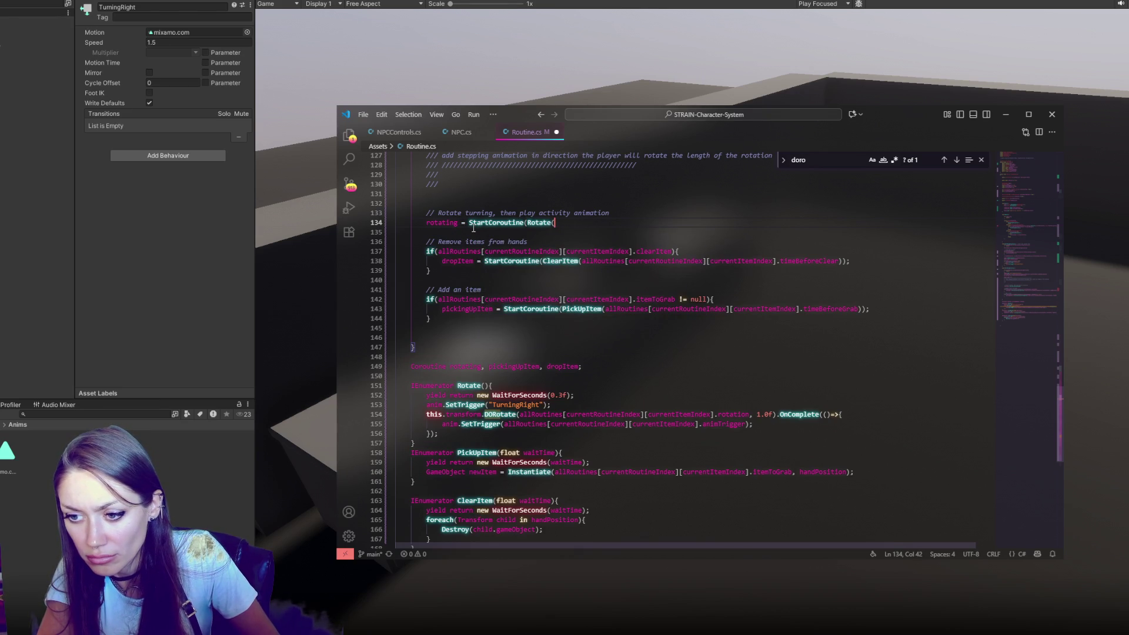
pyautogui.write('));')
pyautogui.hotkey('ctrl', 's')
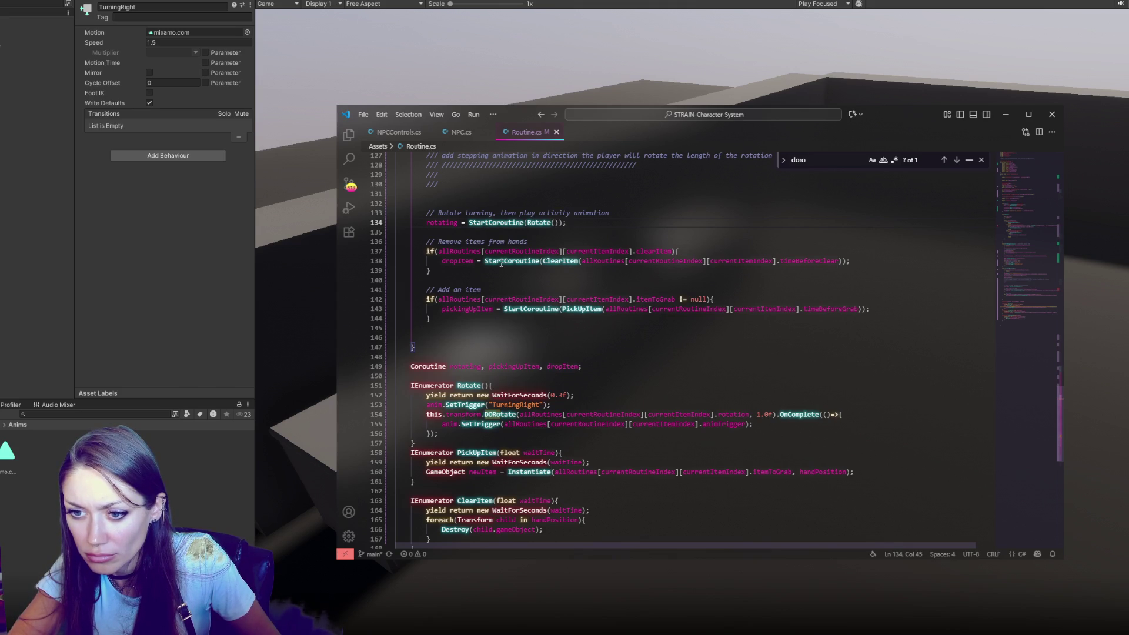
# Step: Add 'StopCoroutine(rotating);' inside the clear-item if block
pyautogui.click(704, 255)
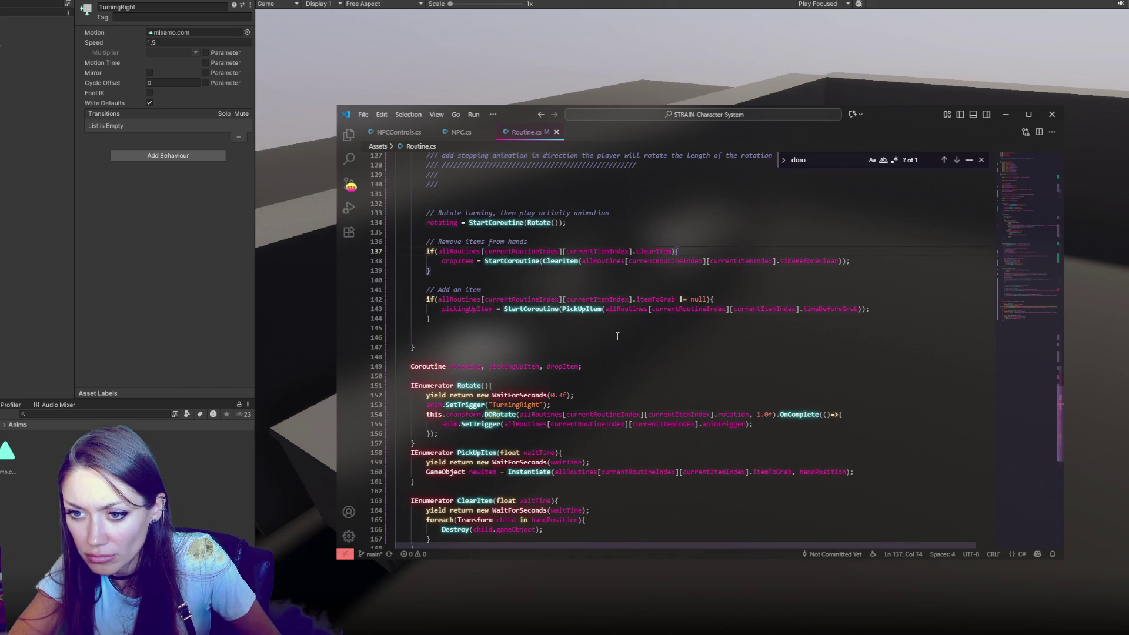
pyautogui.press('Return')
pyautogui.write('StopCo')
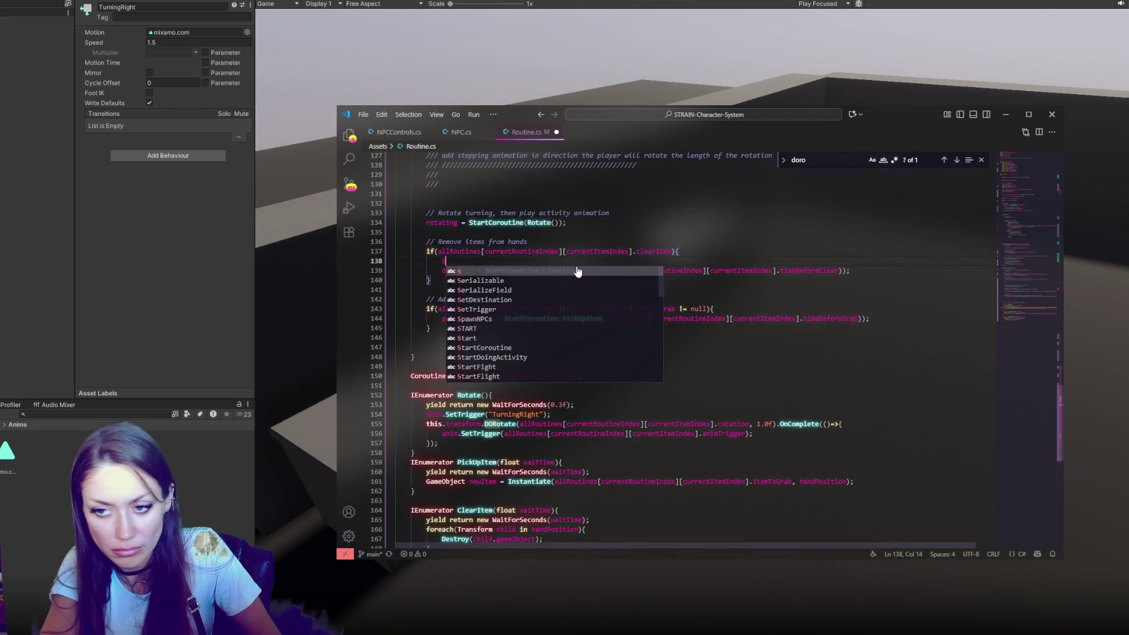
pyautogui.write('routine(rotating);')
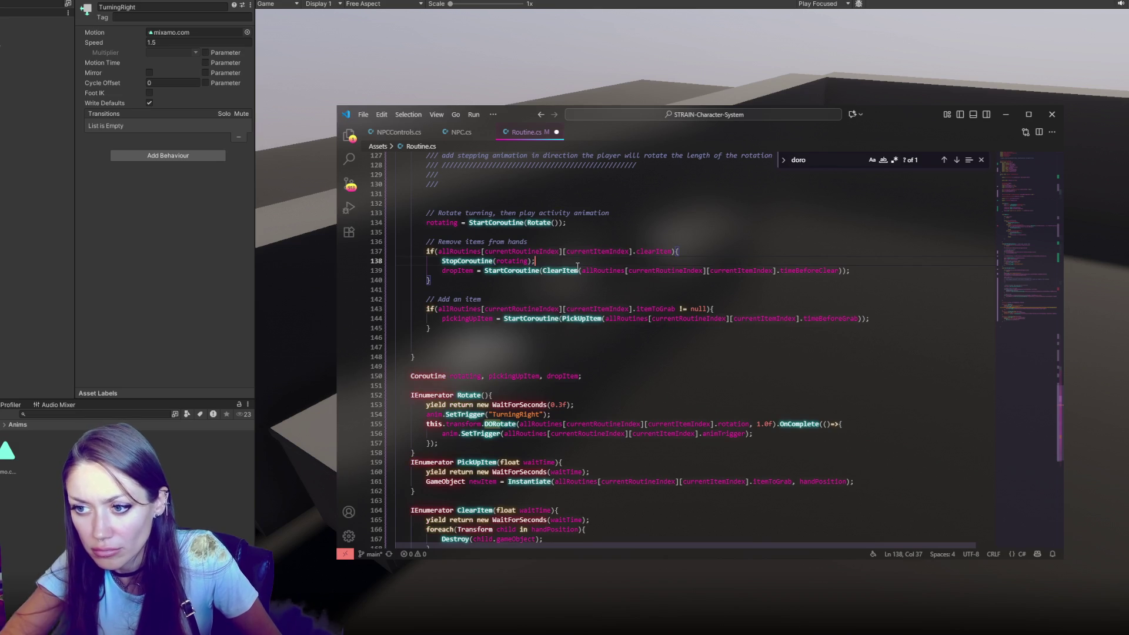
pyautogui.moveTo(692, 258); pyautogui.dragTo(696, 254)
pyautogui.hotkey('ctrl', 'c')
pyautogui.click(746, 310)
pyautogui.hotkey('ctrl', 'v')
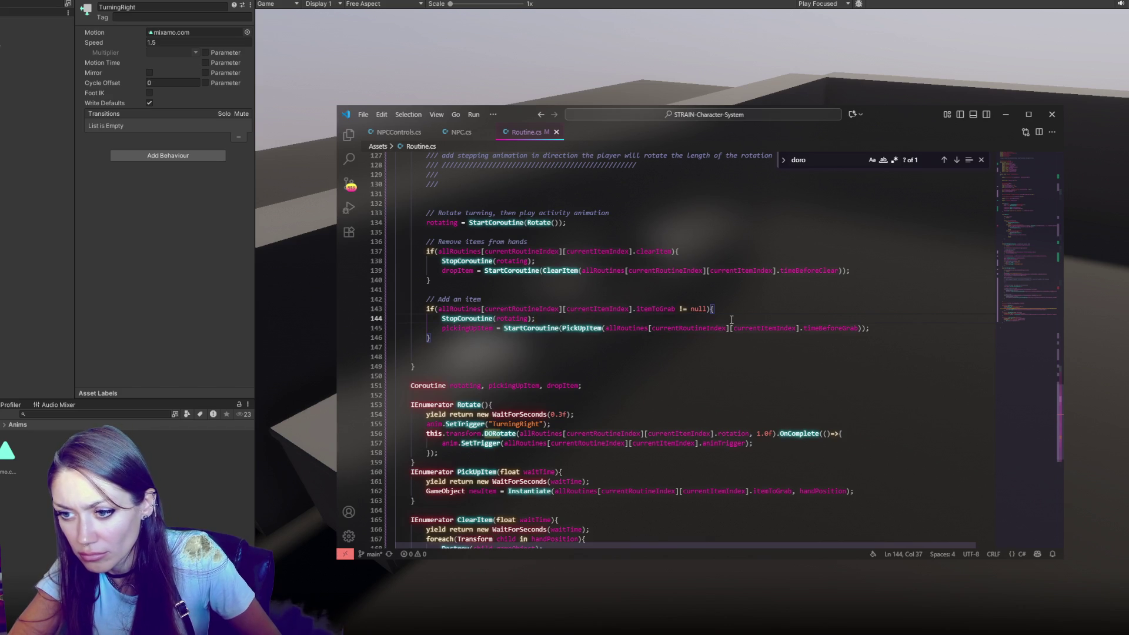
pyautogui.scroll(3, 732, 319)
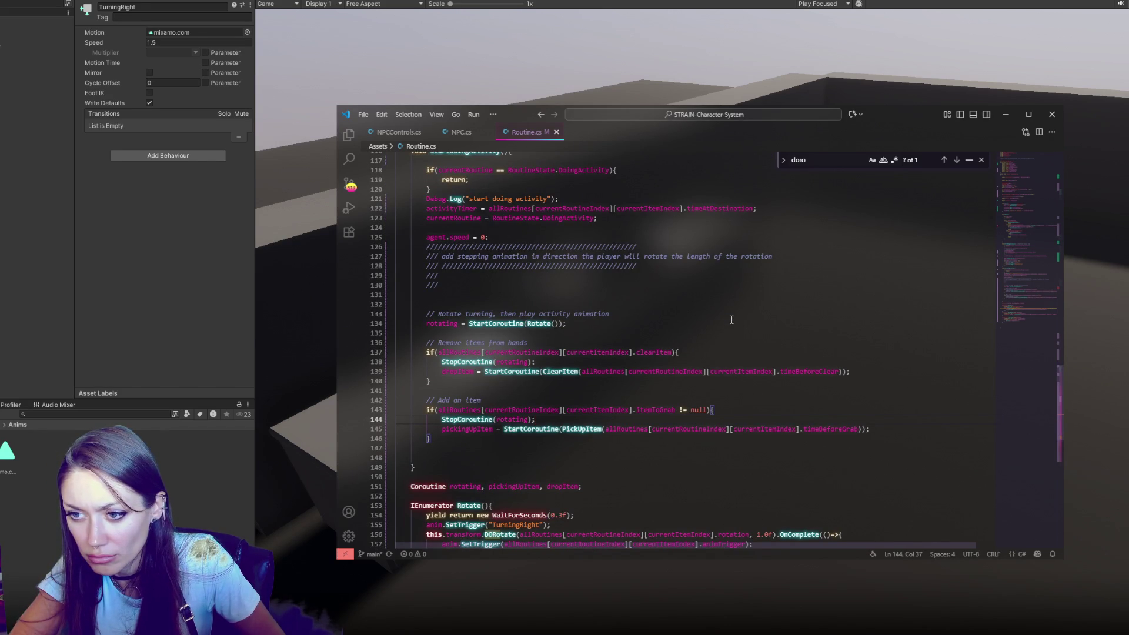
pyautogui.keyDown('shift'); pyautogui.click(747, 410); pyautogui.keyUp('shift')
pyautogui.press('BackSpace')
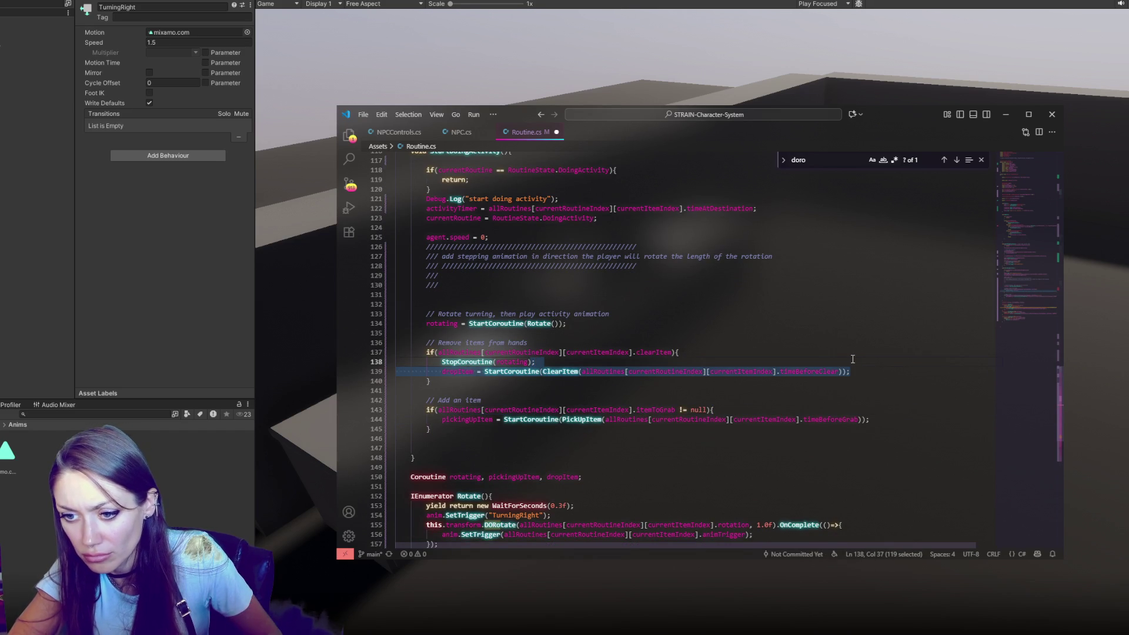
pyautogui.hotkey('ctrl', 'z')
pyautogui.press('BackSpace')
pyautogui.click(707, 358)
pyautogui.press('BackSpace')
pyautogui.hotkey('ctrl', 'shift', 'k')
pyautogui.click(734, 331)
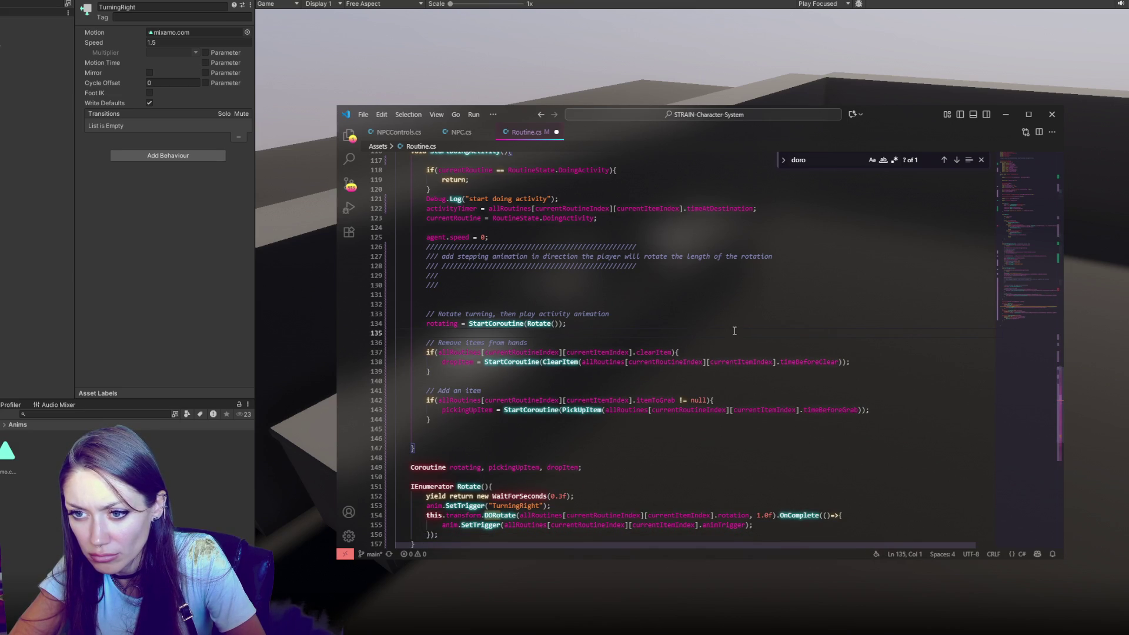
pyautogui.press('Up')
pyautogui.press('Home')
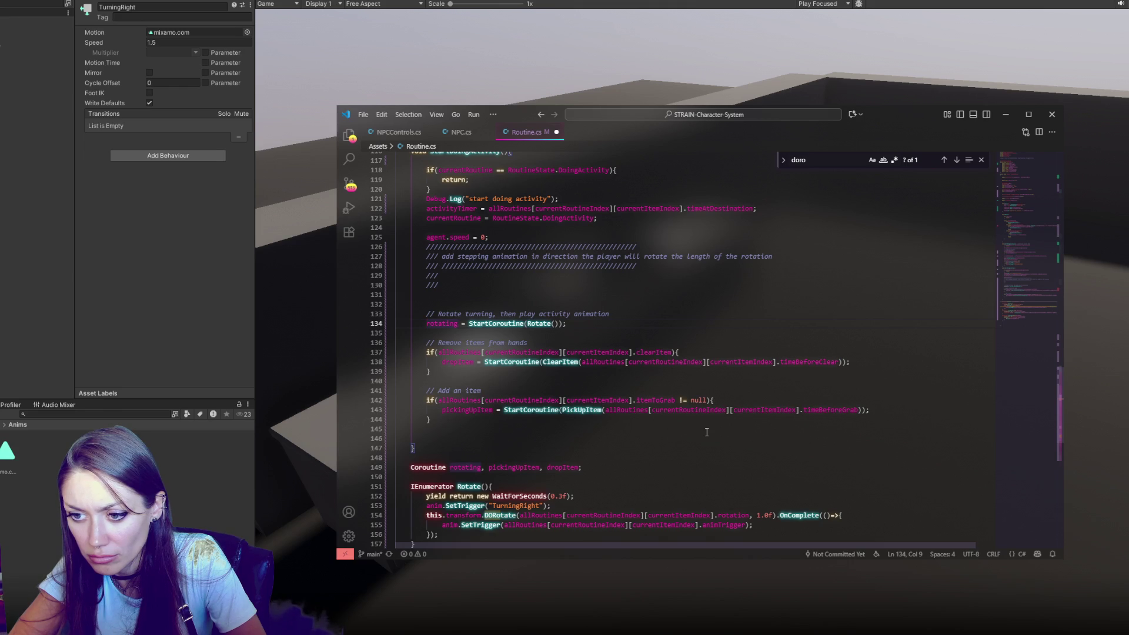
pyautogui.scroll(-3, 707, 432)
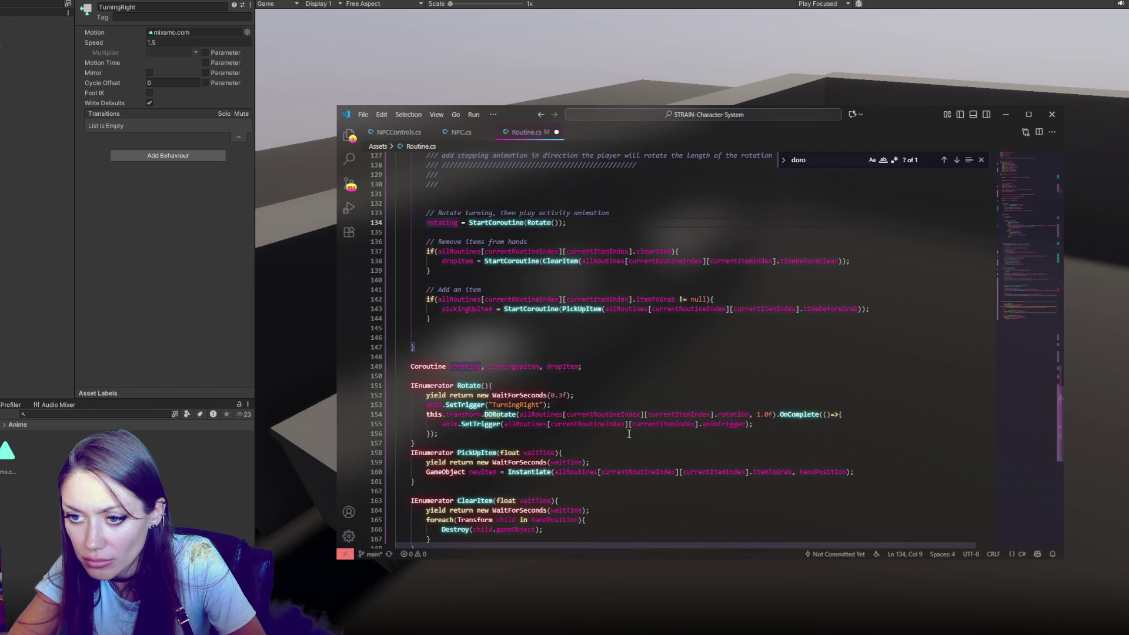
pyautogui.scroll(5, 624, 418)
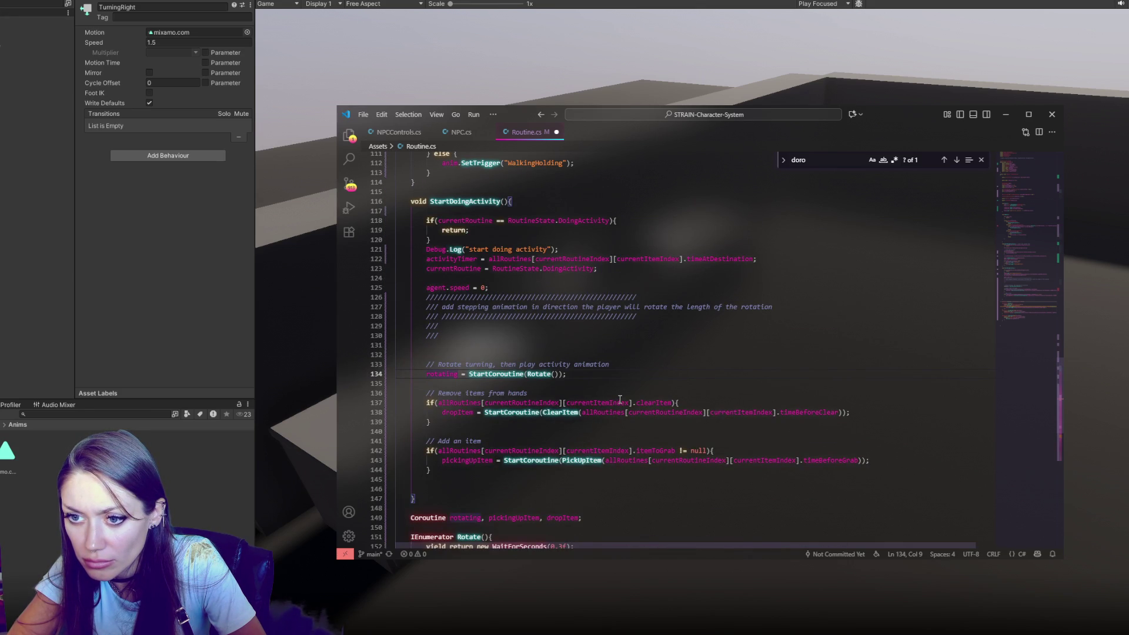
pyautogui.scroll(3, 620, 398)
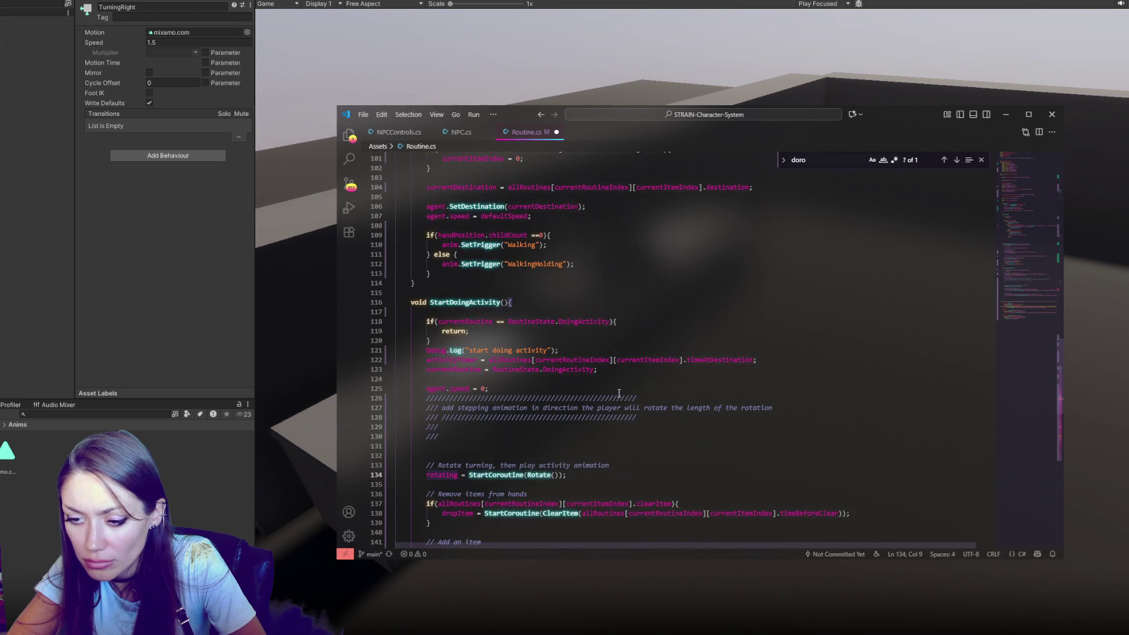
pyautogui.scroll(-5, 619, 388)
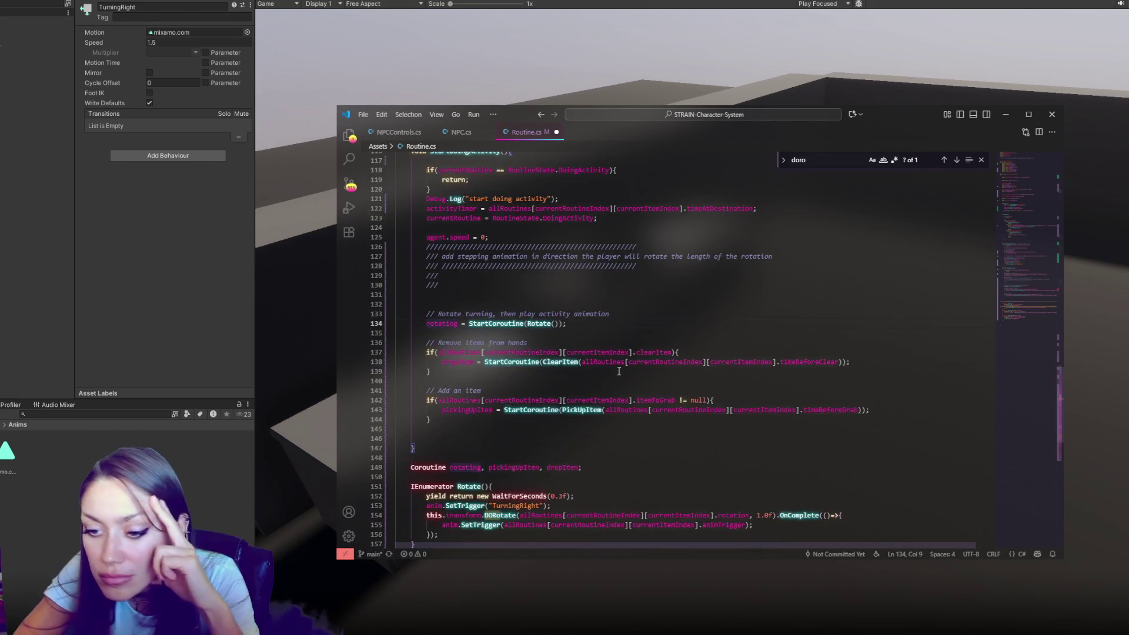
pyautogui.scroll(-3, 619, 371)
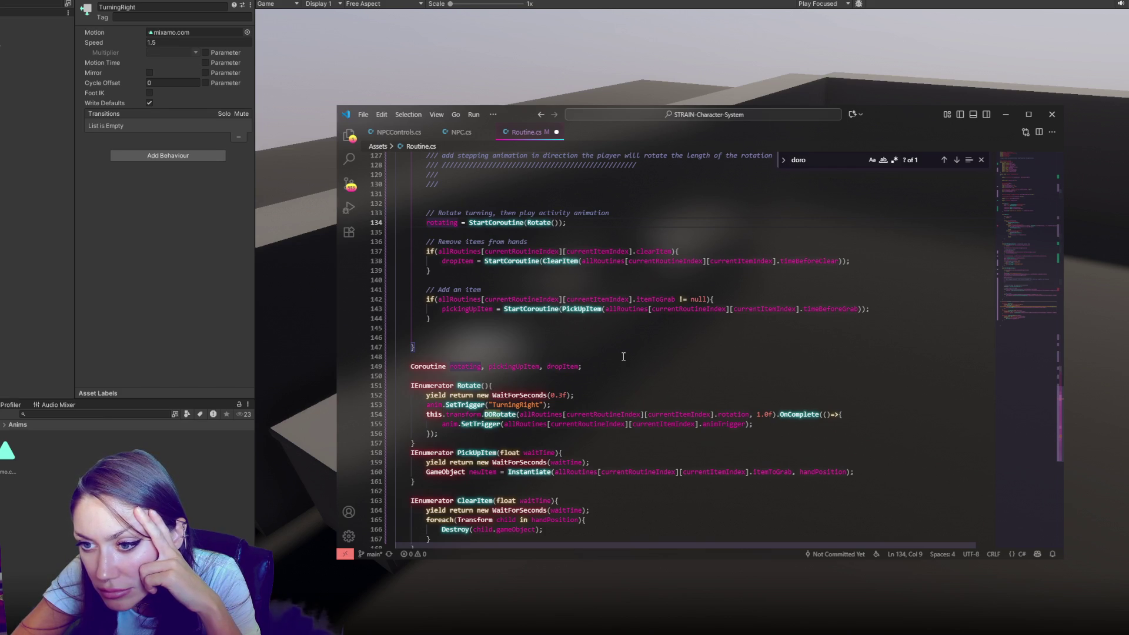
pyautogui.scroll(5, 575, 274)
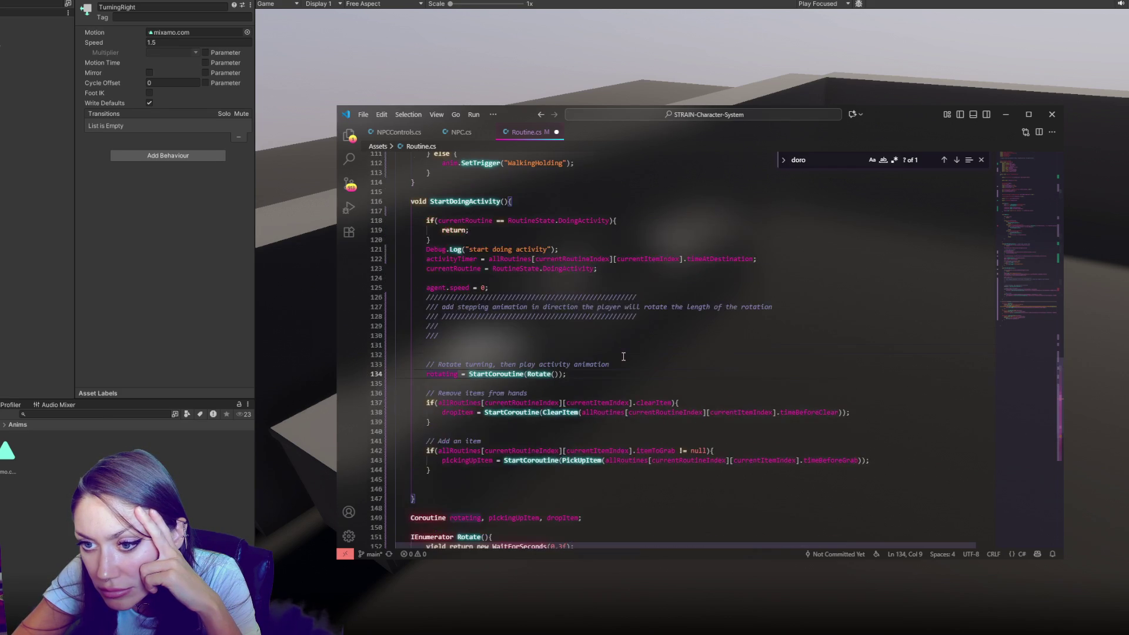
# Step: Delete the stepping-animation placeholder comment lines, leaving one empty line
pyautogui.moveTo(576, 288); pyautogui.dragTo(578, 334)
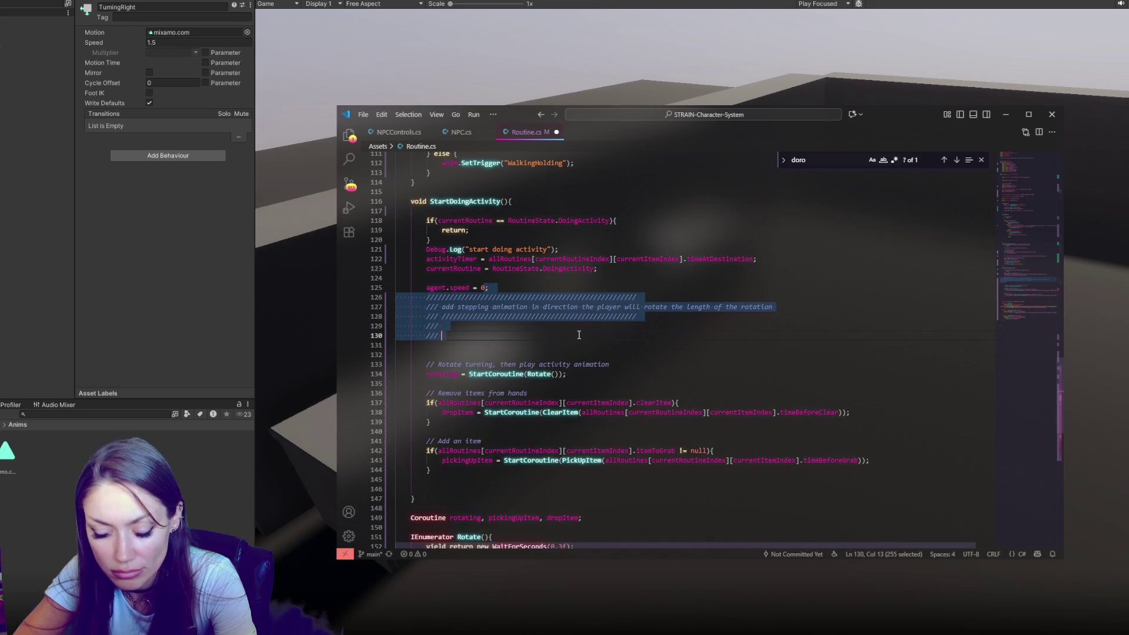
pyautogui.press('BackSpace')
pyautogui.press('Return')
# Step: Remove the 'start doing activity' Debug.Log line and the leftover blank line
pyautogui.moveTo(564, 249); pyautogui.dragTo(572, 244)
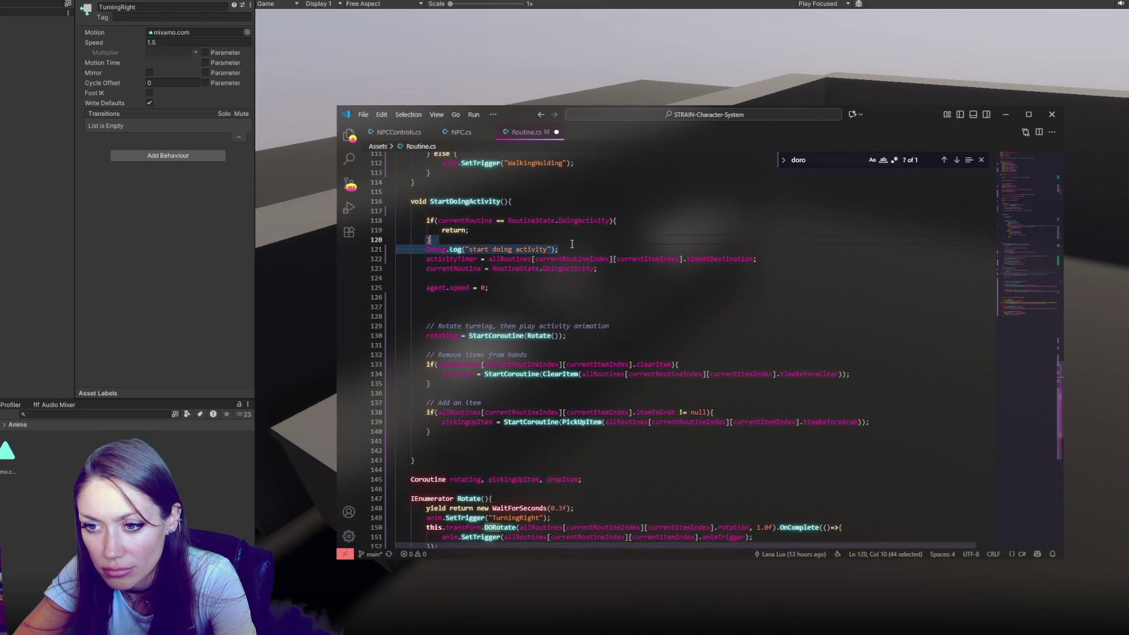
pyautogui.press('BackSpace')
pyautogui.press('Return')
pyautogui.keyDown('shift'); pyautogui.click(585, 239); pyautogui.keyUp('shift')
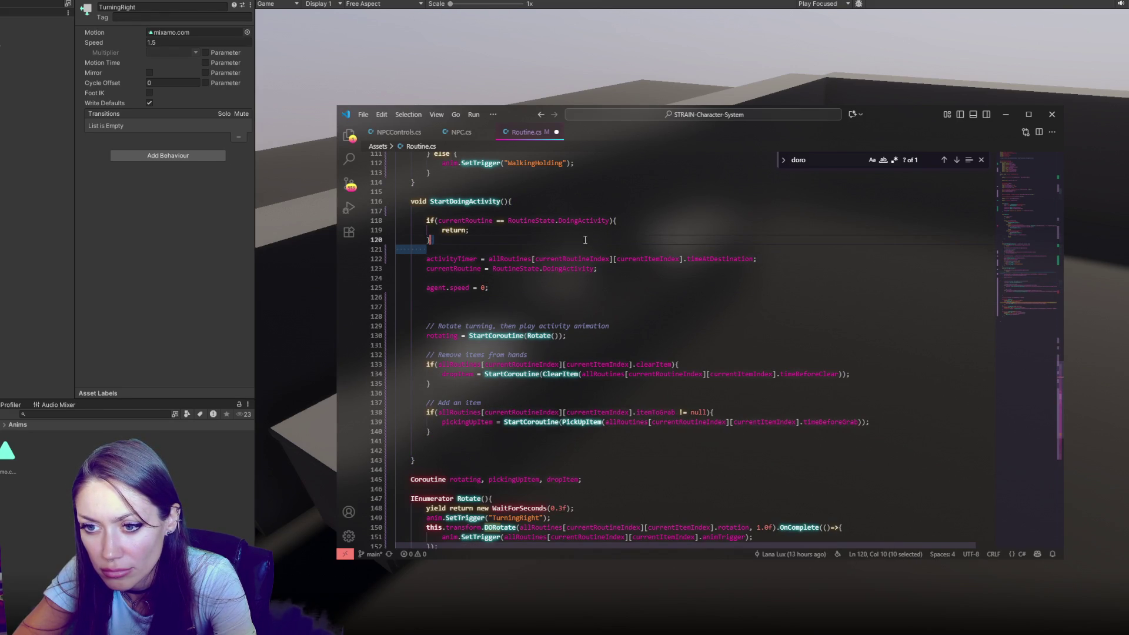
pyautogui.press('BackSpace')
pyautogui.click(560, 209)
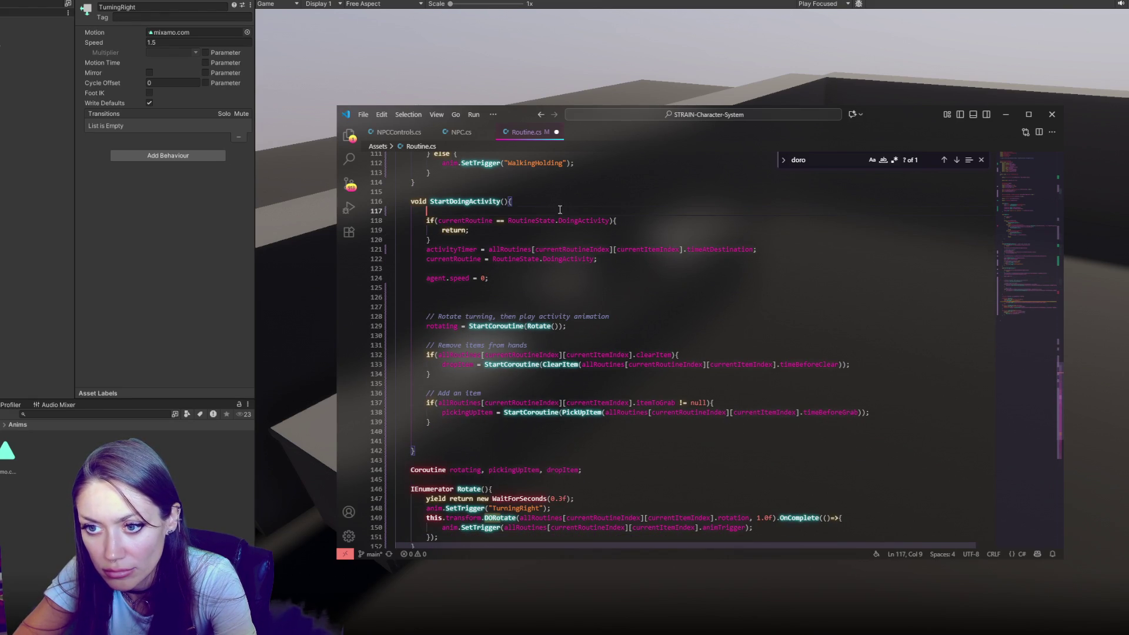
pyautogui.click(590, 287)
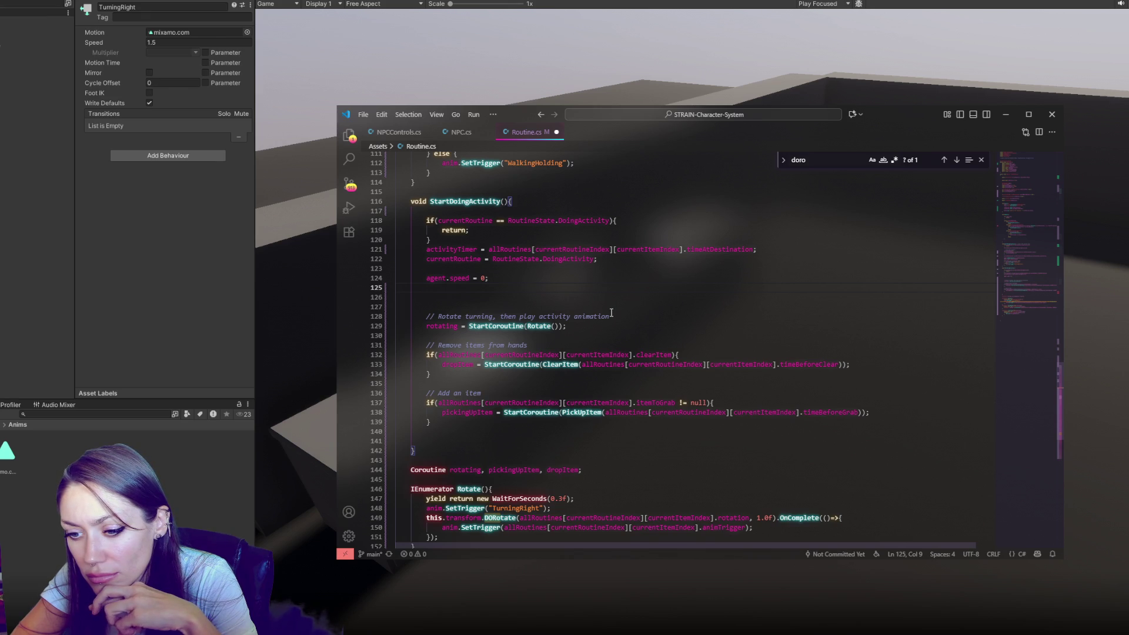
pyautogui.scroll(-4, 611, 312)
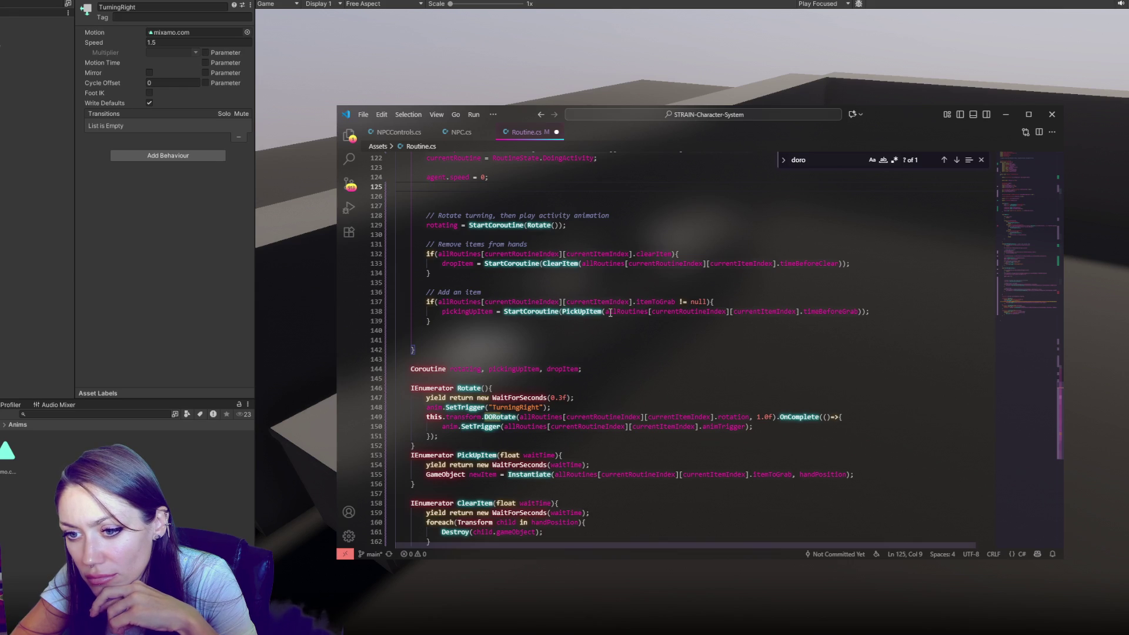
# Step: Comment out the old coroutine-starting code and paste Rotate's body after agent.speed = 0
pyautogui.moveTo(545, 206); pyautogui.dragTo(538, 322)
pyautogui.hotkey('ctrl', '/')
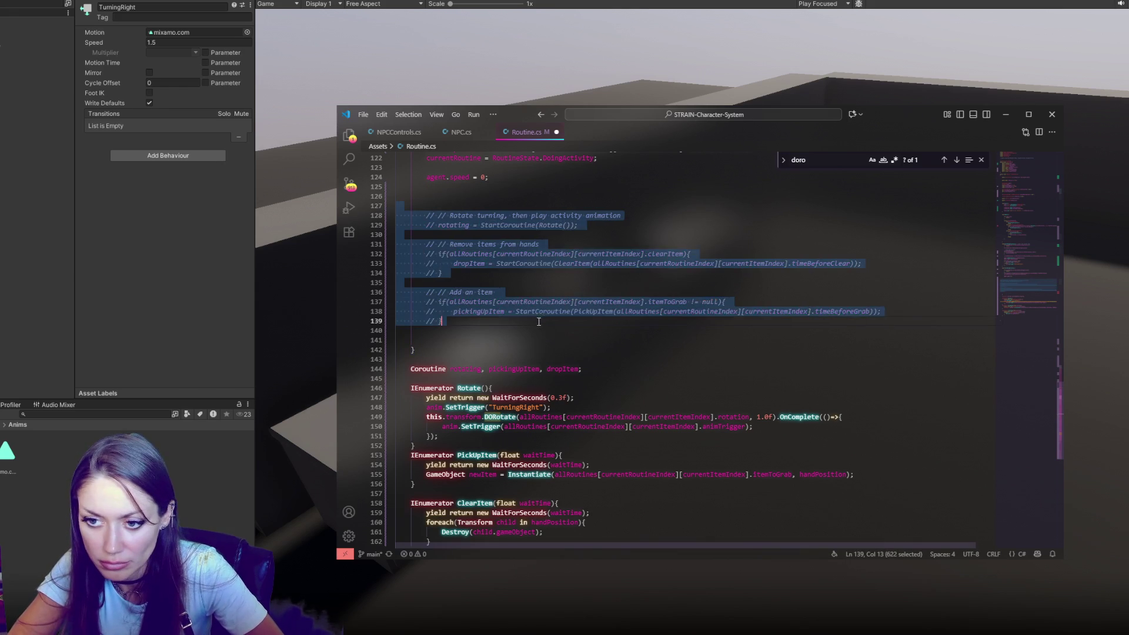
pyautogui.moveTo(771, 438); pyautogui.dragTo(780, 392)
pyautogui.hotkey('ctrl', 'c')
pyautogui.click(781, 186)
pyautogui.hotkey('ctrl', 'v')
# Step: Paste PickUpItem's wait and Instantiate lines below the inlined rotate code
pyautogui.scroll(-3, 782, 431)
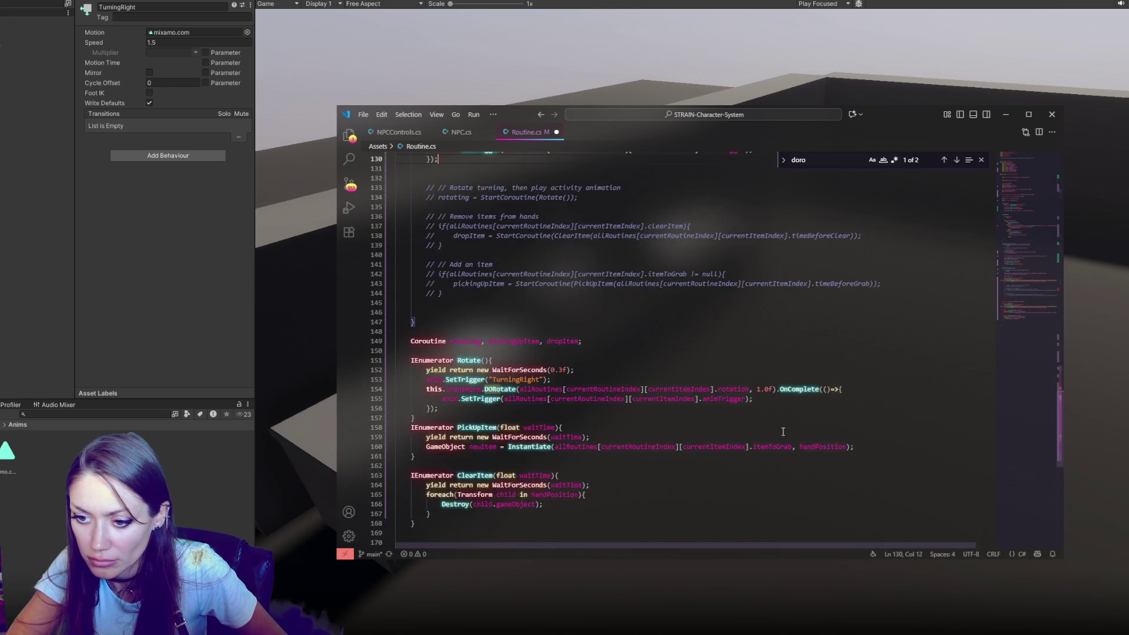
pyautogui.moveTo(861, 448); pyautogui.dragTo(873, 429)
pyautogui.scroll(2, 671, 320)
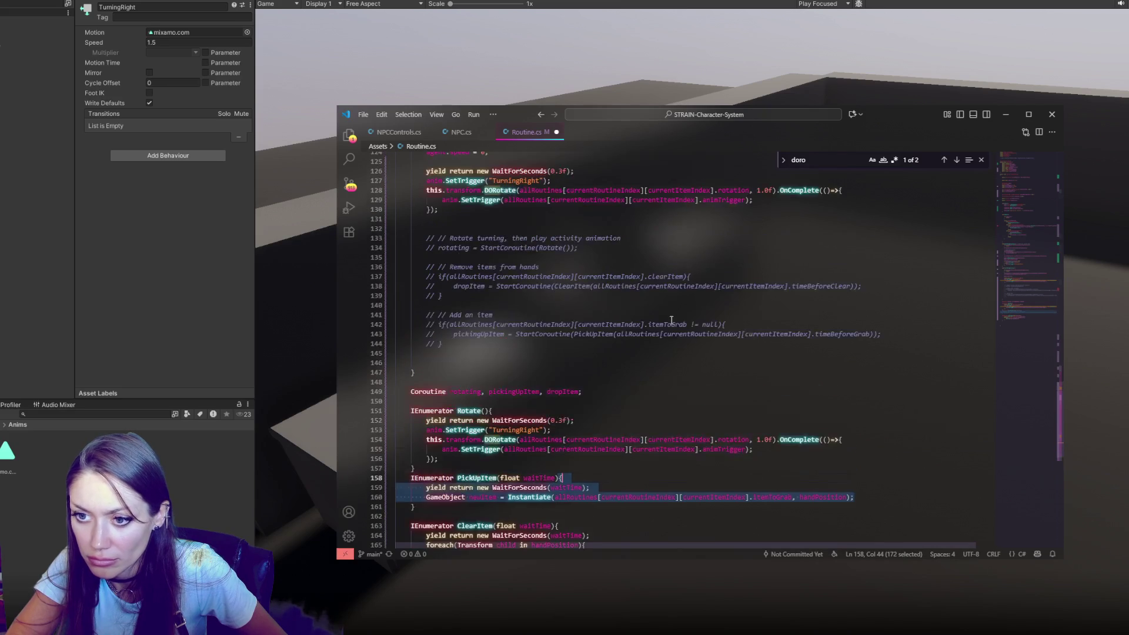
pyautogui.click(577, 210)
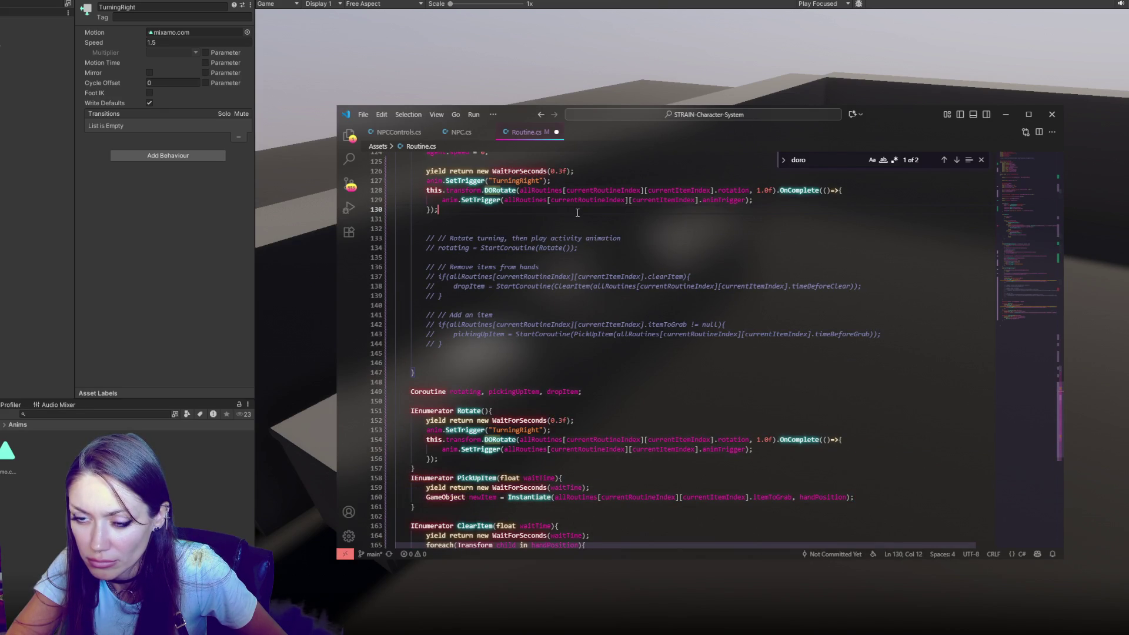
pyautogui.press('Return')
pyautogui.press('Return')
pyautogui.hotkey('ctrl', 'v')
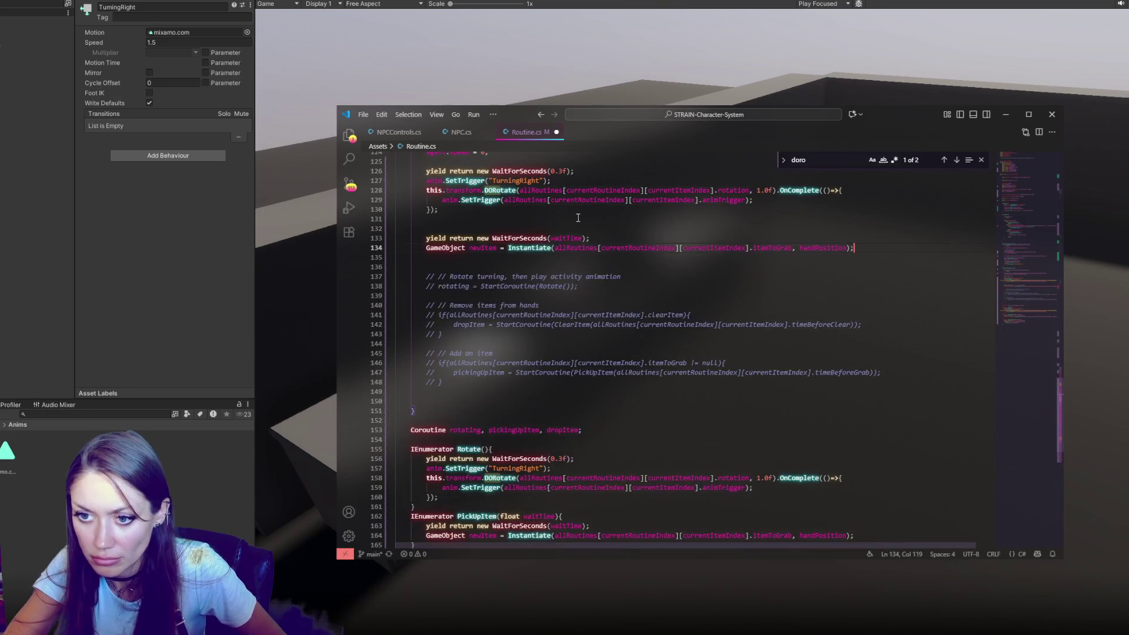
pyautogui.scroll(-3, 553, 392)
pyautogui.scroll(3, 557, 377)
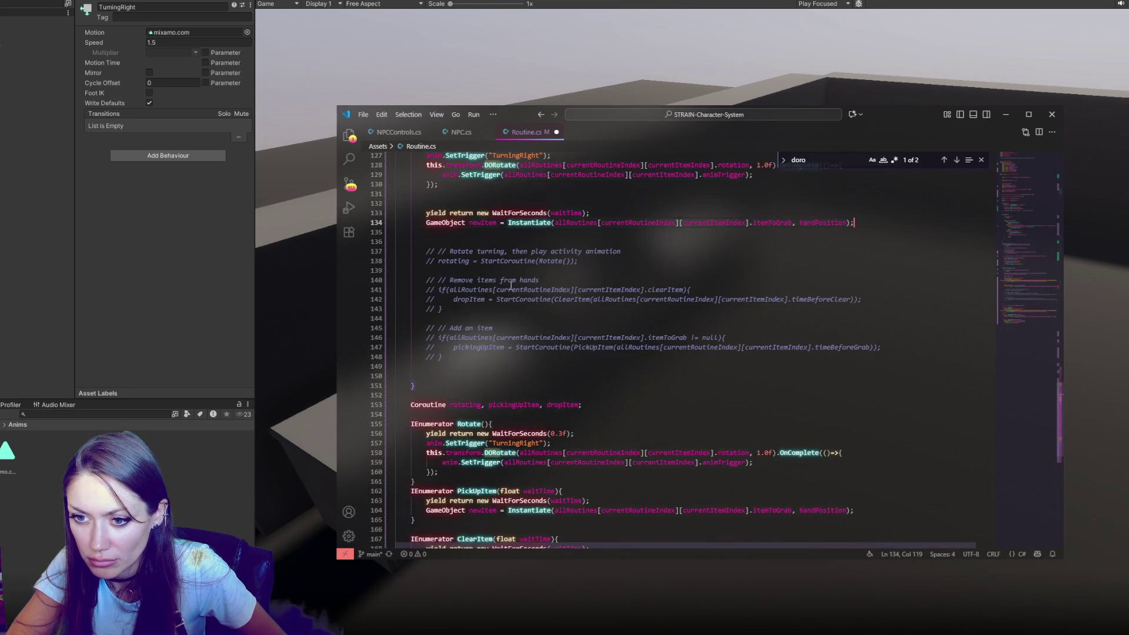
# Step: Copy the 'Remove items from hands' block above the wait line and uncomment it
pyautogui.moveTo(582, 309); pyautogui.dragTo(593, 285)
pyautogui.hotkey('ctrl', 'c')
pyautogui.press('Up')
pyautogui.press('Up')
pyautogui.press('Up')
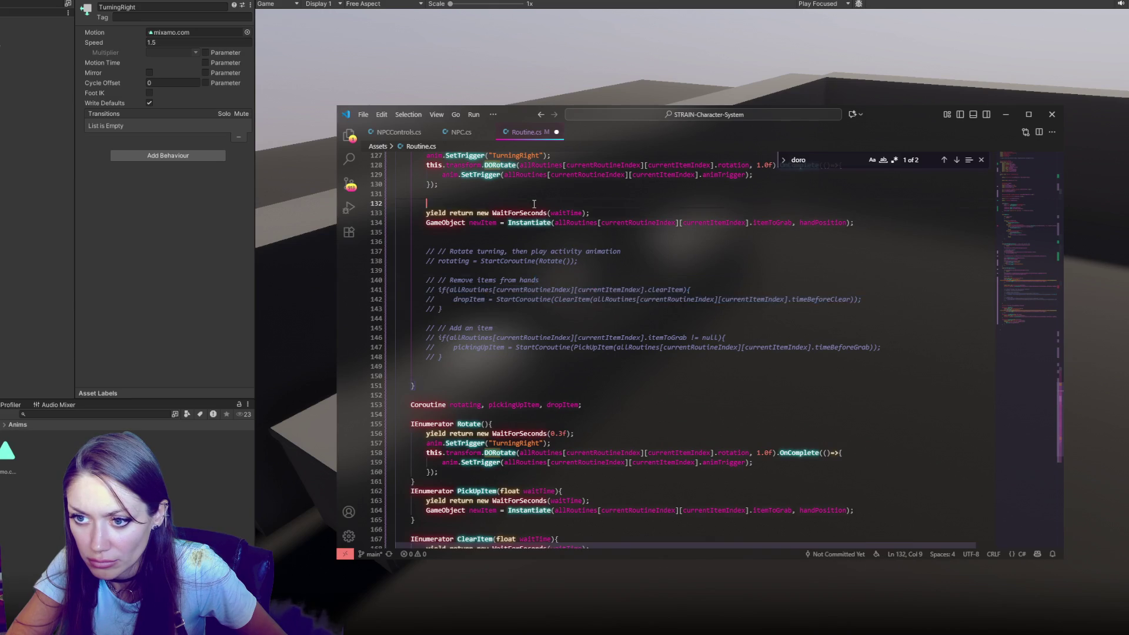
pyautogui.hotkey('ctrl', 'v')
pyautogui.moveTo(541, 214); pyautogui.dragTo(442, 233)
pyautogui.hotkey('ctrl', '/')
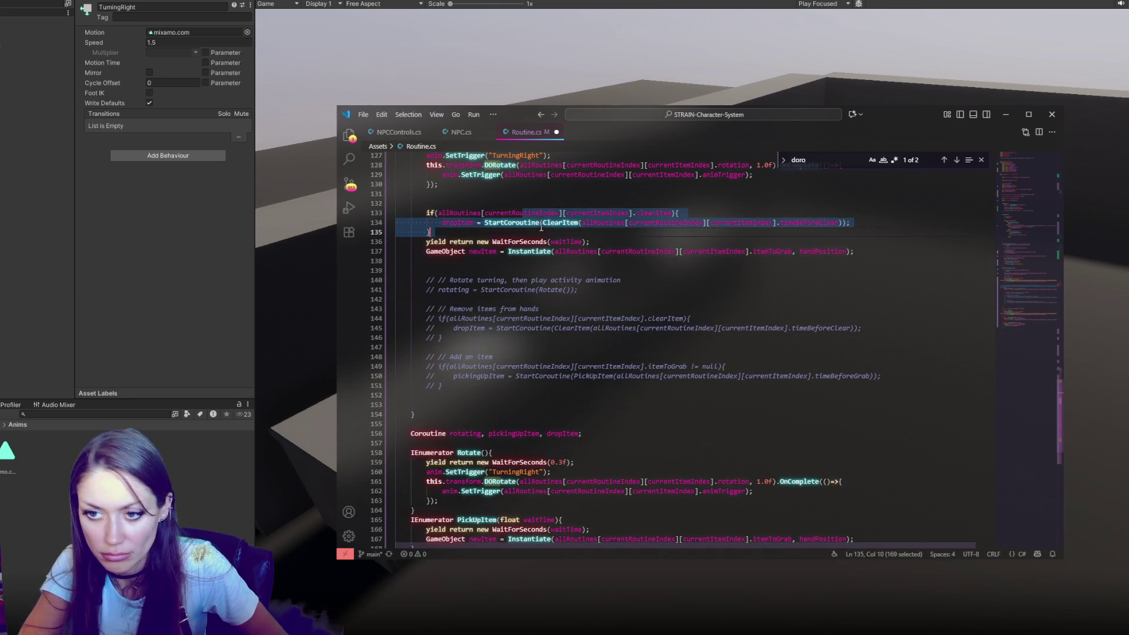
# Step: Move the wait and Instantiate lines into the clearItem if block and reformat
pyautogui.moveTo(860, 254); pyautogui.dragTo(877, 213)
pyautogui.hotkey('ctrl', 'x')
pyautogui.hotkey('ctrl', 'v')
pyautogui.press('Down')
pyautogui.hotkey('shift', 'alt', 'f')
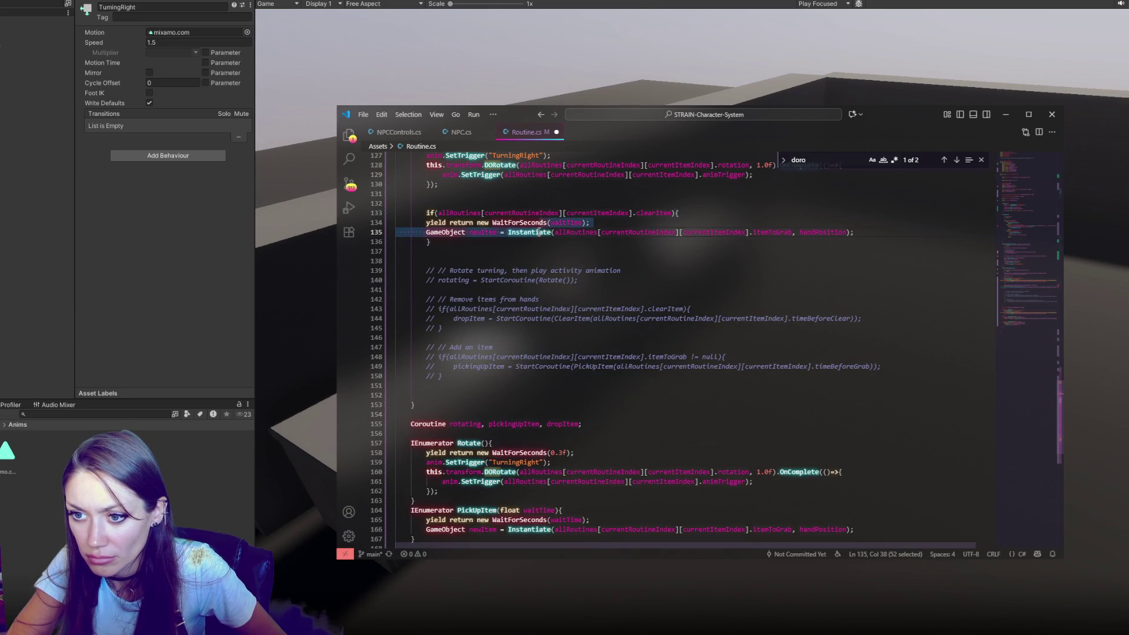
# Step: Copy the 'Add an item' block below the remove-items block and uncomment it
pyautogui.moveTo(640, 377); pyautogui.dragTo(640, 340)
pyautogui.hotkey('ctrl', 'c')
pyautogui.click(553, 244)
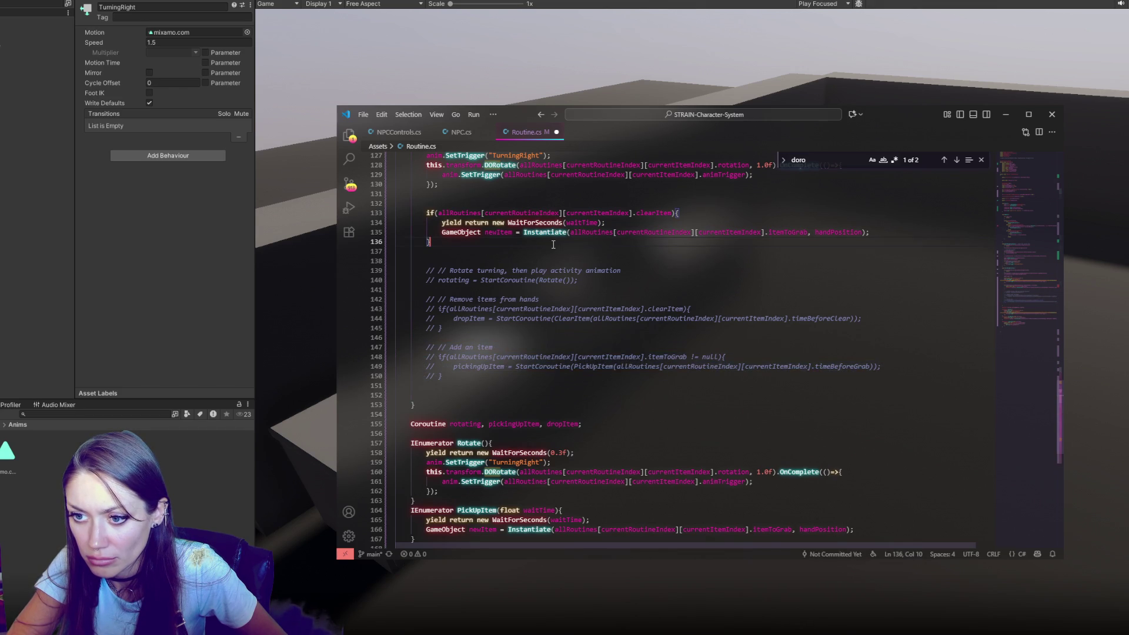
pyautogui.hotkey('ctrl', 'v')
pyautogui.moveTo(537, 256)
pyautogui.mouseDown()
pyautogui.moveTo(538, 266)
pyautogui.moveTo(447, 281)
pyautogui.mouseUp()
pyautogui.hotkey('ctrl', '/')
# Step: Copy the 'Remove items from hands' comment above the clearItem check and add a blank line after
pyautogui.moveTo(438, 348); pyautogui.dragTo(541, 347)
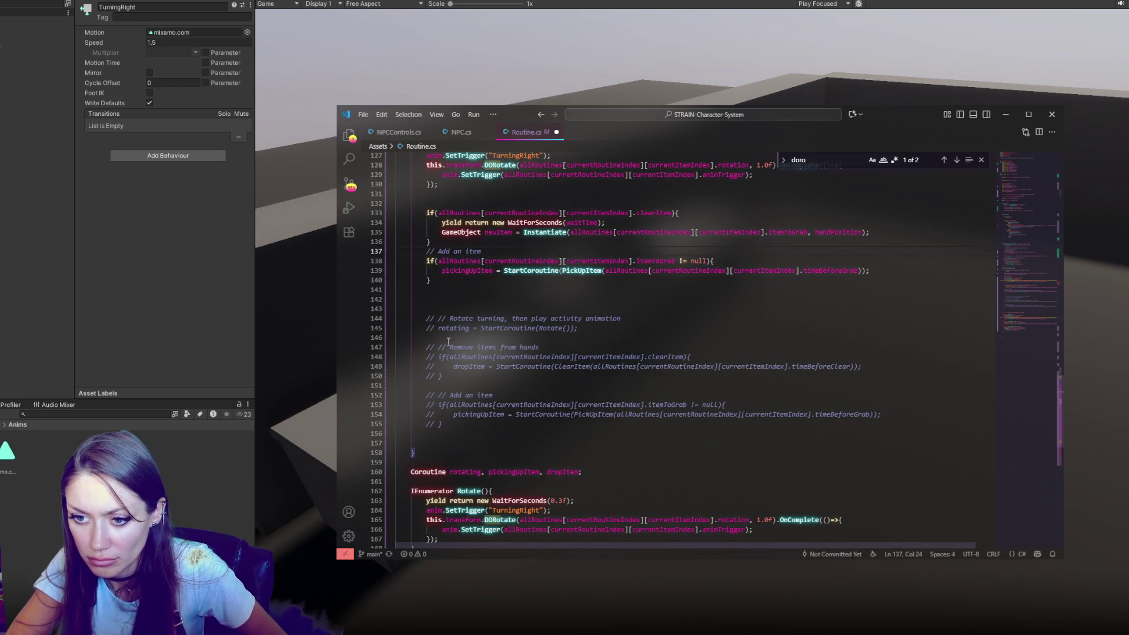
pyautogui.hotkey('ctrl', 'c')
pyautogui.click(438, 204)
pyautogui.hotkey('ctrl', 'v')
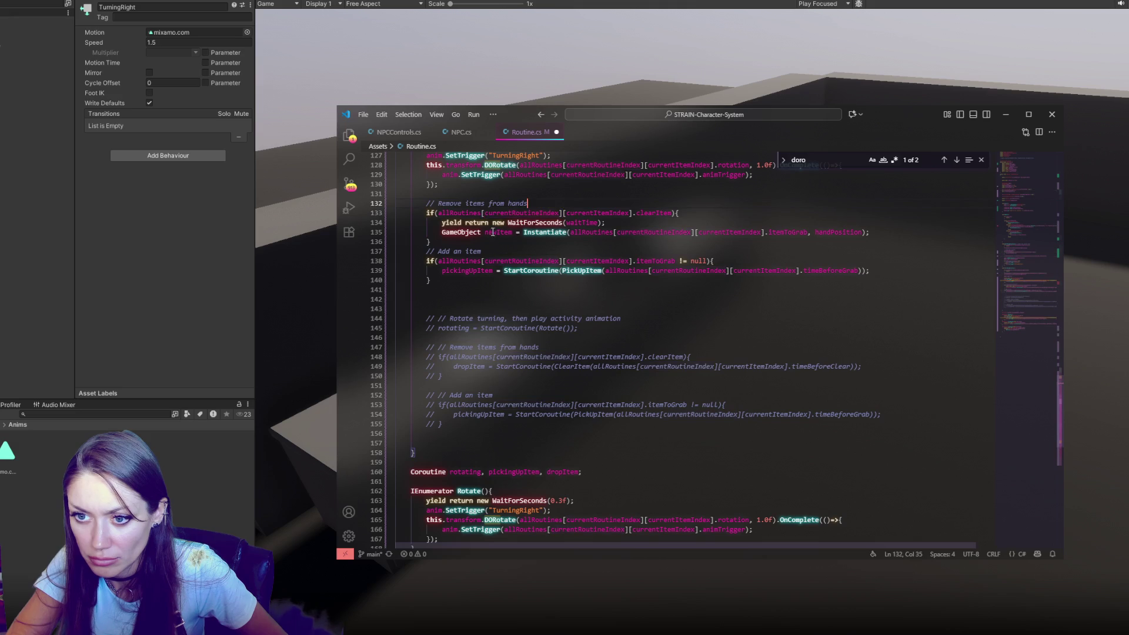
pyautogui.click(435, 241)
pyautogui.press('Return')
# Step: Replace the pickingUpItem call in the add-item block with PickUpItem's indented wait and Instantiate lines
pyautogui.scroll(-5, 548, 448)
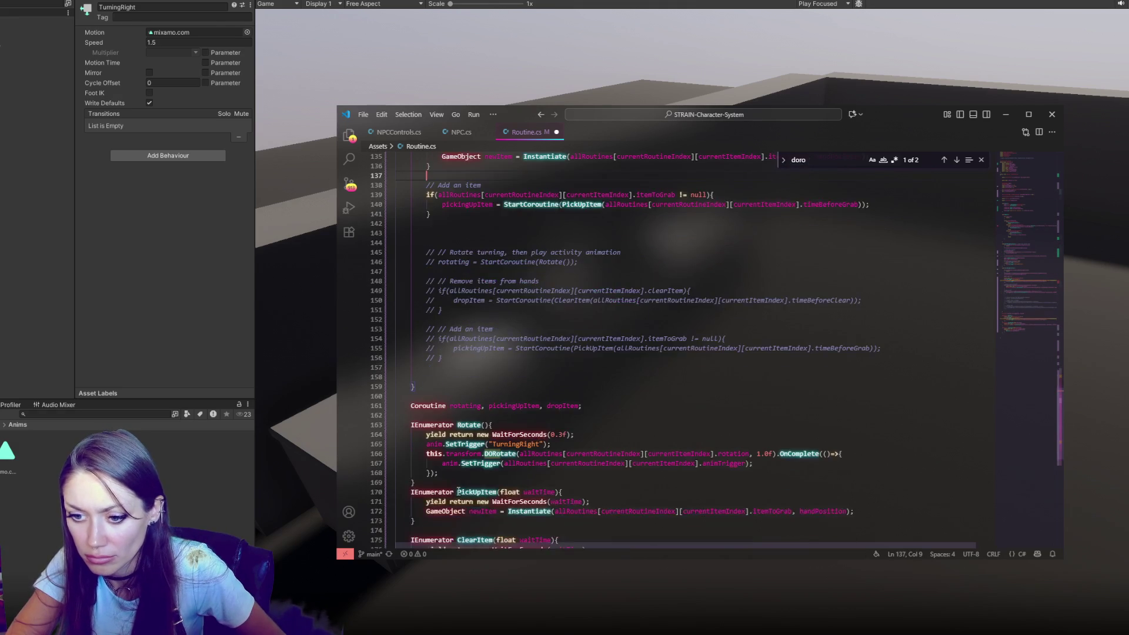
pyautogui.moveTo(864, 463); pyautogui.dragTo(873, 442)
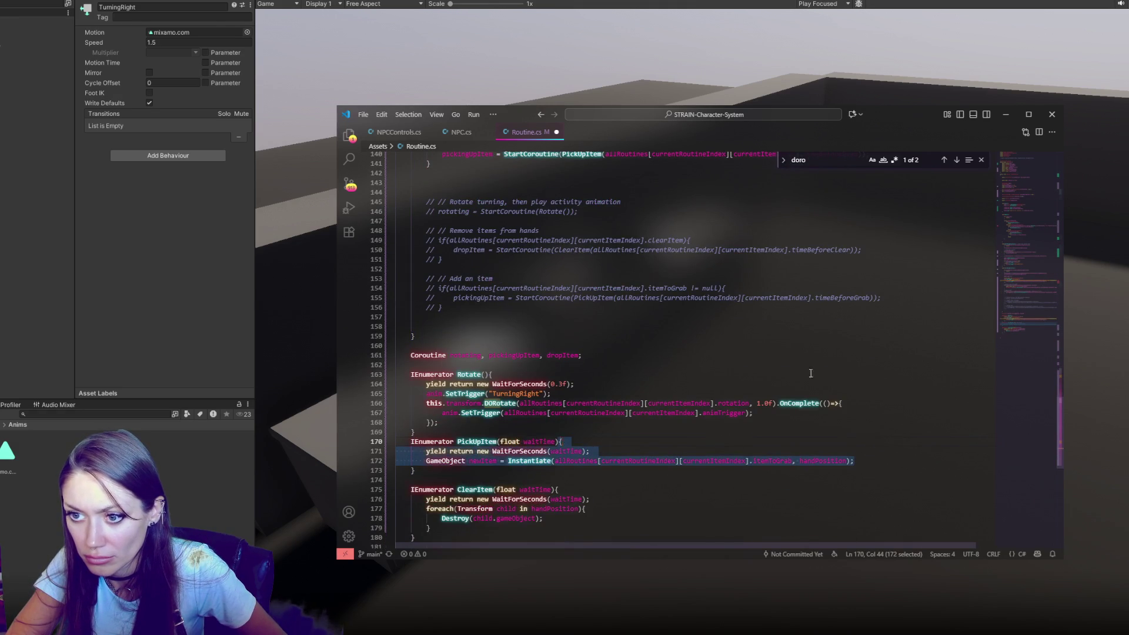
pyautogui.hotkey('ctrl', 'c')
pyautogui.scroll(4, 811, 373)
pyautogui.click(879, 281)
pyautogui.press('BackSpace')
pyautogui.hotkey('ctrl', 'v')
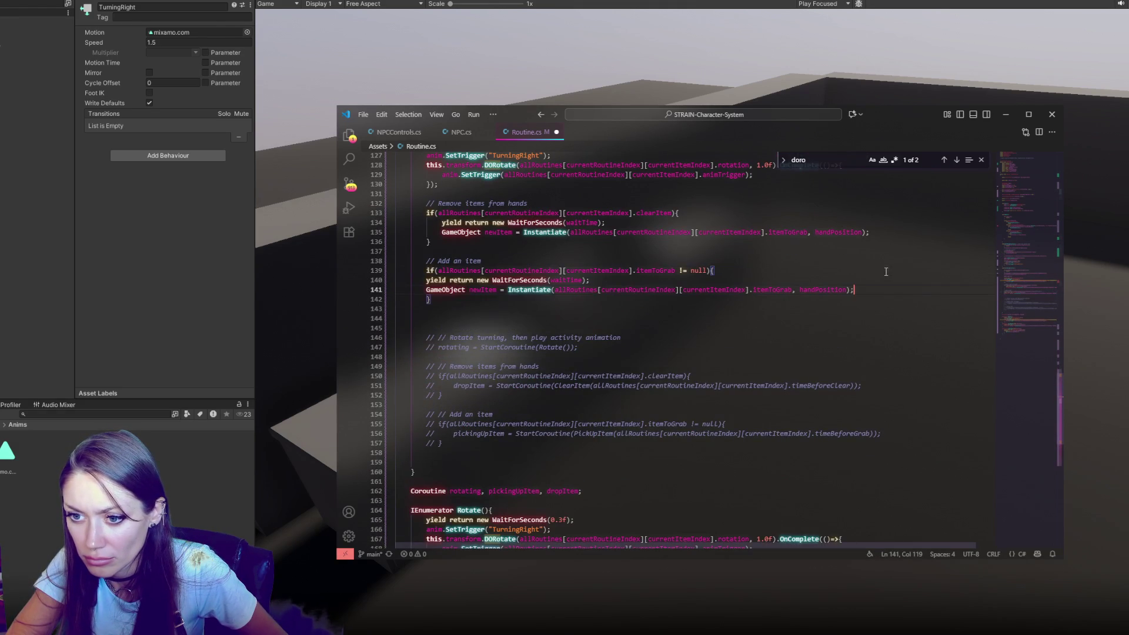
pyautogui.hotkey('shift', 'Up')
pyautogui.press('Tab')
# Step: Move the 0.3-second wait line below the TurningRight trigger
pyautogui.scroll(3, 706, 294)
pyautogui.click(510, 251)
pyautogui.press('Up')
pyautogui.press('Up')
pyautogui.scroll(2, 593, 269)
pyautogui.click(593, 269)
pyautogui.hotkey('shift', 'Up')
pyautogui.hotkey('ctrl', 'x')
pyautogui.press('Down')
pyautogui.press('End')
pyautogui.hotkey('ctrl', 'v')
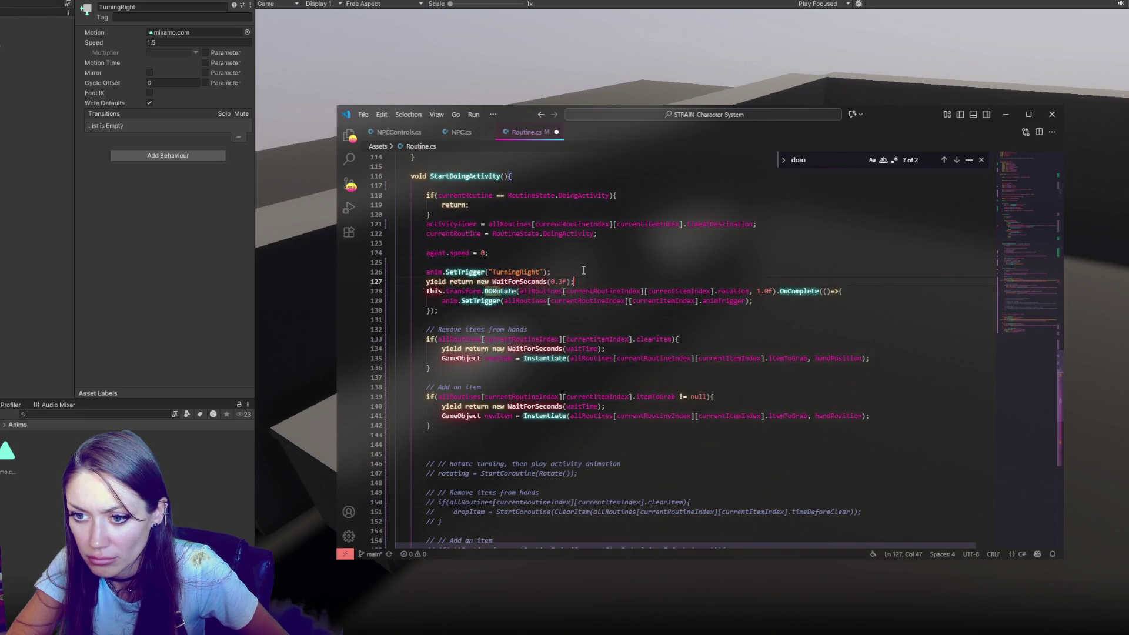
# Step: Change StartDoingActivity's return type from void to IEnumerator
pyautogui.press('Up')
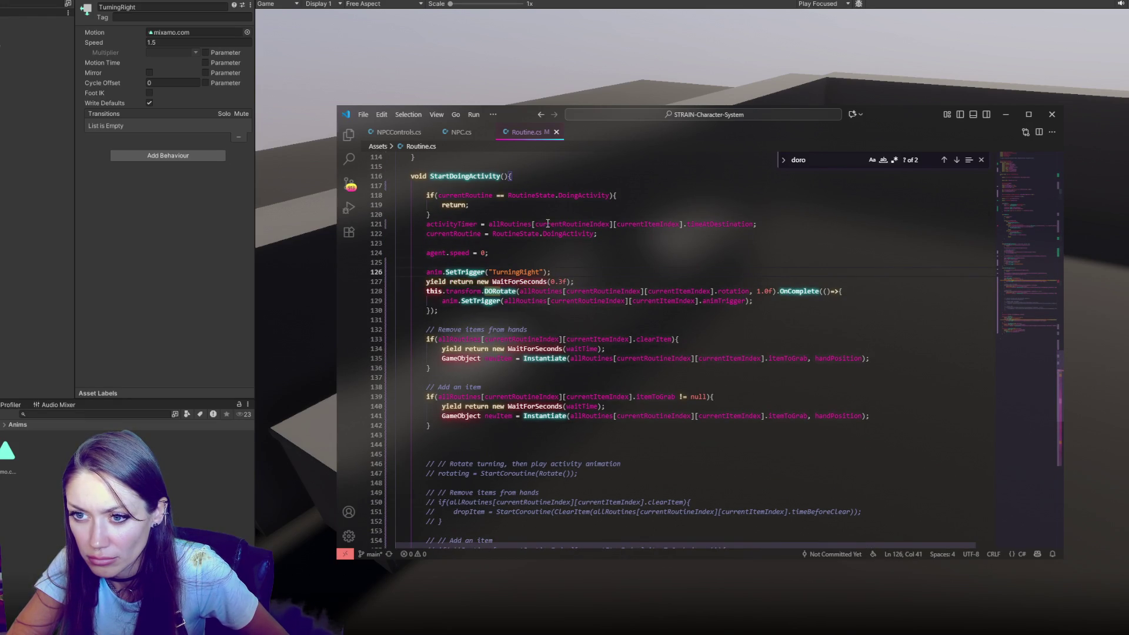
pyautogui.doubleClick(418, 175)
pyautogui.write('IEnumerator')
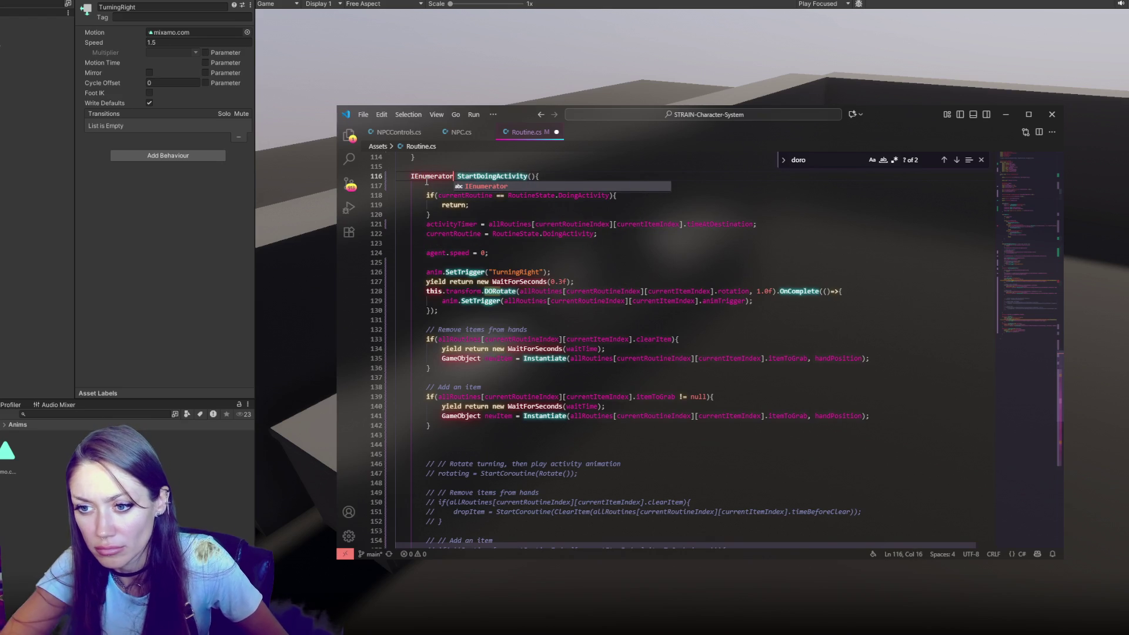
# Step: Move the animTrigger SetTrigger call out of the DORotate OnComplete callback to follow DORotate
pyautogui.click(641, 291)
pyautogui.click(763, 299)
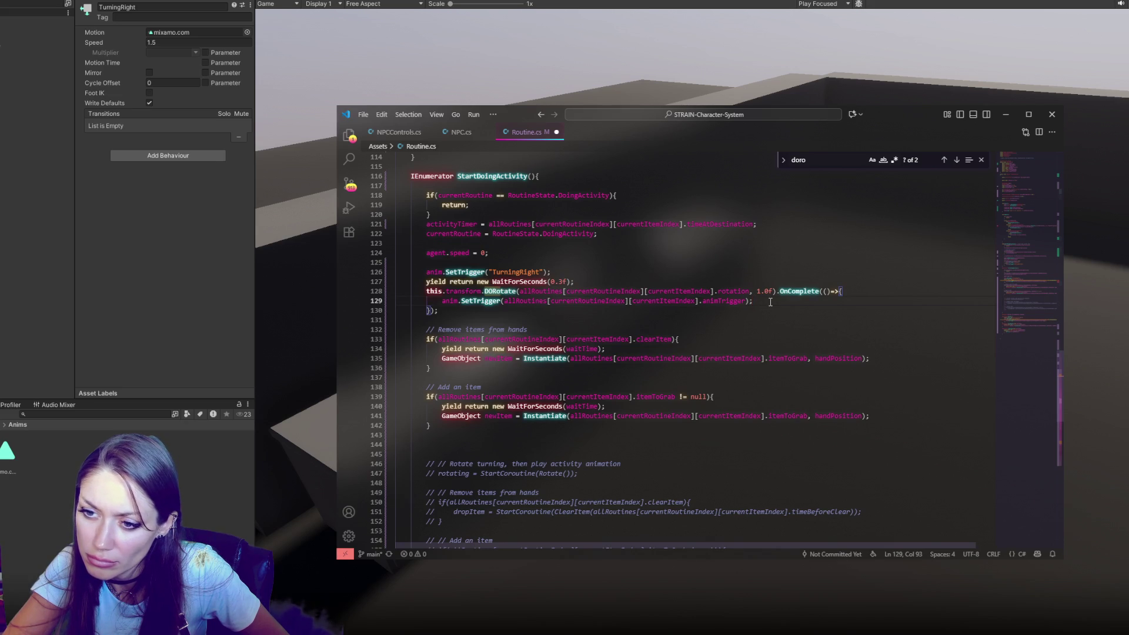
pyautogui.moveTo(442, 300); pyautogui.dragTo(782, 308)
pyautogui.press('BackSpace')
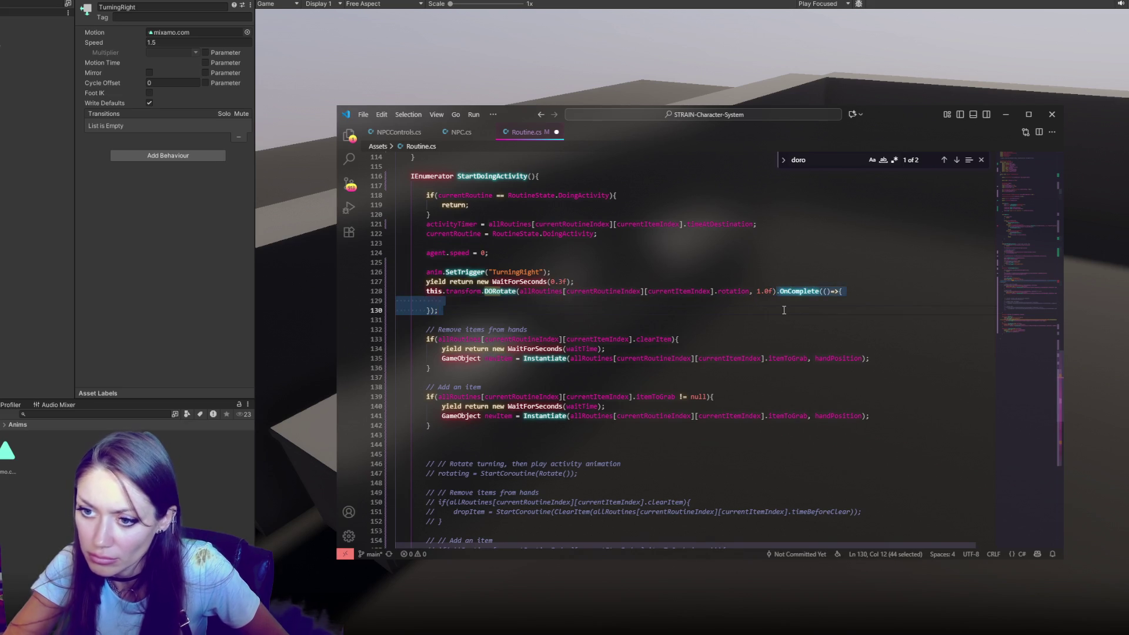
pyautogui.press('Return')
pyautogui.press('Return')
pyautogui.hotkey('ctrl', 'v')
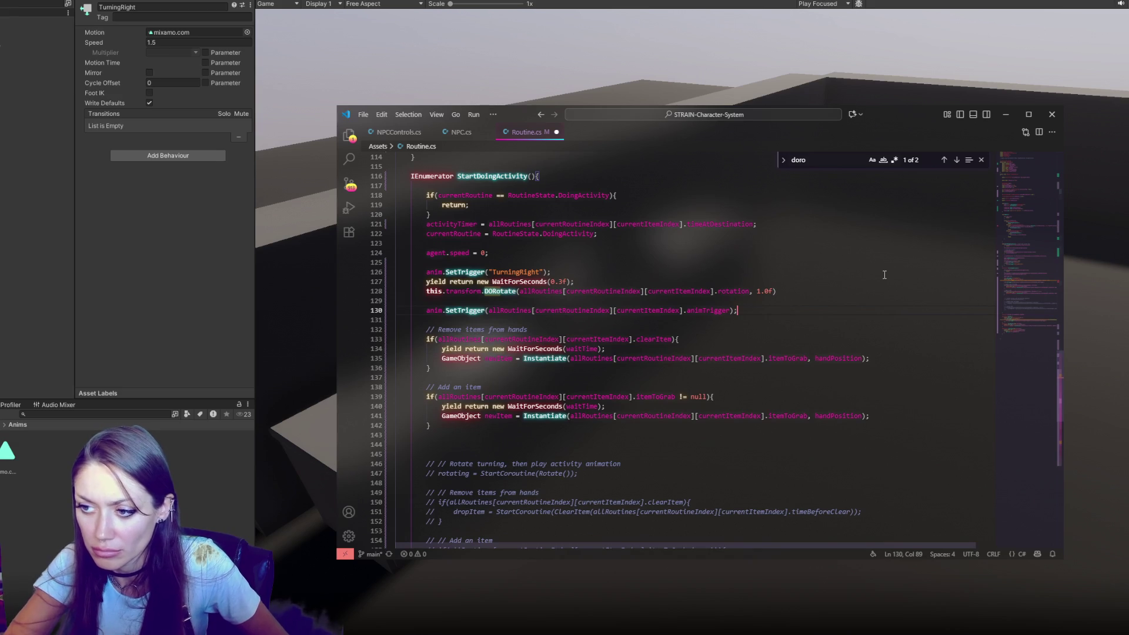
# Step: Insert a 1.0-second yield wait after DORotate, copied from the existing 0.3-second wait line
pyautogui.click(838, 291)
pyautogui.press('Return')
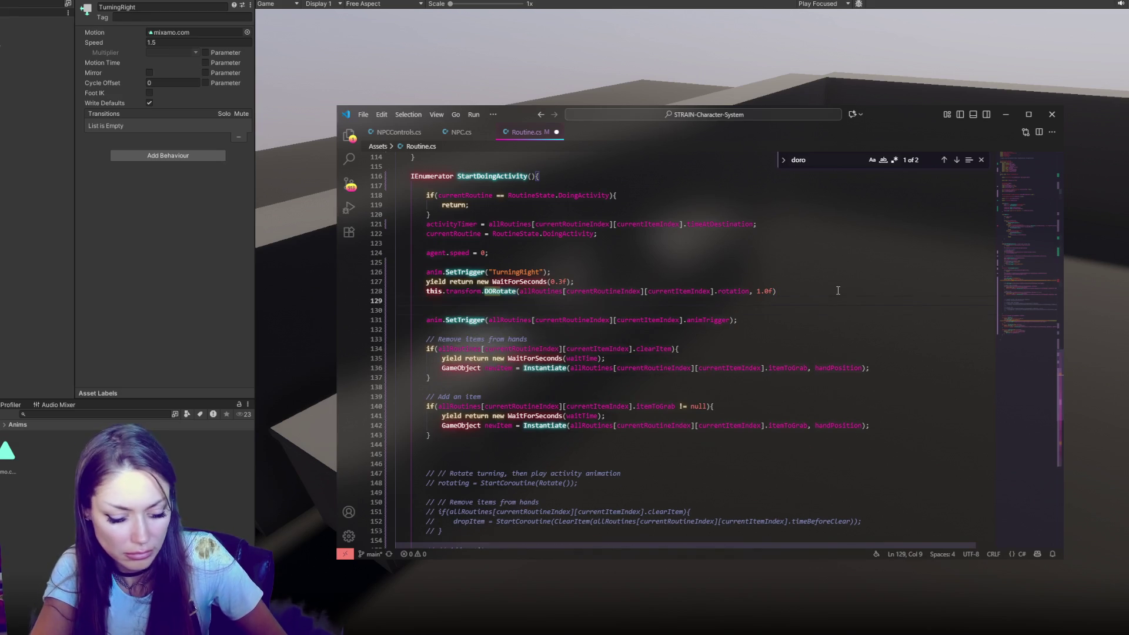
pyautogui.press('Return')
pyautogui.write('yield')
pyautogui.press('BackSpace')
pyautogui.press('BackSpace')
pyautogui.press('BackSpace')
pyautogui.write('yield')
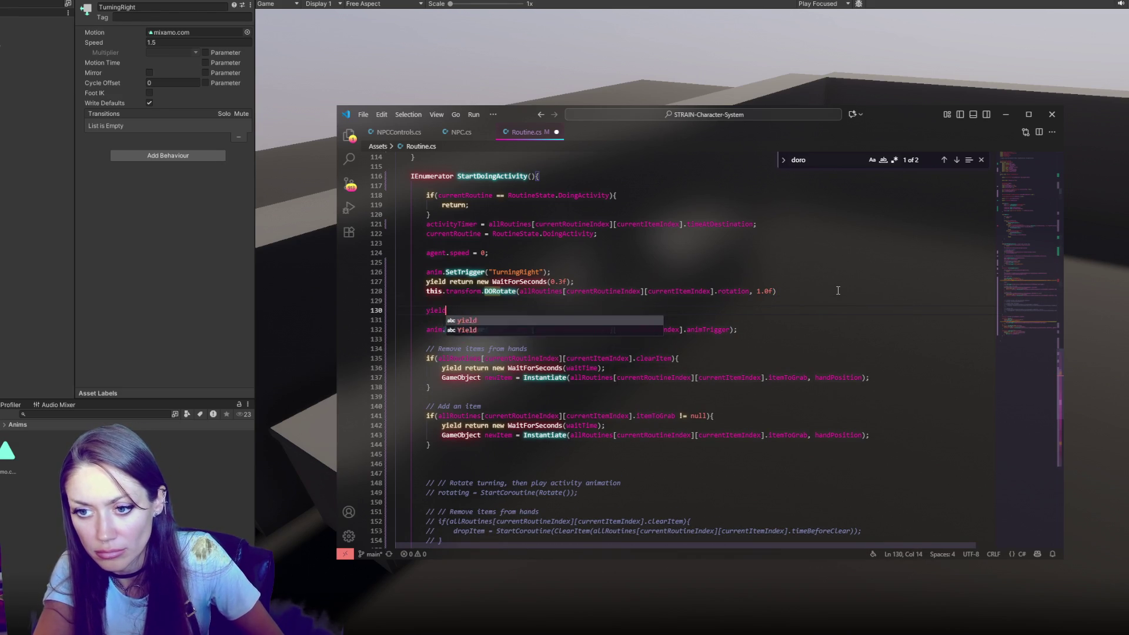
pyautogui.click(606, 281)
pyautogui.press('Return')
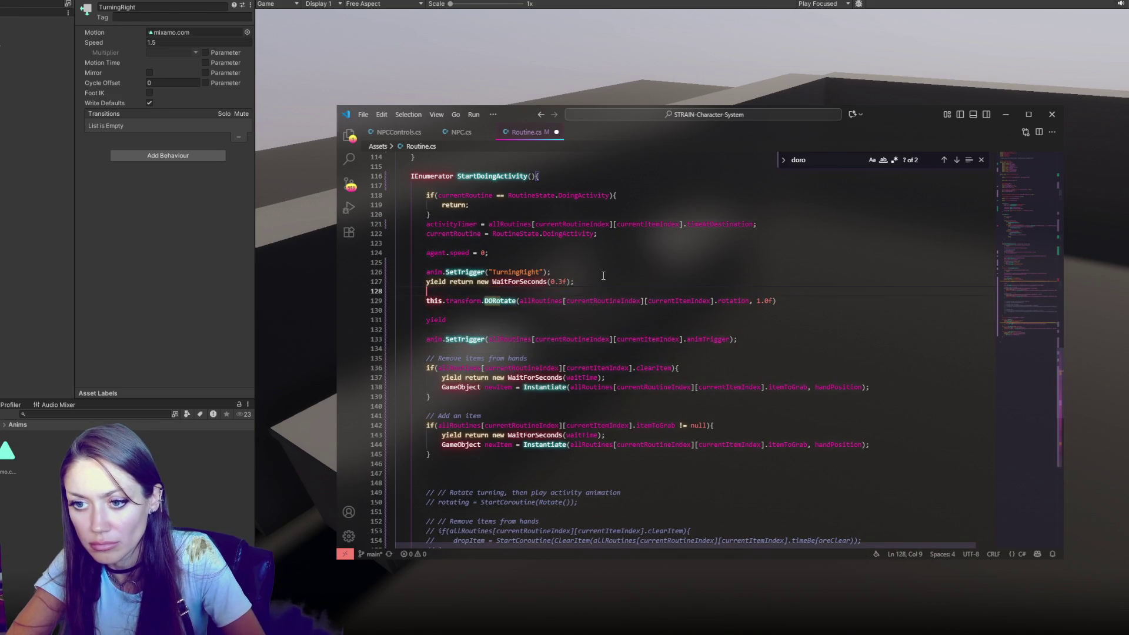
pyautogui.moveTo(606, 282); pyautogui.dragTo(609, 275)
pyautogui.hotkey('ctrl', 'c')
pyautogui.moveTo(582, 312)
pyautogui.mouseDown()
pyautogui.moveTo(556, 322)
pyautogui.moveTo(566, 321)
pyautogui.mouseUp()
pyautogui.hotkey('ctrl', 'v')
pyautogui.write('1.0')
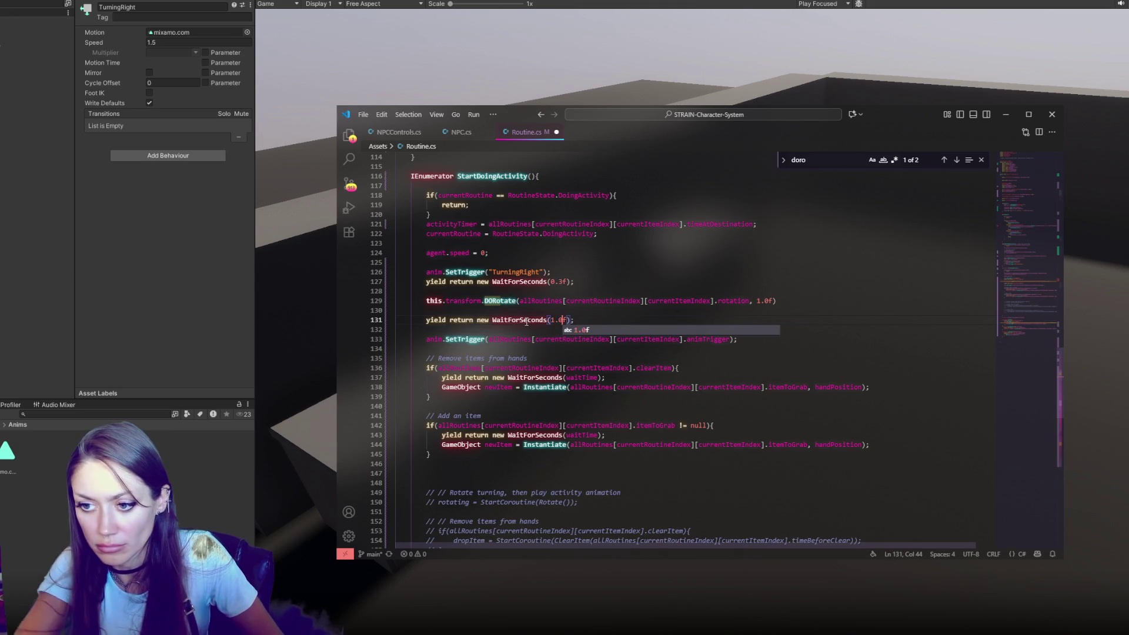
pyautogui.click(526, 321)
# Step: Search Routine.cs for StartDoingActivity and jump to its call in Update on line 76
pyautogui.doubleClick(492, 176)
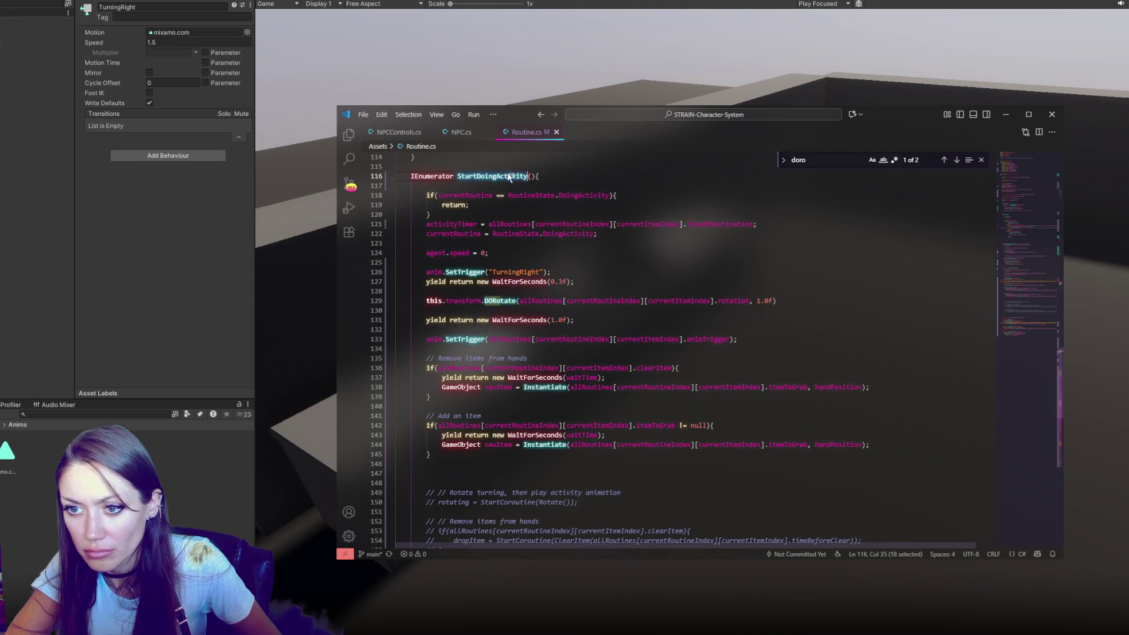
pyautogui.hotkey('ctrl', 'f')
pyautogui.click(957, 161)
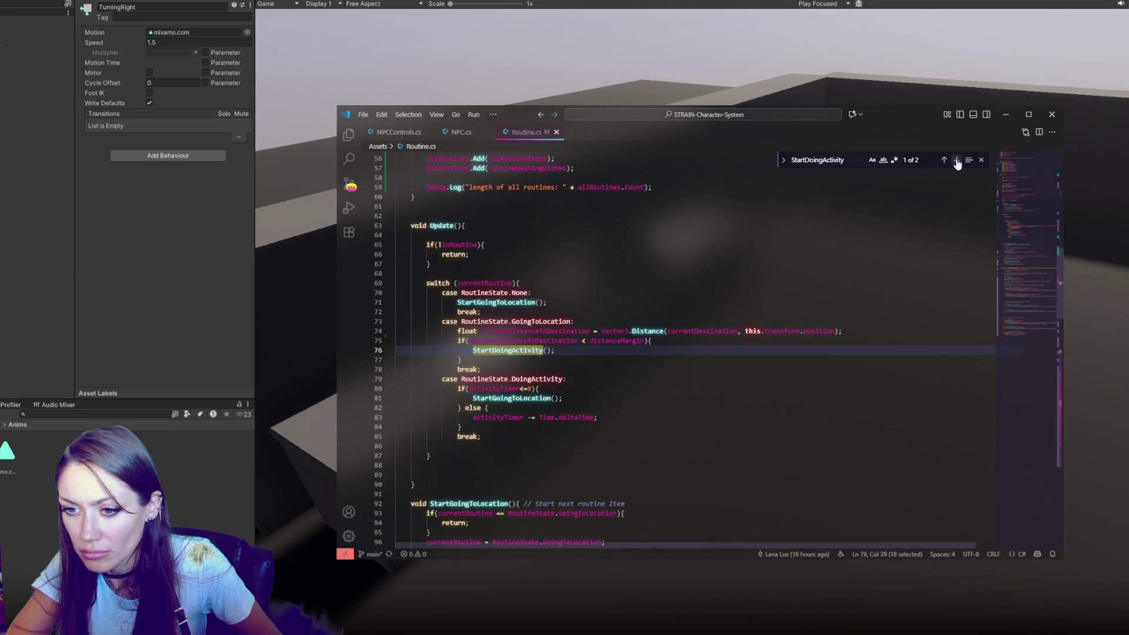
# Step: Try wrapping the line-76 StartDoingActivity call in StartCoroutine, then undo it
pyautogui.click(473, 350)
pyautogui.write('Start')
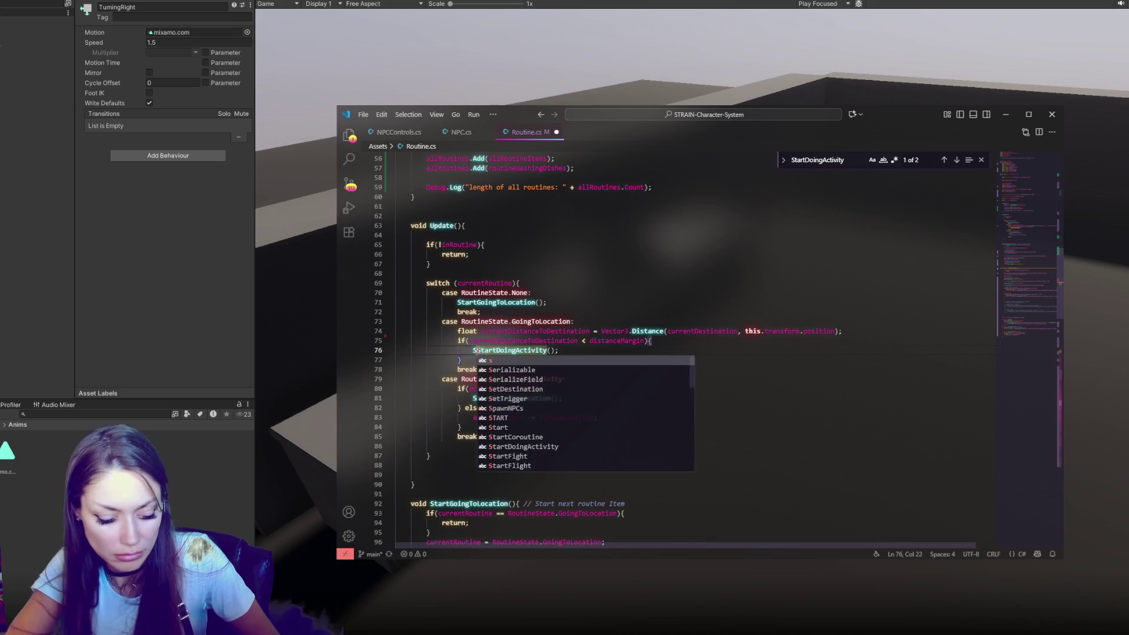
pyautogui.write('Corou')
pyautogui.press('Tab')
pyautogui.write('(')
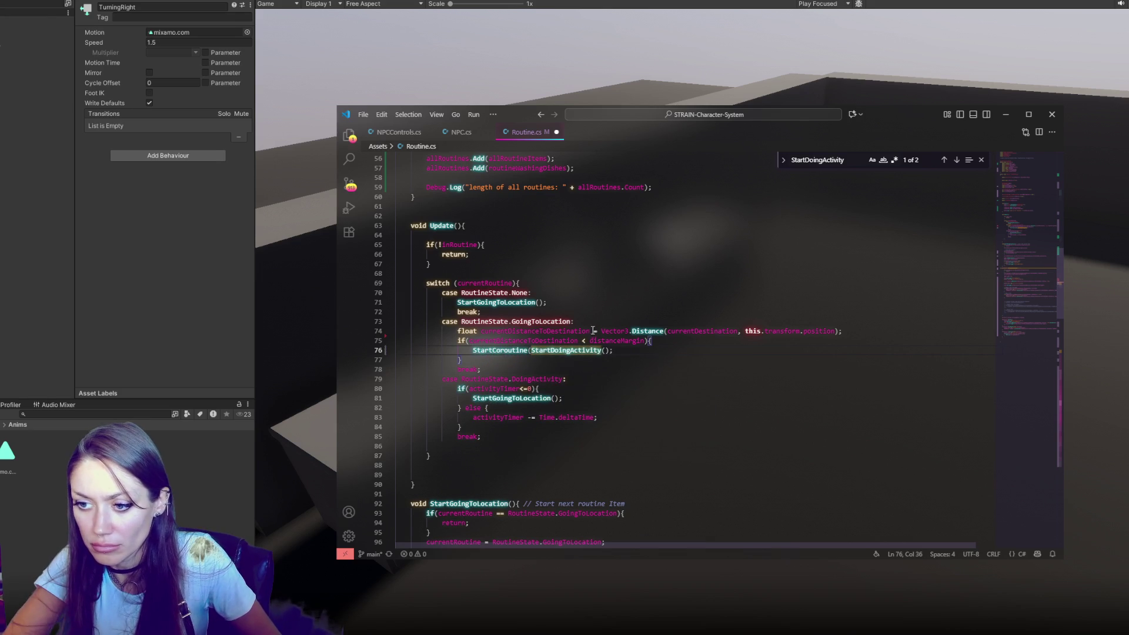
pyautogui.click(608, 350)
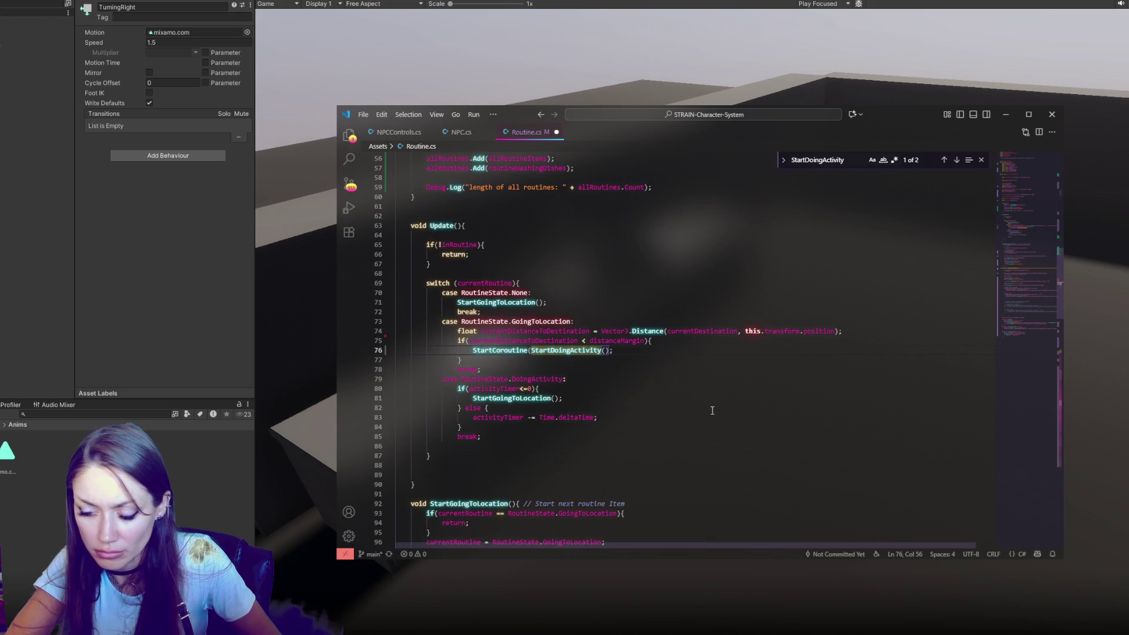
pyautogui.hotkey('ctrl', 'z')
pyautogui.hotkey('ctrl', 'z')
pyautogui.hotkey('ctrl', 'z')
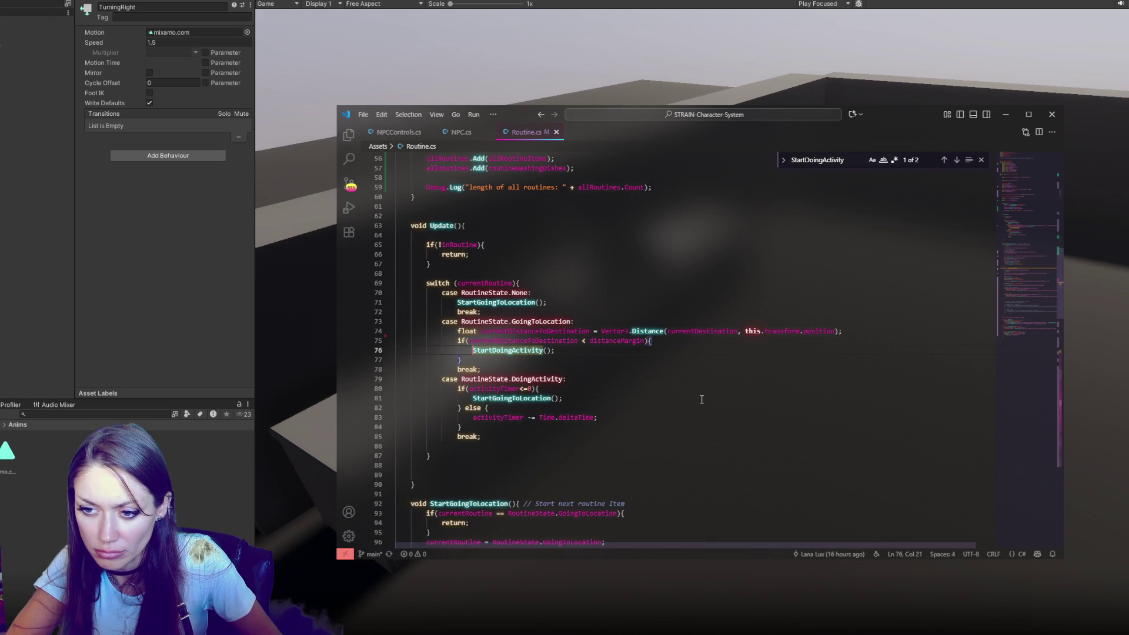
# Step: Jump to the StartDoingActivity definition and add a blank line after its early-return check
pyautogui.scroll(10, 797, 258)
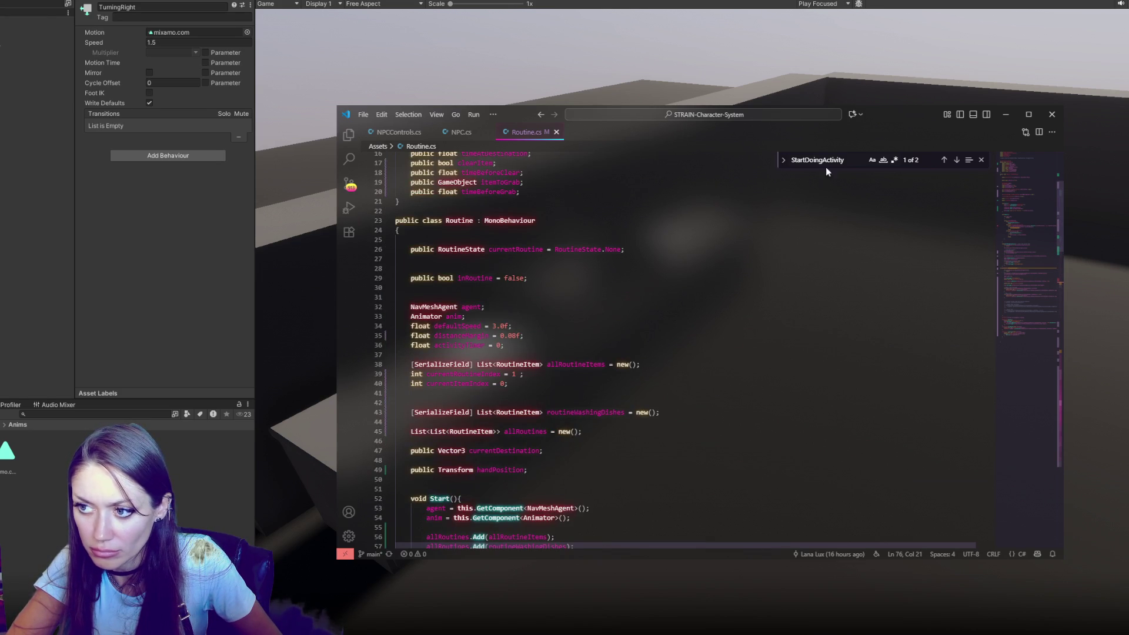
pyautogui.click(956, 160)
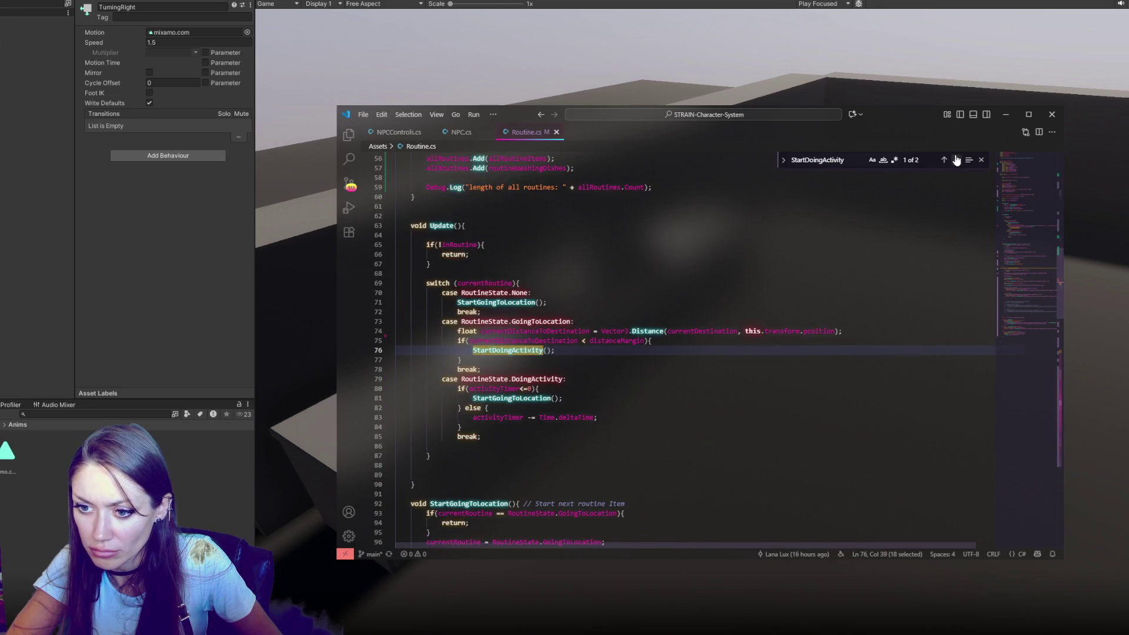
pyautogui.click(956, 159)
pyautogui.scroll(-4, 577, 329)
pyautogui.click(501, 262)
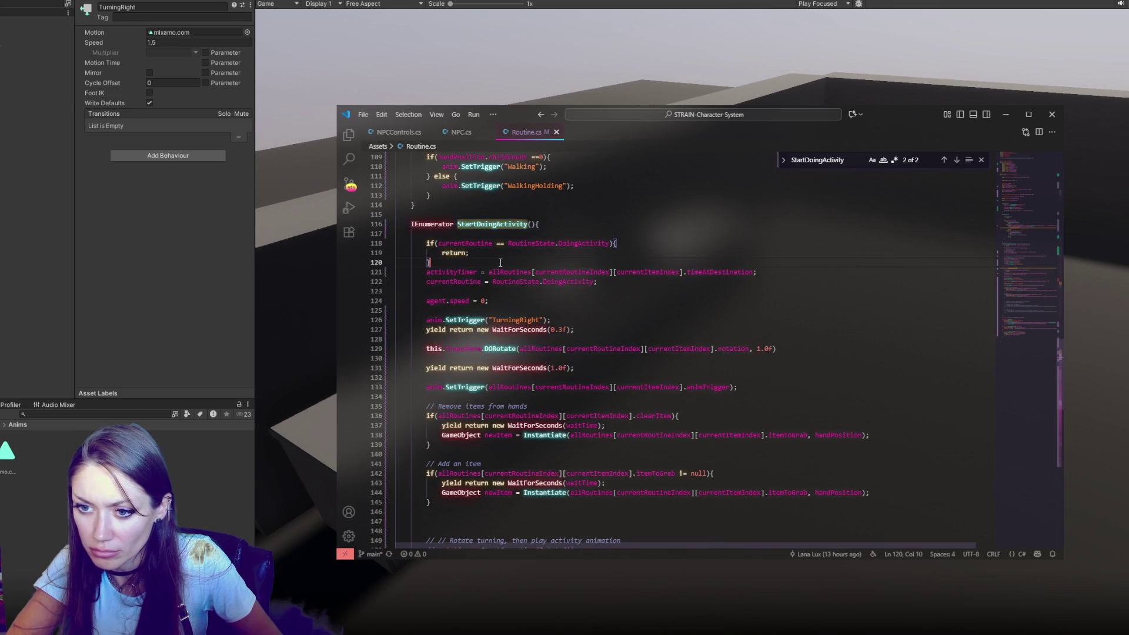
pyautogui.press('Return')
pyautogui.press('Return')
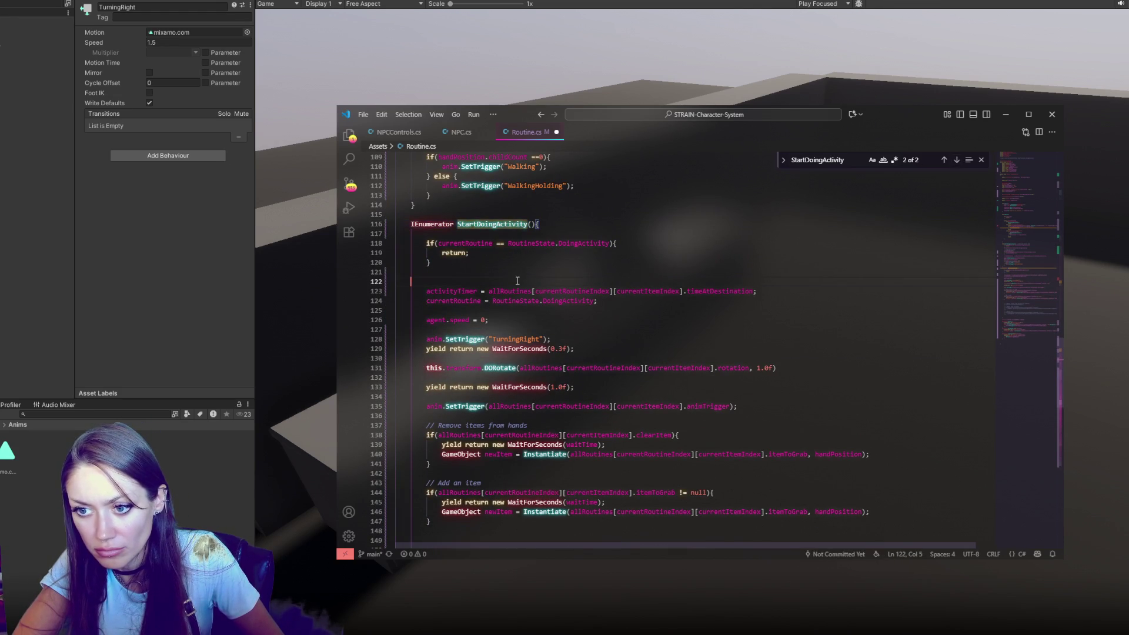
# Step: Paste a second coroutine header and make the first a void method with its own closing brace
pyautogui.press('Return')
pyautogui.hotkey('ctrl', 'v')
pyautogui.moveTo(413, 224); pyautogui.dragTo(455, 226)
pyautogui.write('void')
pyautogui.click(498, 273)
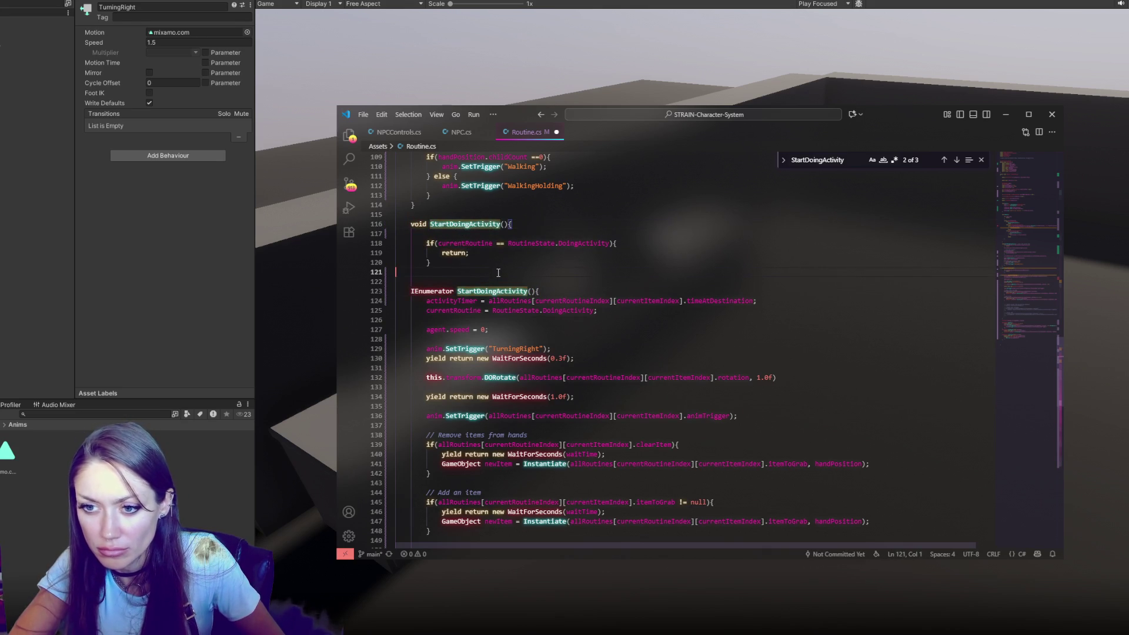
pyautogui.press('Return')
pyautogui.write('}')
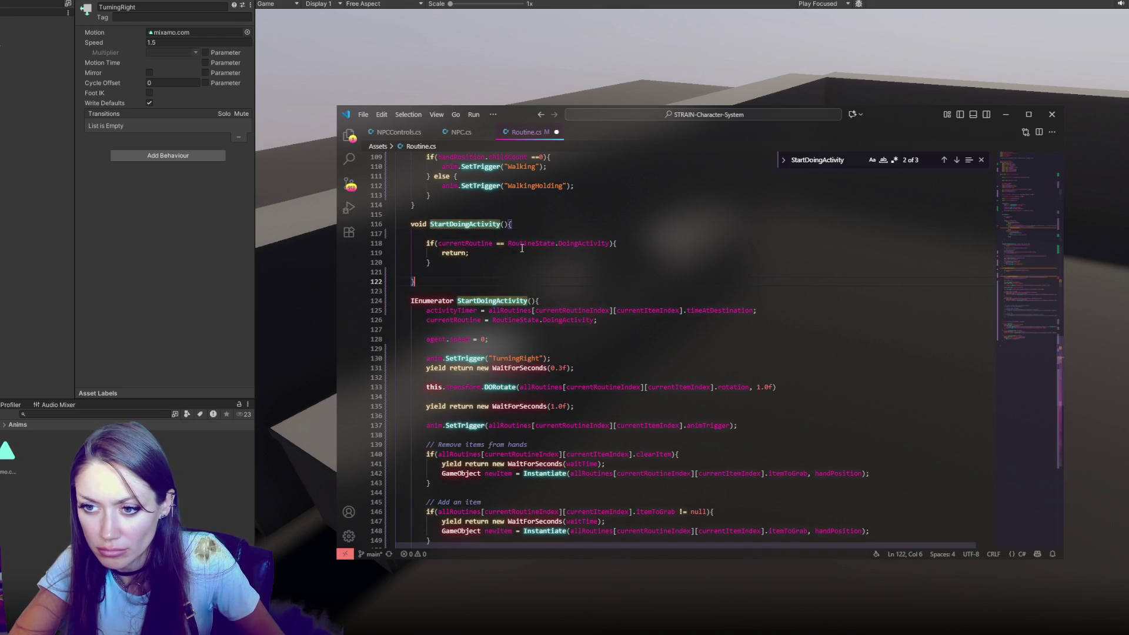
# Step: Re-indent the early-return if-block and leave an indented empty line inside the void wrapper
pyautogui.moveTo(524, 242); pyautogui.dragTo(523, 262)
pyautogui.hotkey('shift', 'Tab')
pyautogui.press('Tab')
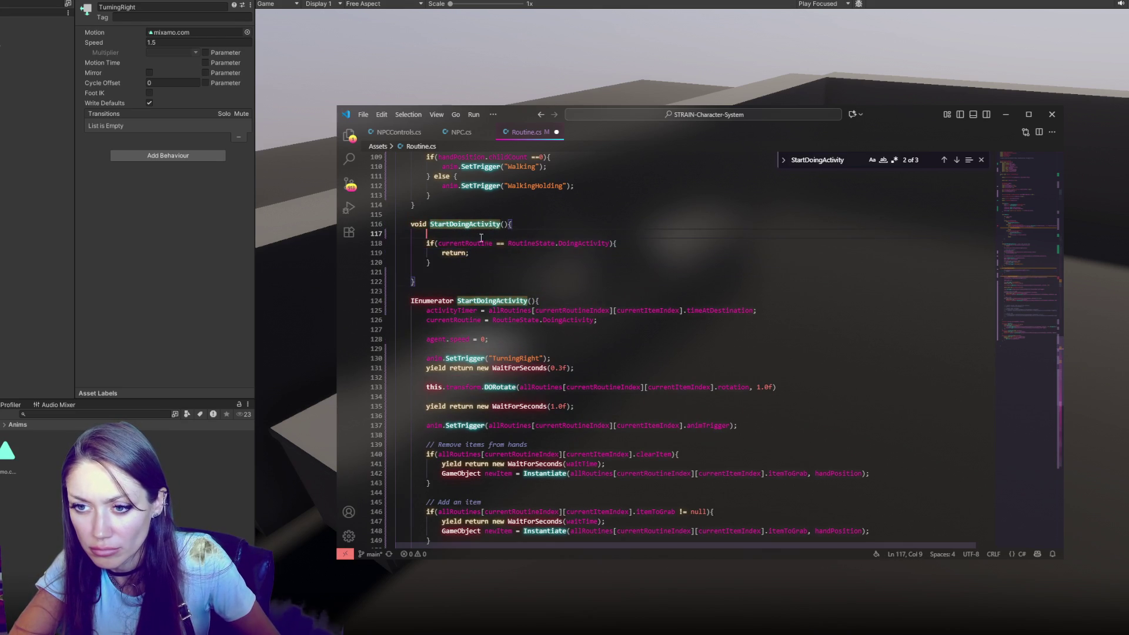
pyautogui.click(512, 234)
pyautogui.press('BackSpace')
pyautogui.click(506, 260)
pyautogui.press('Tab')
pyautogui.press('Tab')
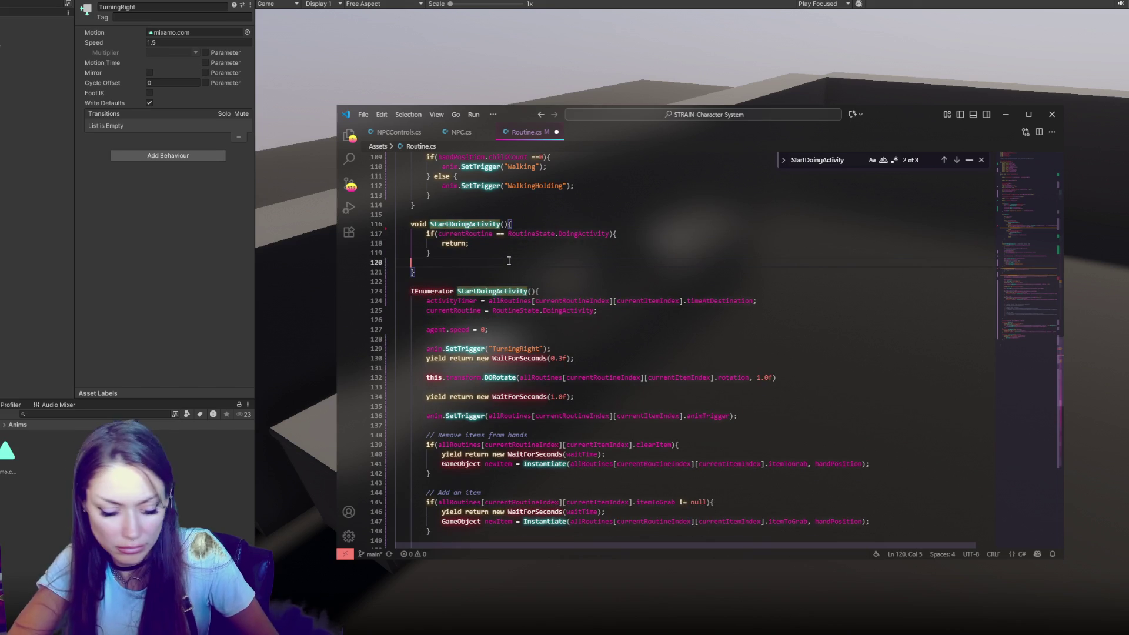
# Step: Call StartCoroutine(StartDoingActivityTimed()) in the wrapper, rename the coroutine StartDoingActivityTimed, and save
pyautogui.write('StartCoroutine(')
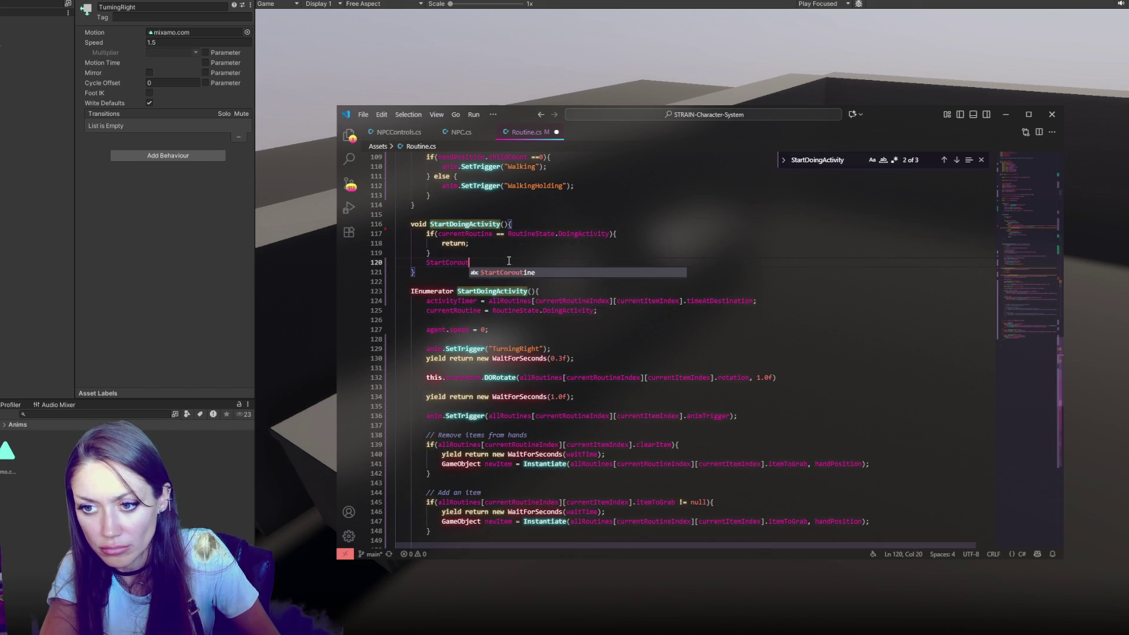
pyautogui.write('StartDoin')
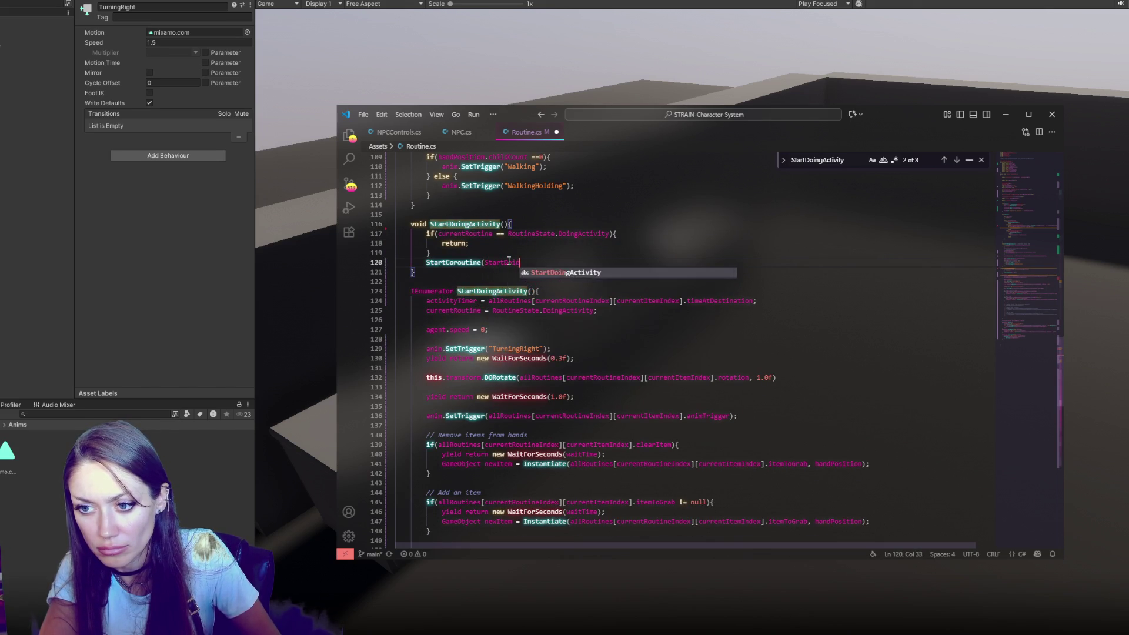
pyautogui.write('gActivity')
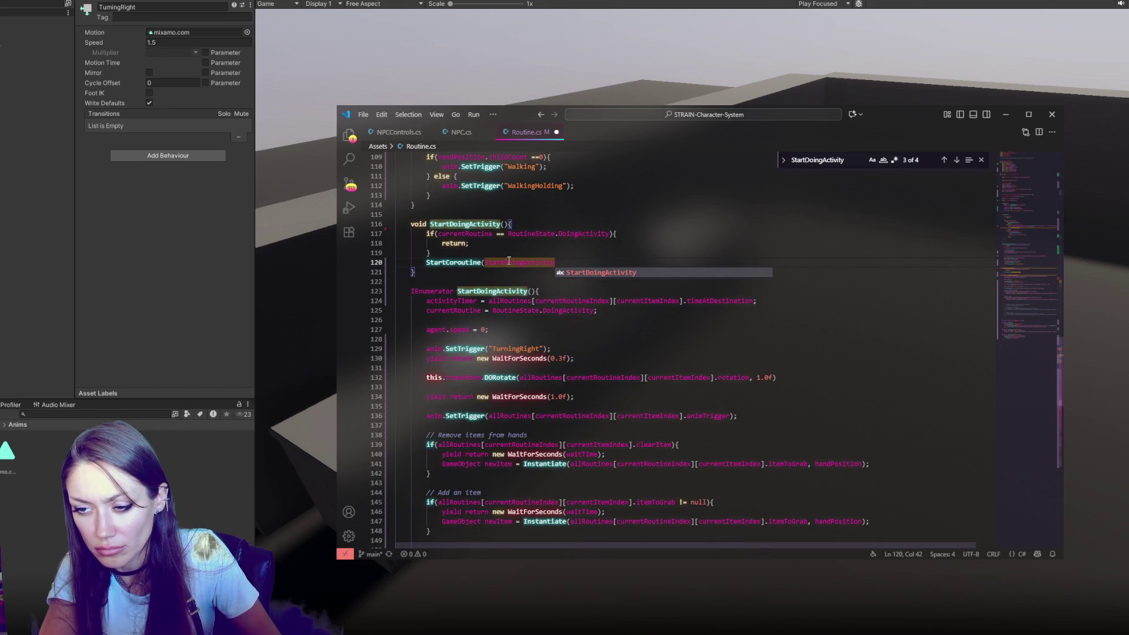
pyautogui.write('Timed)')
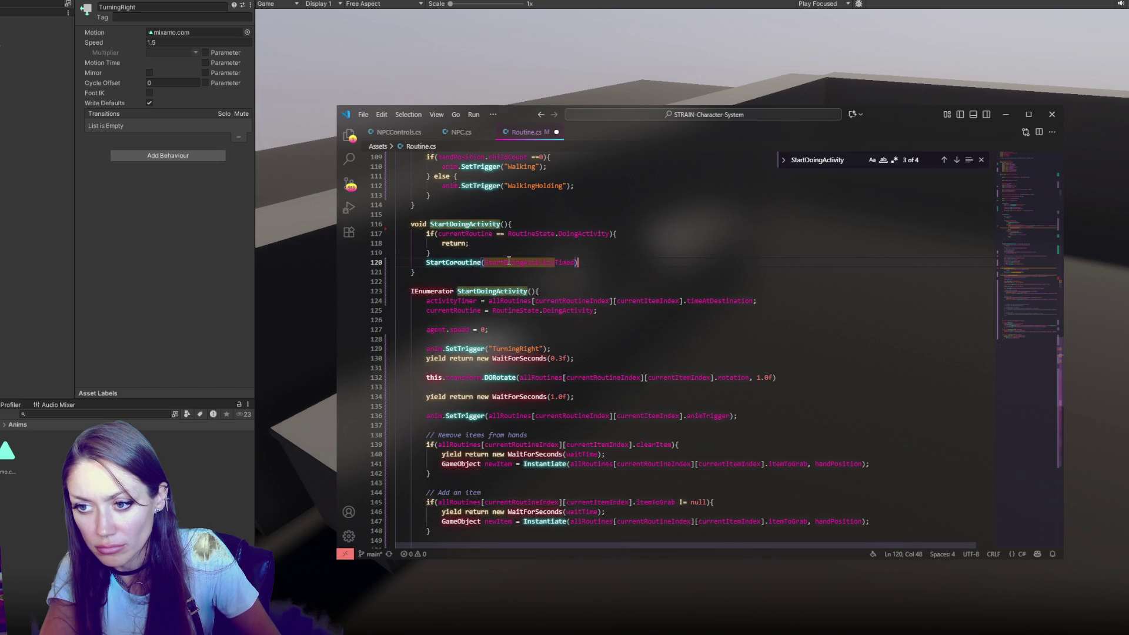
pyautogui.write('();')
pyautogui.click(514, 263)
pyautogui.click(528, 291)
pyautogui.write('Timed')
pyautogui.hotkey('ctrl', 's')
pyautogui.click(757, 417)
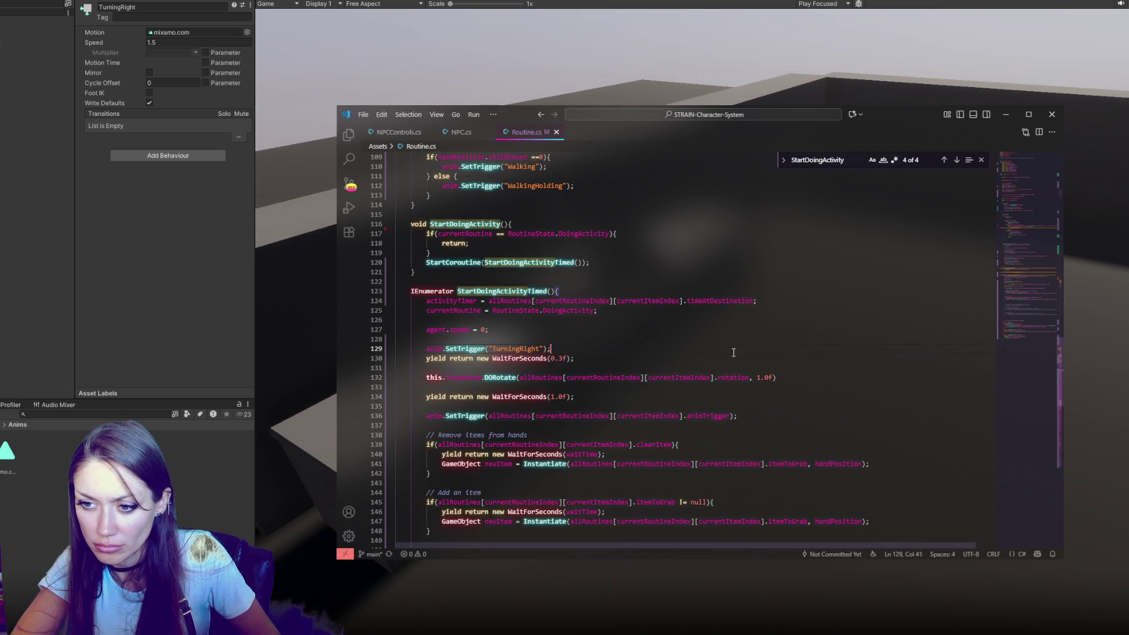
pyautogui.click(190, 340)
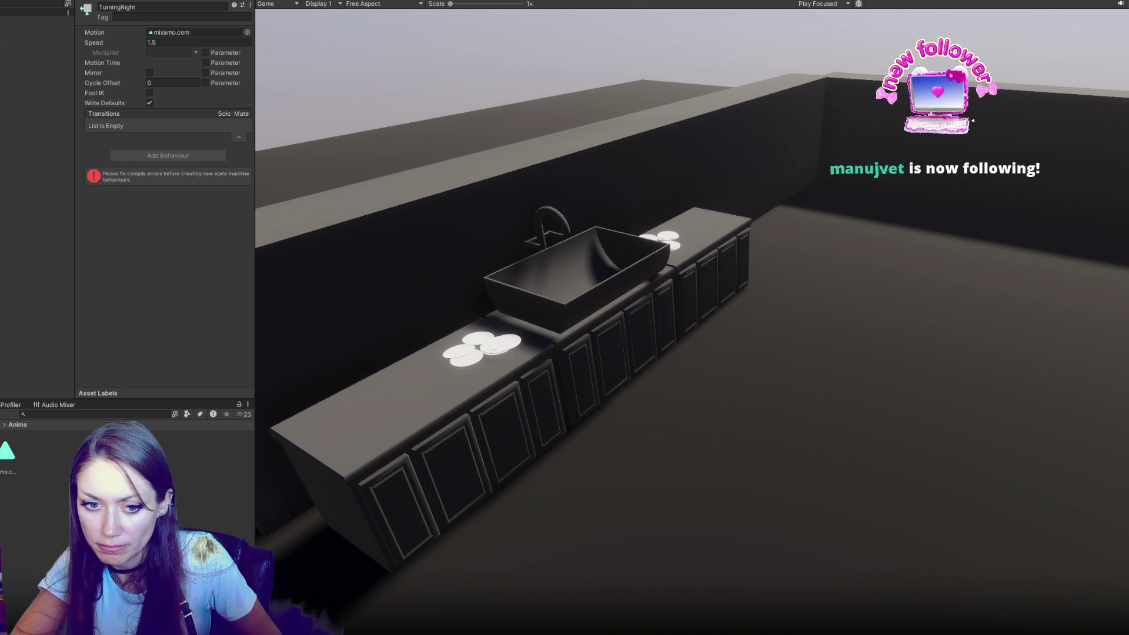
# Step: Add the missing semicolon after the DORotate call and recompile in Unity
pyautogui.hotkey('ctrl', 'shift', 'c')
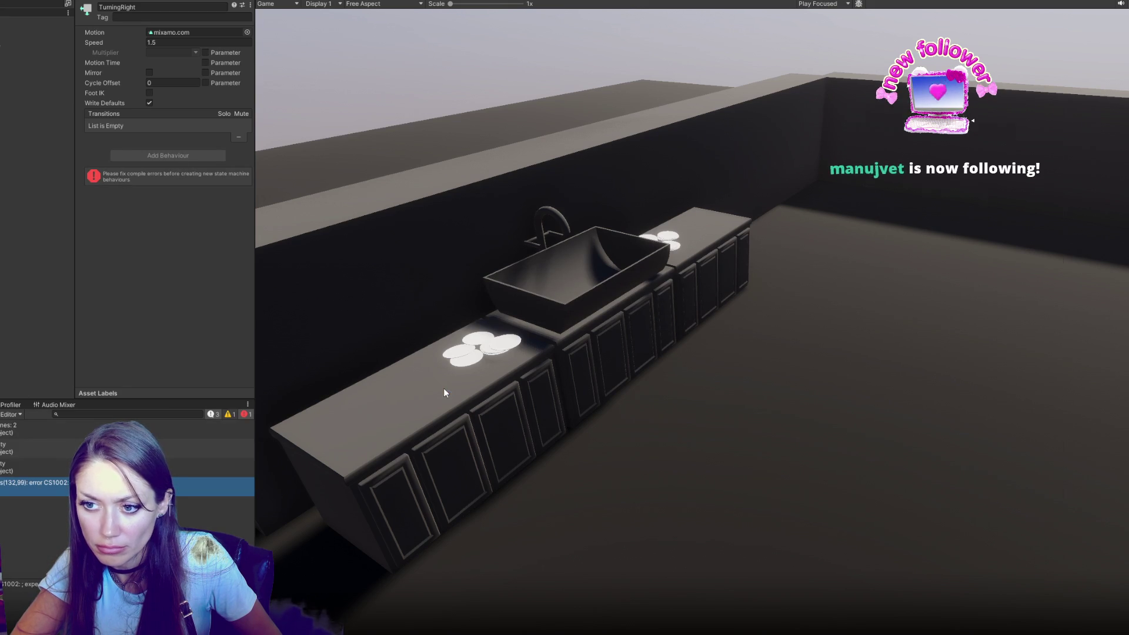
pyautogui.write(';')
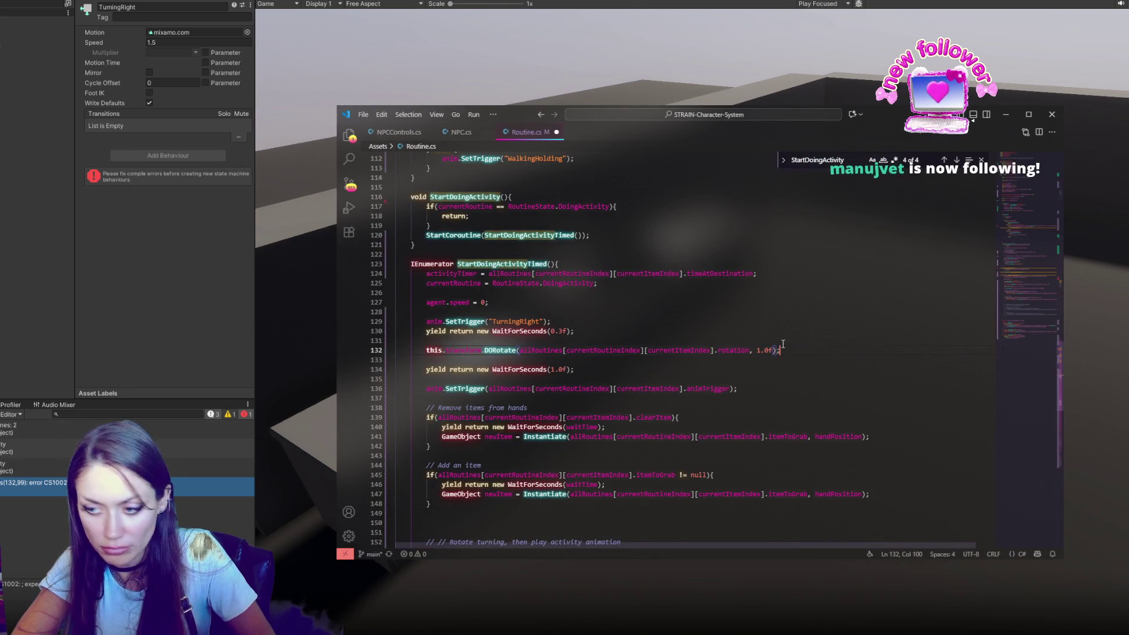
pyautogui.click(854, 313)
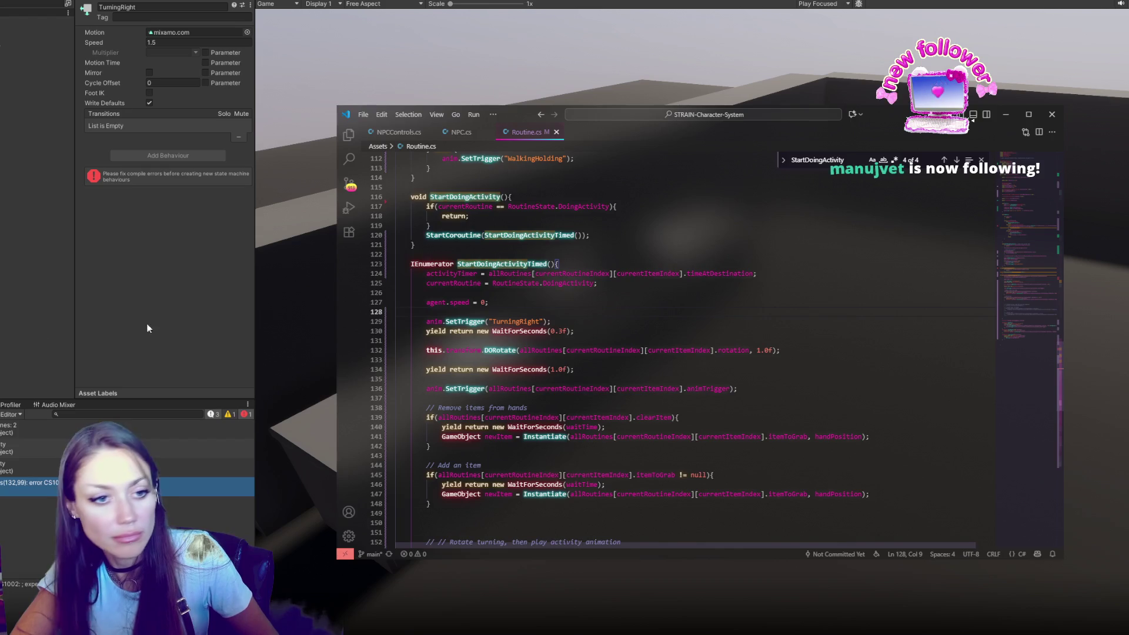
pyautogui.click(79, 346)
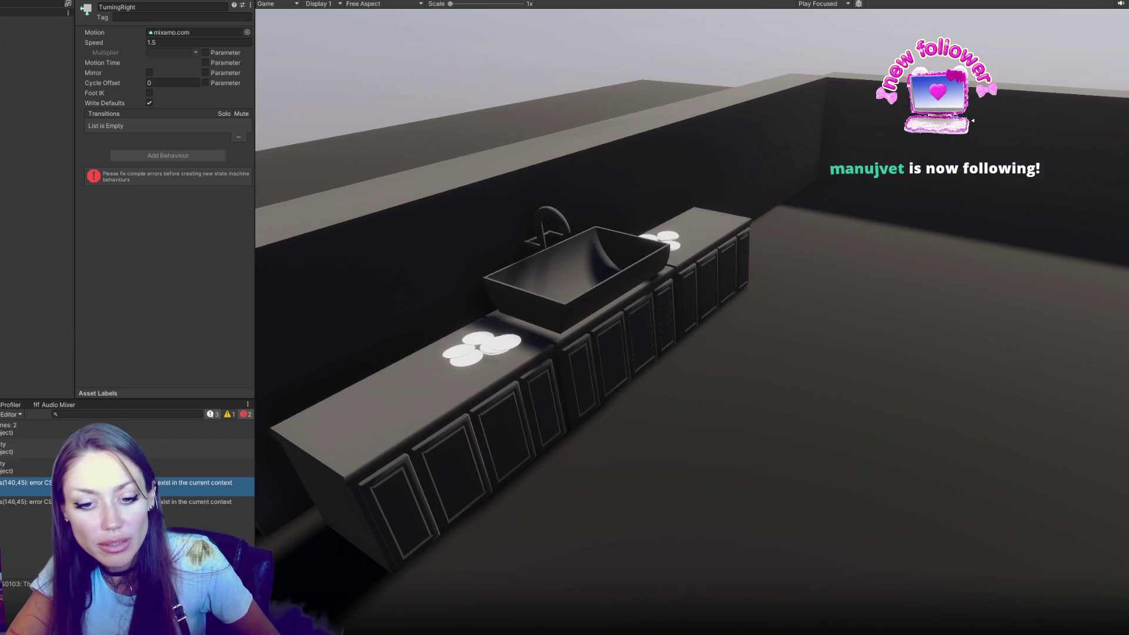
# Step: Open Routine.cs from the line-140 console error and inspect the undefined waitTime
pyautogui.doubleClick(194, 482)
pyautogui.doubleClick(582, 350)
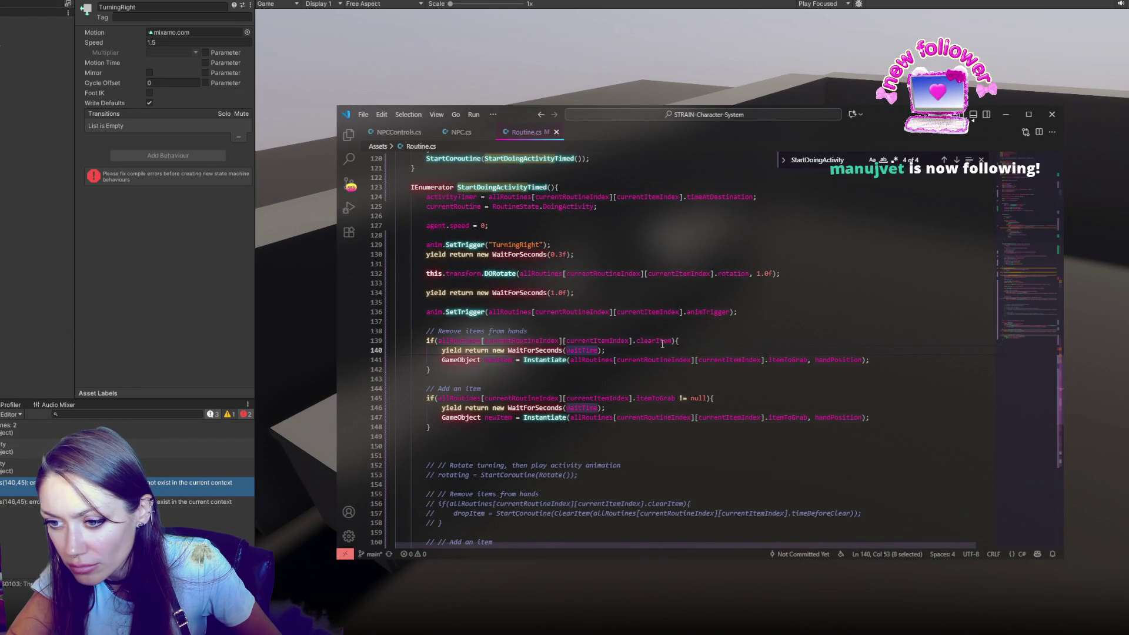
pyautogui.scroll(-7, 662, 344)
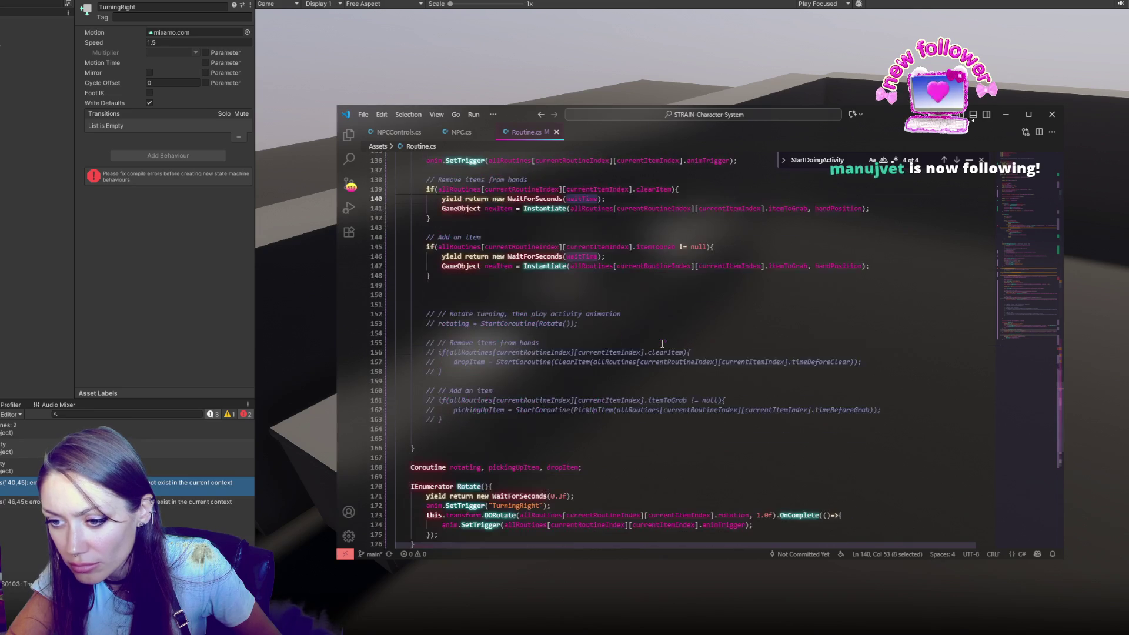
pyautogui.scroll(2, 663, 346)
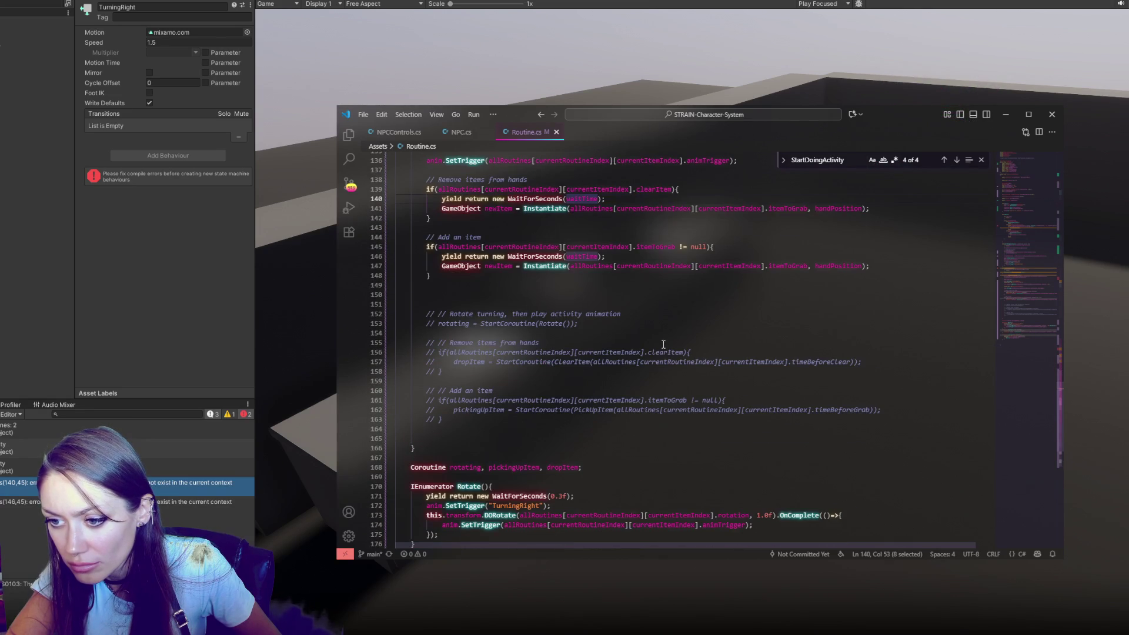
# Step: Declare float waitTime in the clearItem block using the copied timeBeforeClear expression
pyautogui.doubleClick(579, 361)
pyautogui.moveTo(594, 362); pyautogui.dragTo(855, 362)
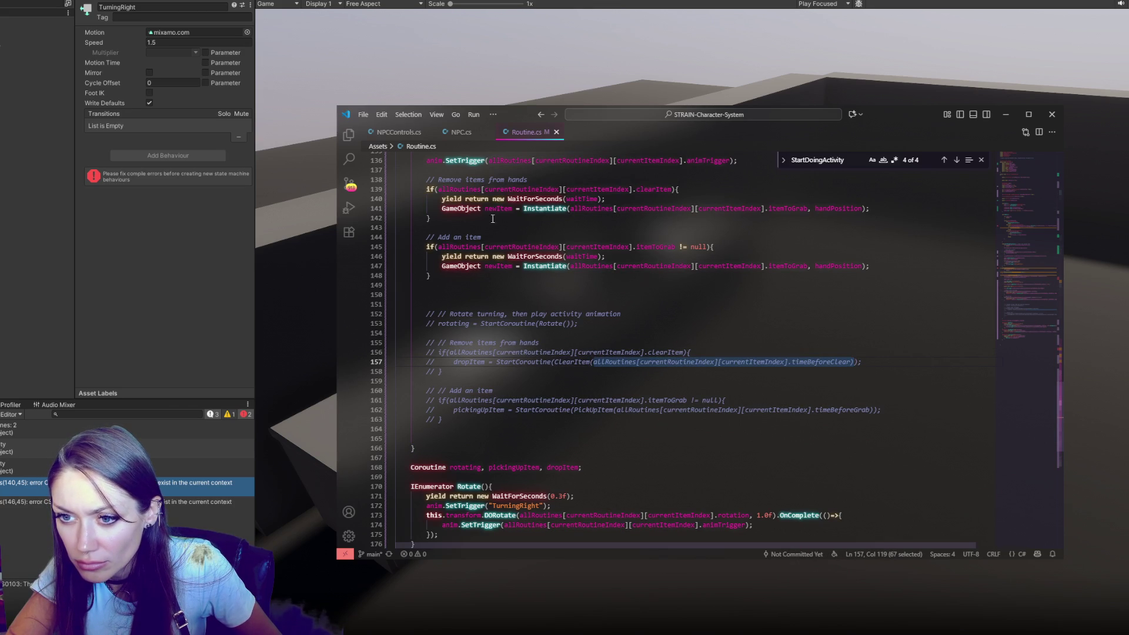
pyautogui.click(681, 190)
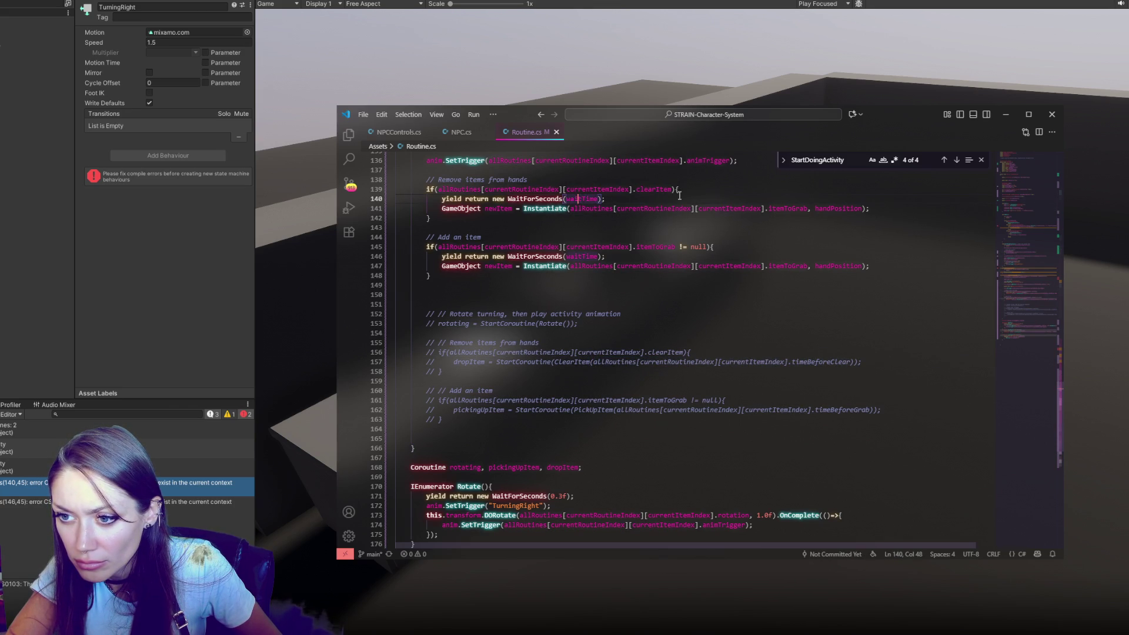
pyautogui.press('Return')
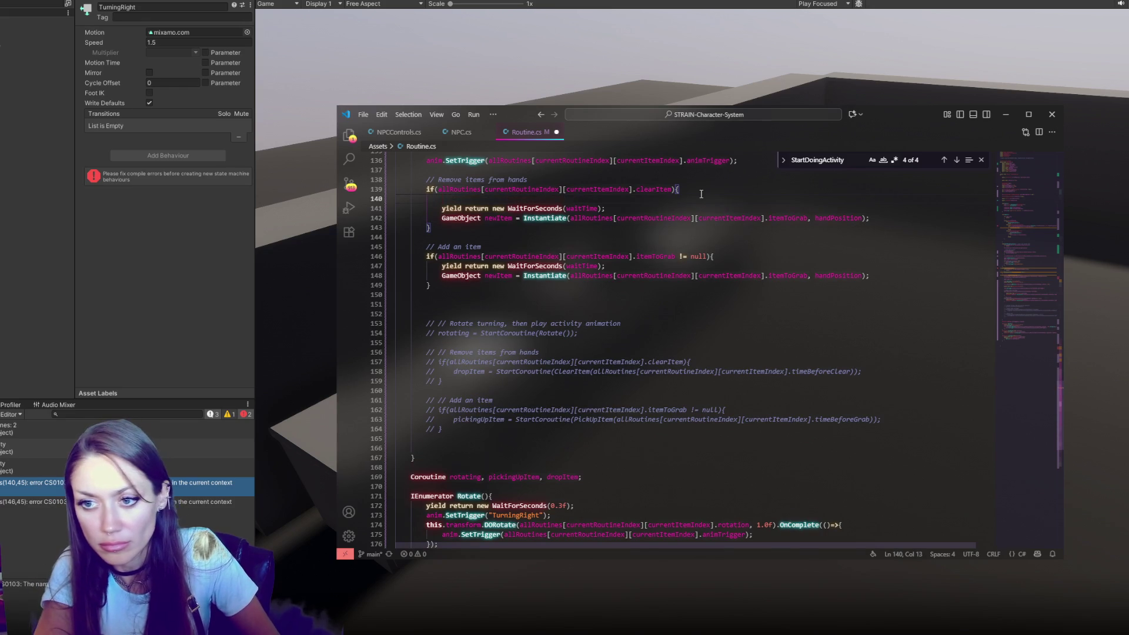
pyautogui.write('float waitTime =')
pyautogui.hotkey('ctrl', 'v')
pyautogui.write(';')
# Step: Start a float waitTime line in the itemToGrab block, undoing a mistaken whole-line paste
pyautogui.click(719, 257)
pyautogui.press('Return')
pyautogui.write('float waitT')
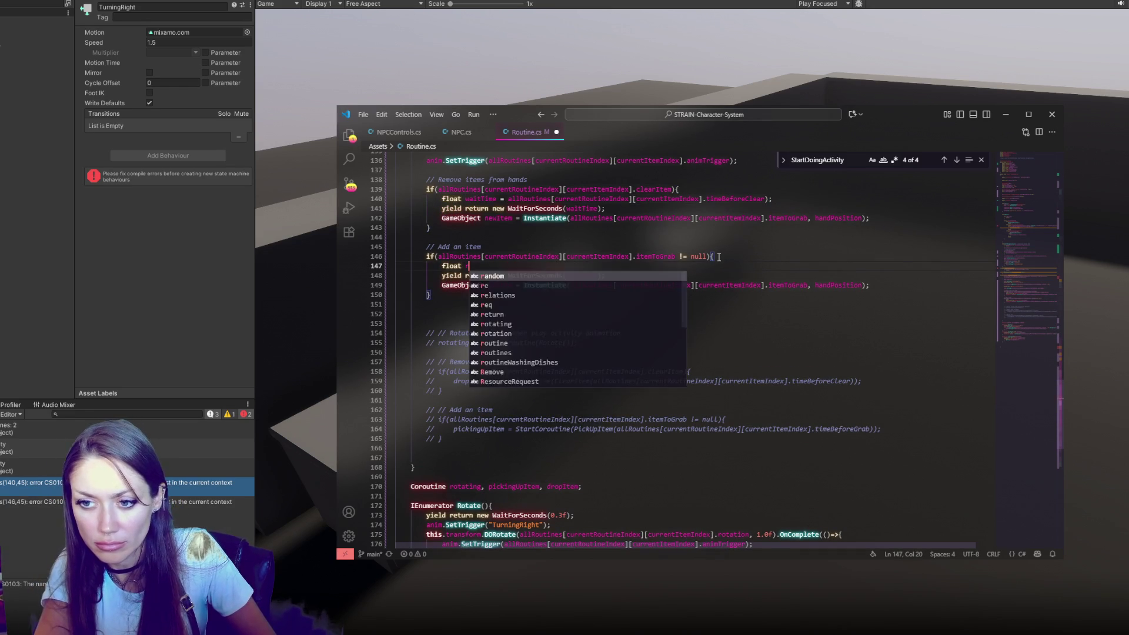
pyautogui.write('ime =')
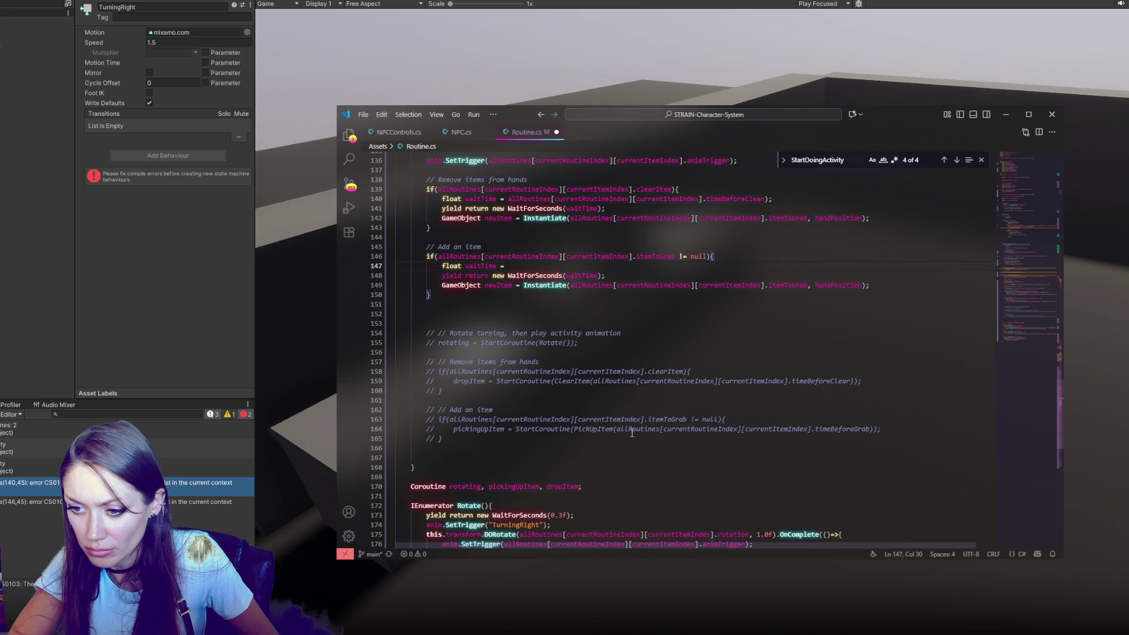
pyautogui.moveTo(617, 430); pyautogui.dragTo(843, 431)
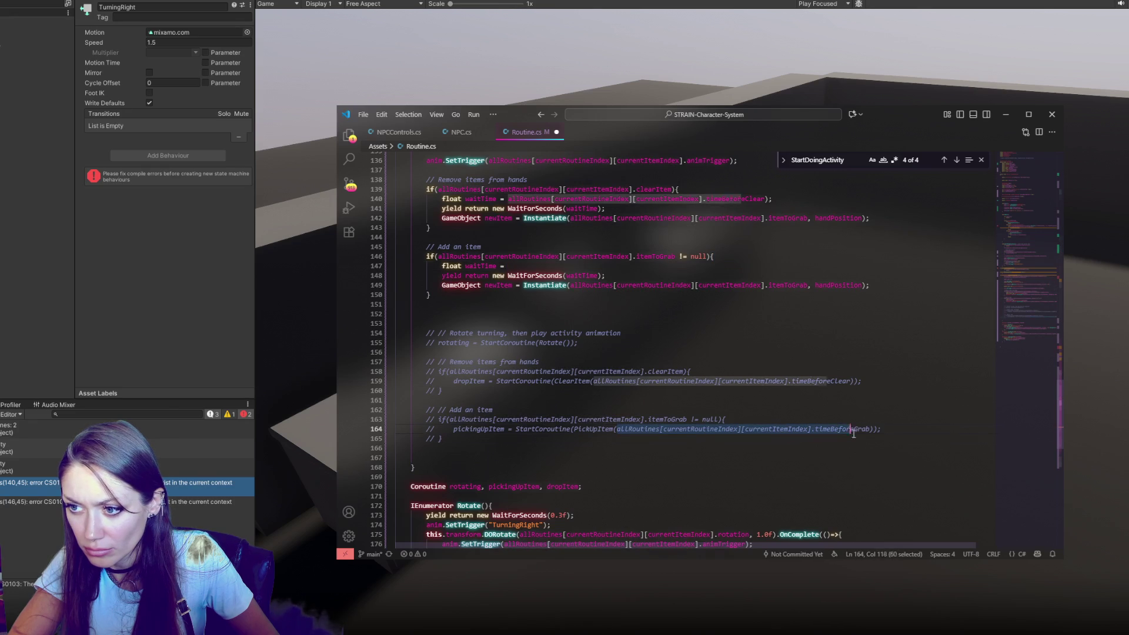
pyautogui.click(870, 429)
pyautogui.hotkey('ctrl', 'c')
pyautogui.click(588, 266)
pyautogui.hotkey('ctrl', 'v')
pyautogui.hotkey('ctrl', 'z')
# Step: Complete line 147 with line 164's timeBeforeGrab expression and a semicolon, then recompile in Unity
pyautogui.click(529, 390)
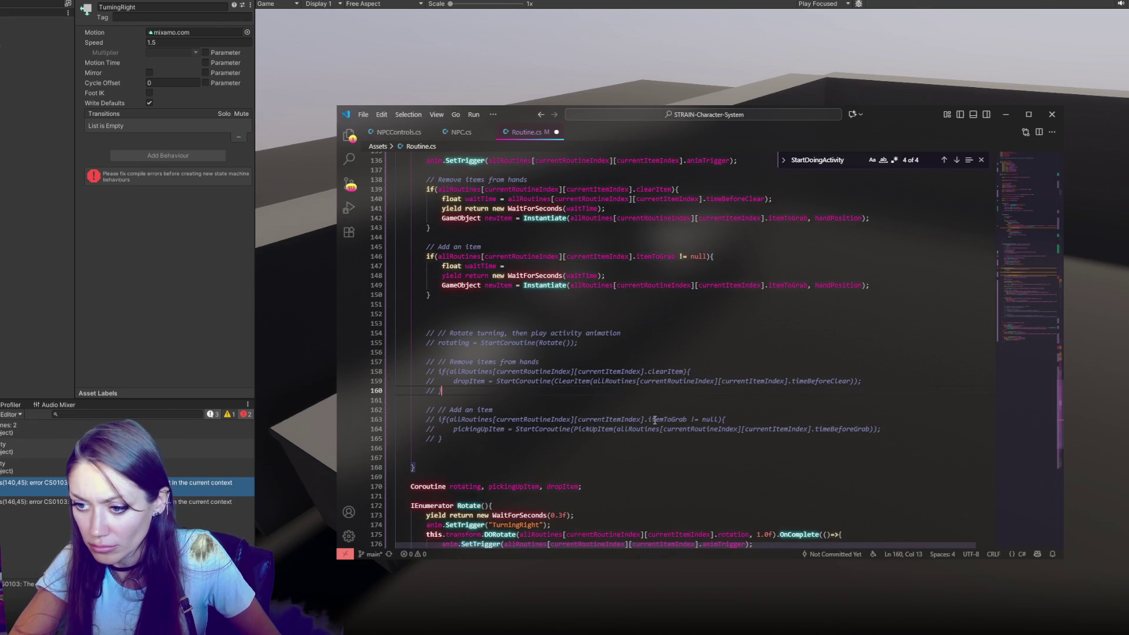
pyautogui.moveTo(616, 429); pyautogui.dragTo(866, 431)
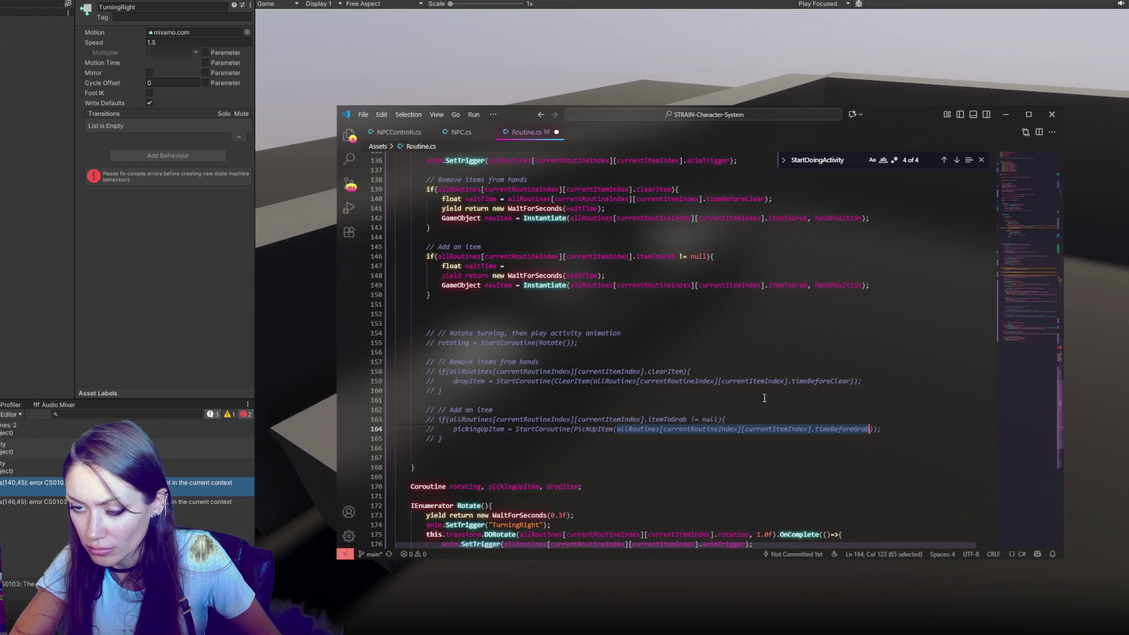
pyautogui.hotkey('ctrl', 'c')
pyautogui.click(540, 265)
pyautogui.hotkey('ctrl', 'v')
pyautogui.write(';')
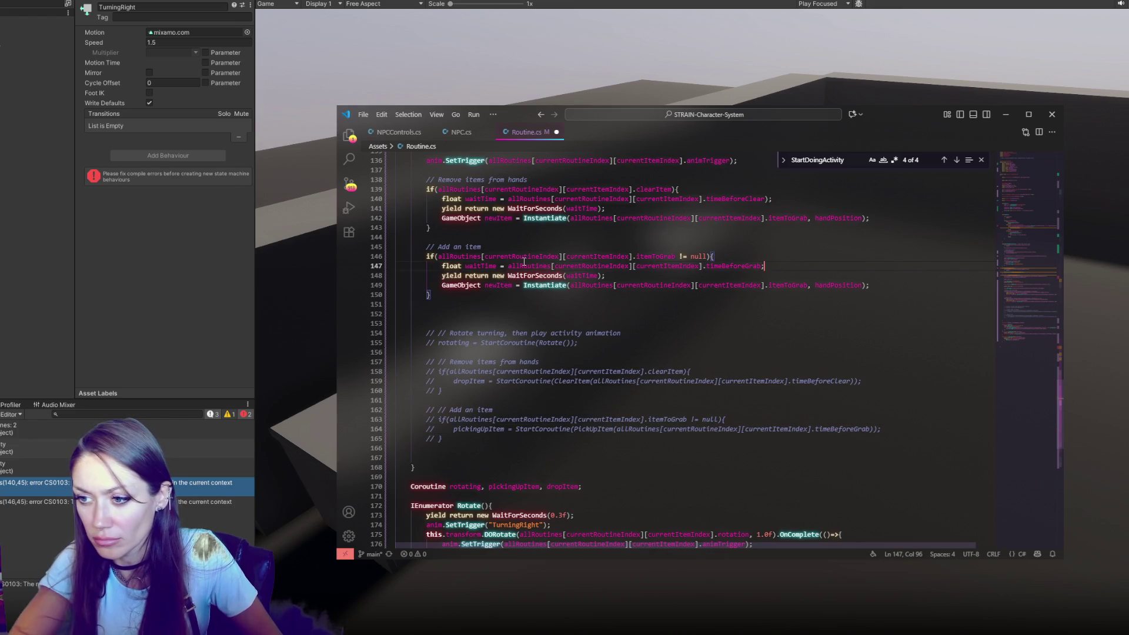
pyautogui.click(748, 245)
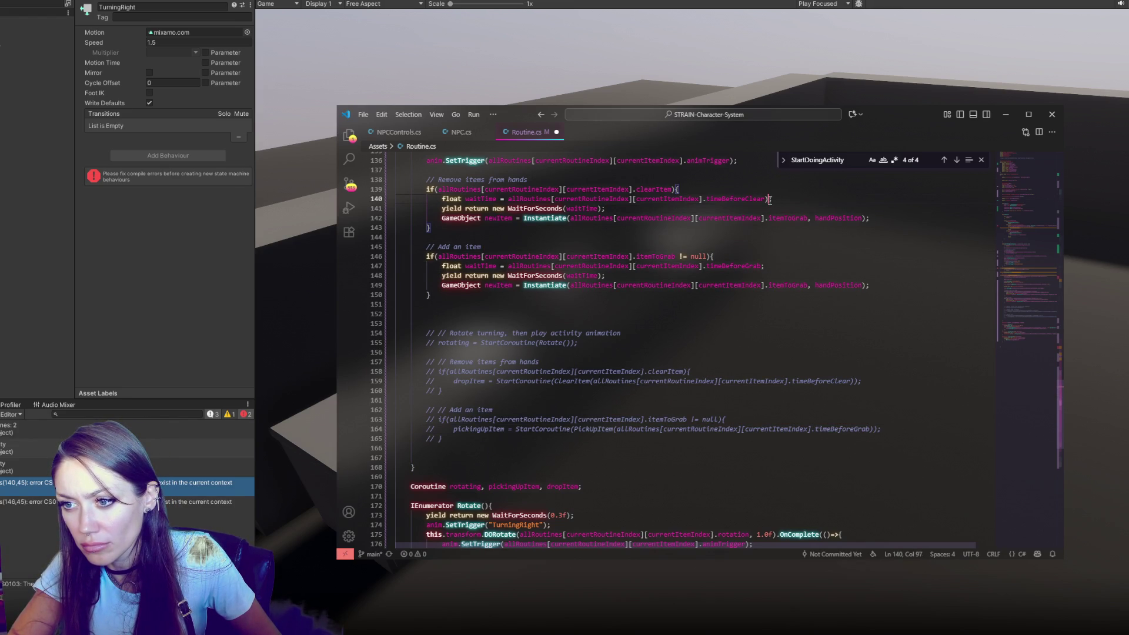
pyautogui.click(750, 234)
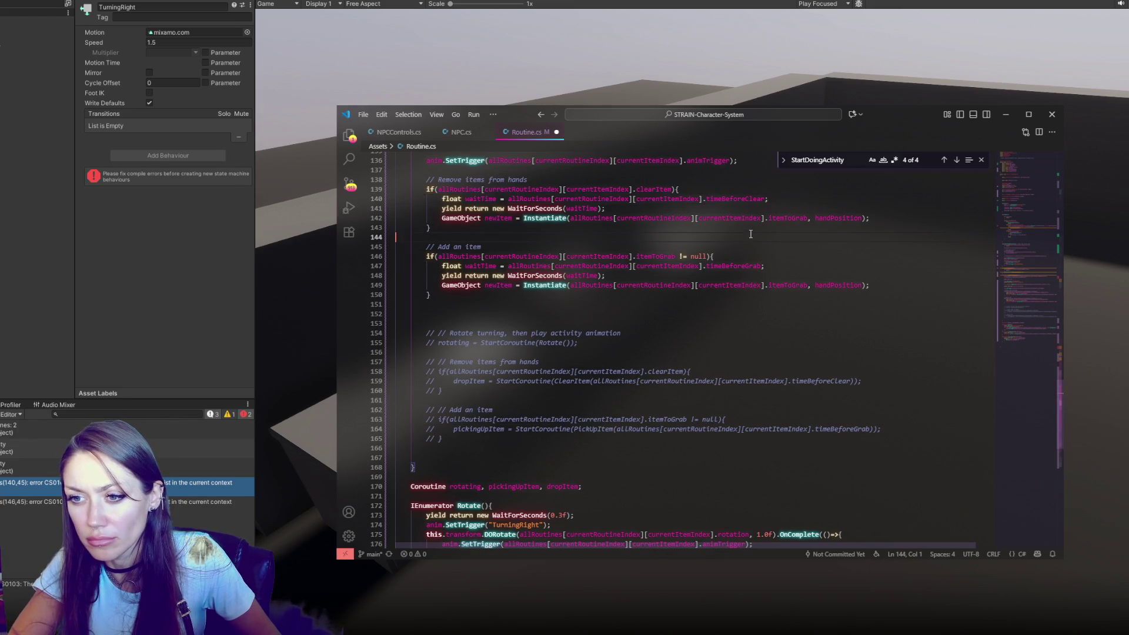
pyautogui.click(159, 368)
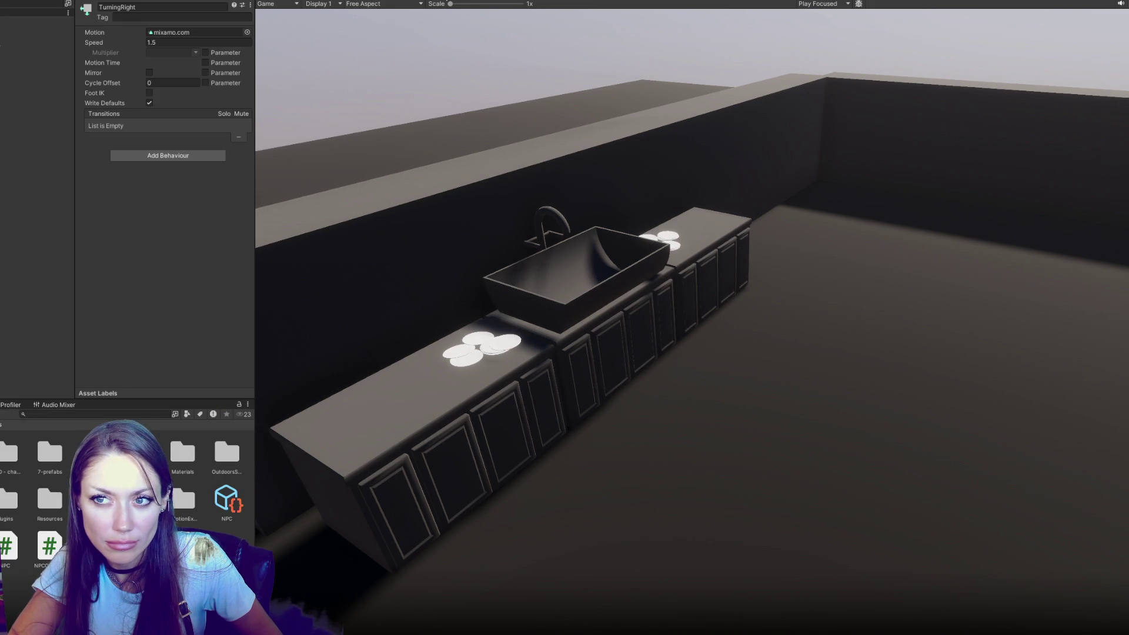
# Step: Play the game, then open the console's Instantiate exception at line 142 of Routine.cs
pyautogui.hotkey('ctrl', 'p')
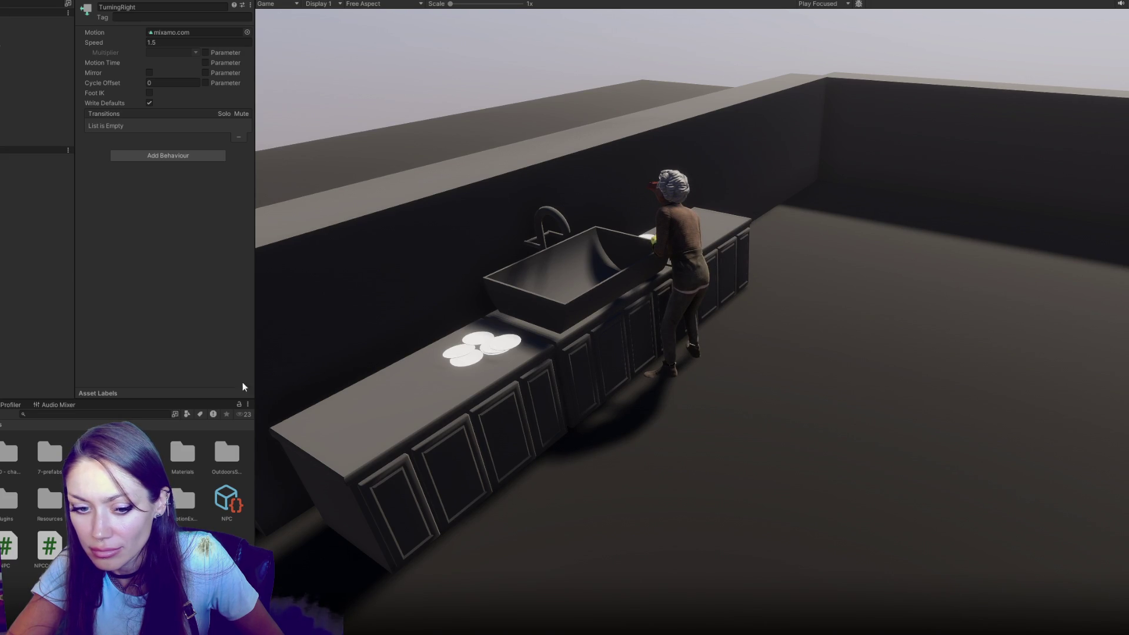
pyautogui.hotkey('ctrl', 'shift', 'c')
pyautogui.doubleClick(247, 448)
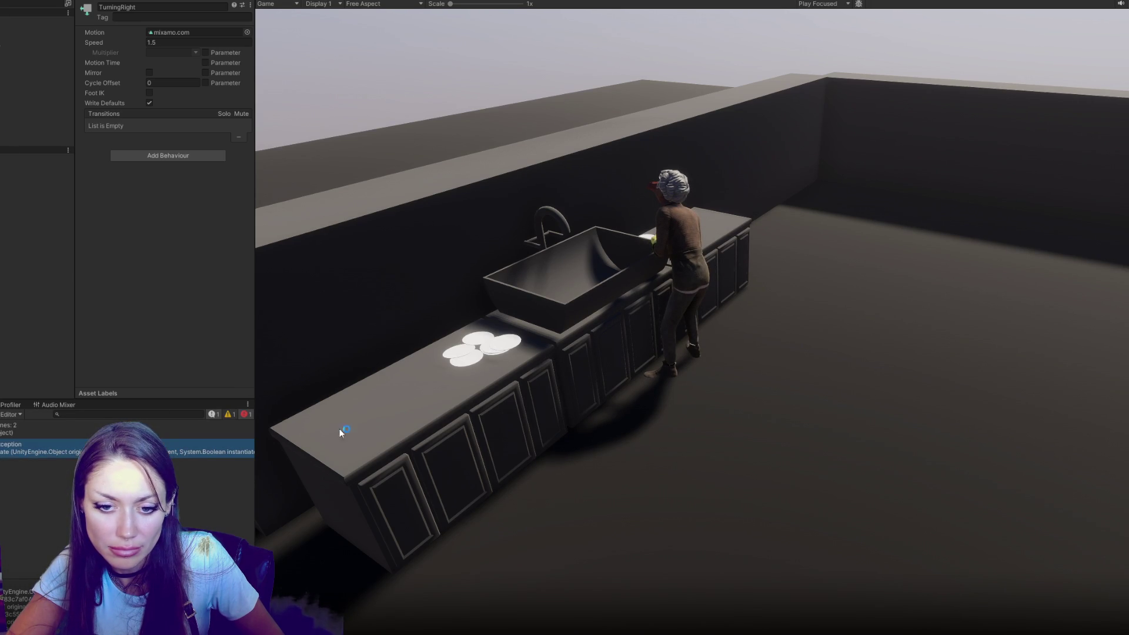
pyautogui.doubleClick(551, 351)
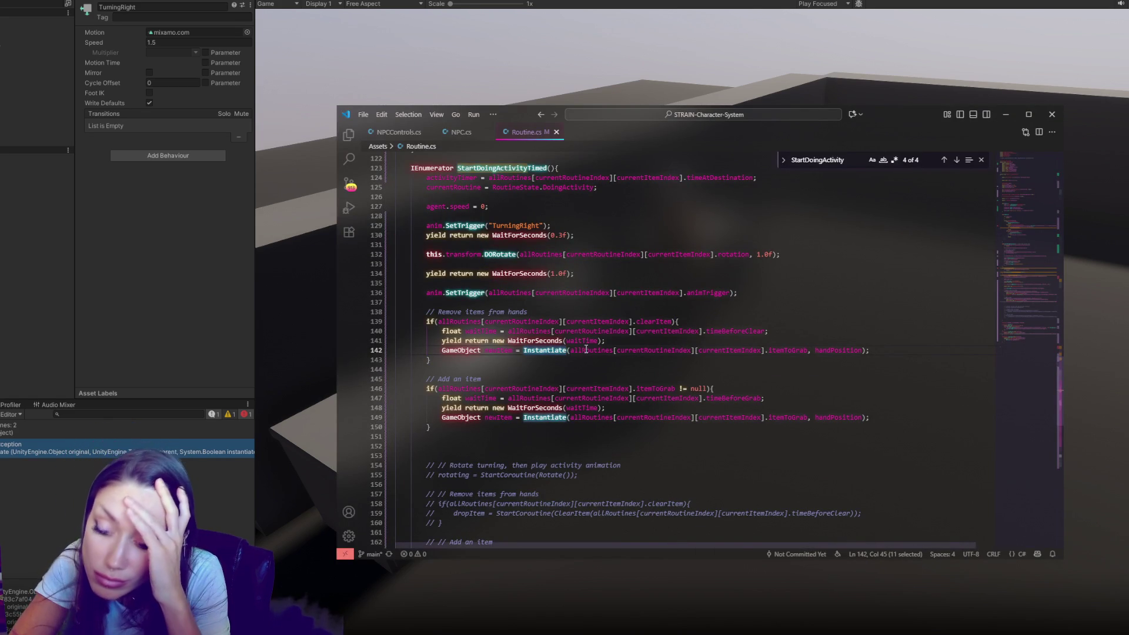
# Step: Replace line 142's Instantiate statement with a foreach loop destroying each child of handPosition
pyautogui.scroll(-5, 590, 347)
pyautogui.scroll(7, 591, 345)
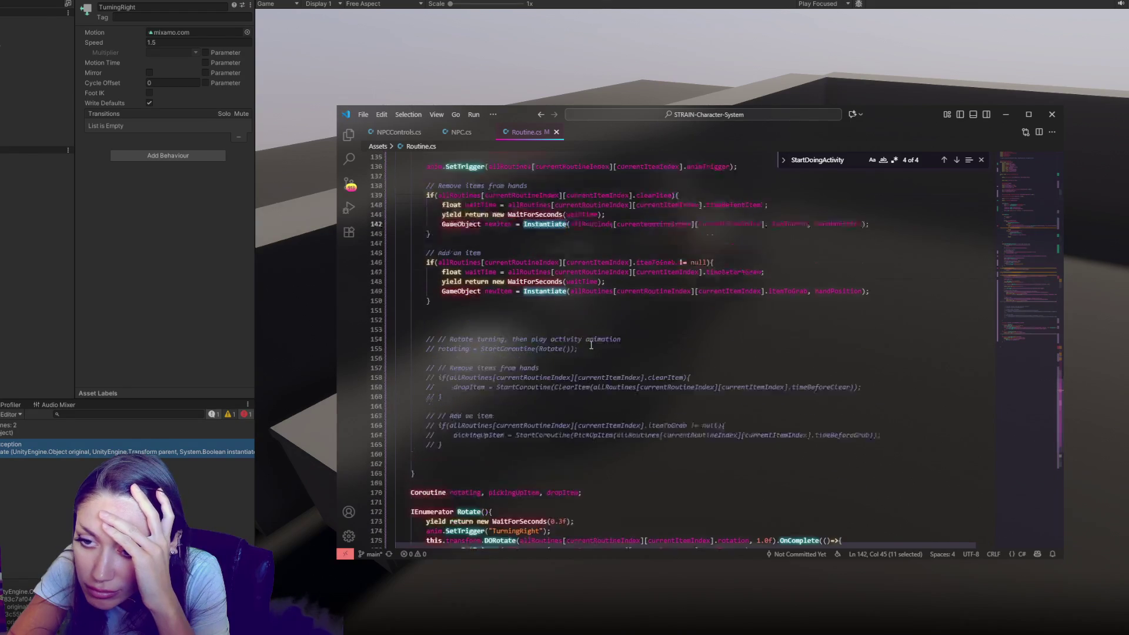
pyautogui.scroll(-2, 592, 346)
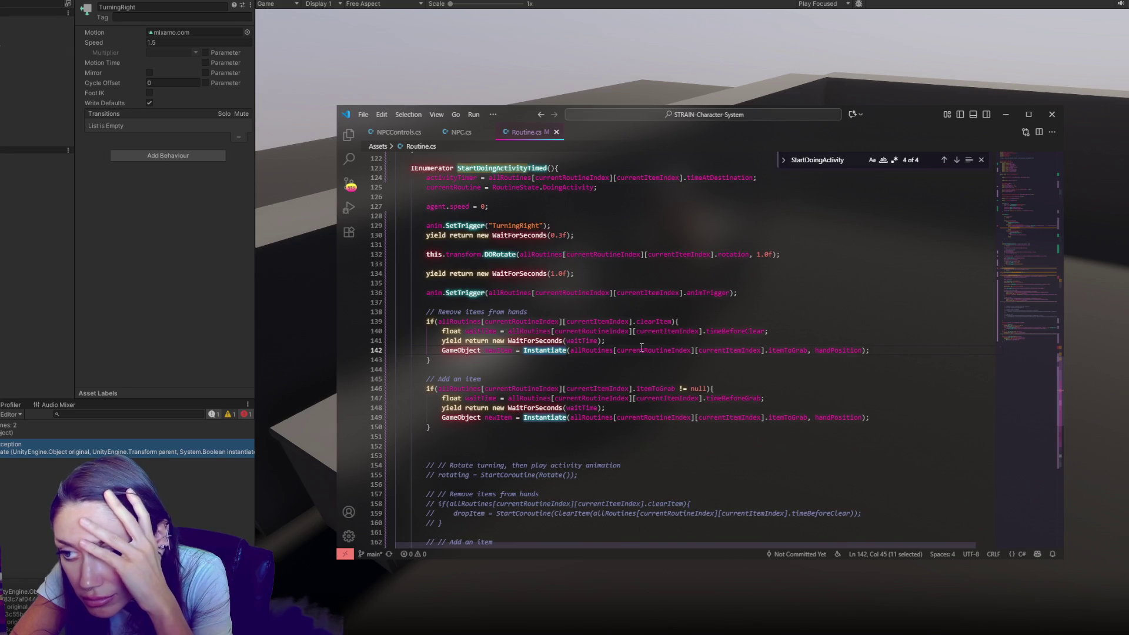
pyautogui.scroll(-3, 579, 369)
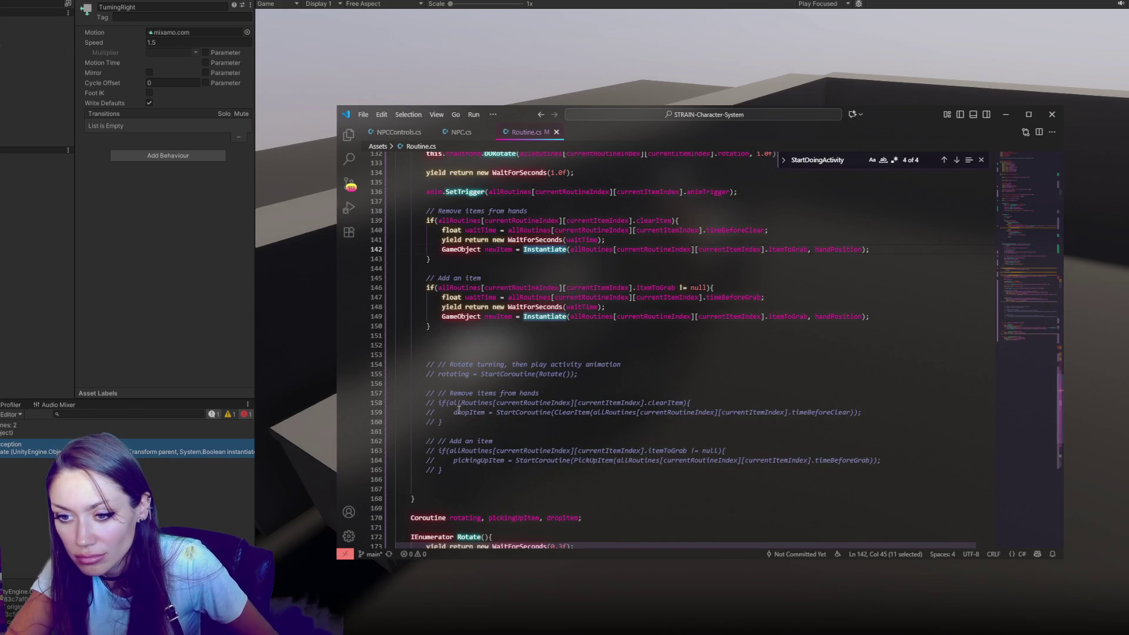
pyautogui.scroll(-5, 462, 407)
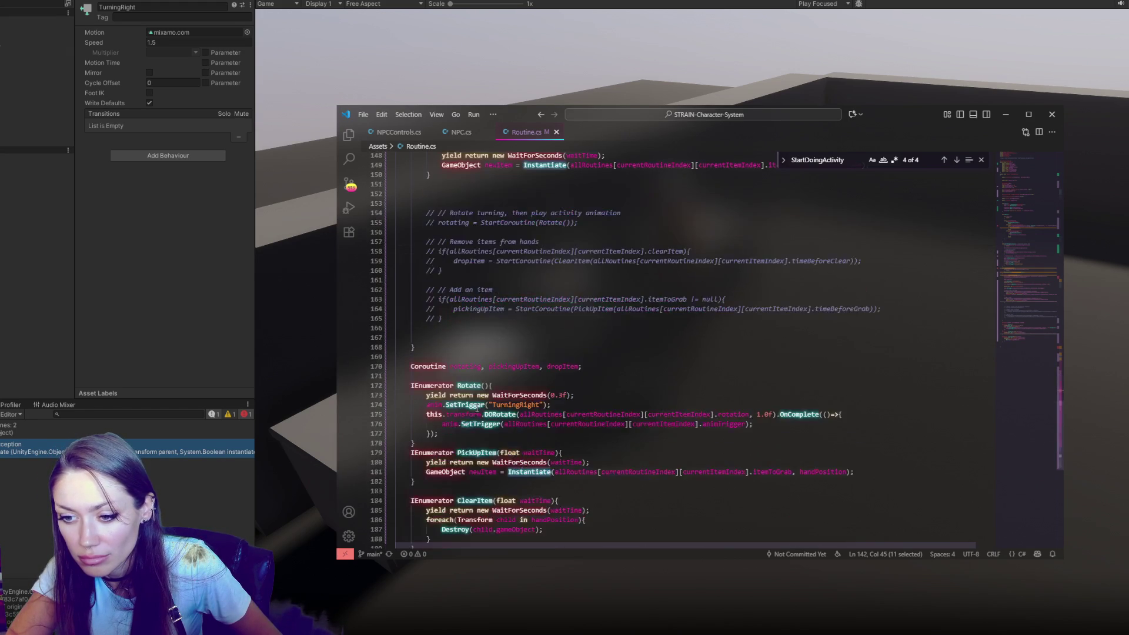
pyautogui.scroll(-3, 477, 407)
pyautogui.moveTo(428, 444)
pyautogui.mouseDown()
pyautogui.moveTo(588, 455)
pyautogui.moveTo(430, 464)
pyautogui.mouseUp()
pyautogui.scroll(6, 679, 396)
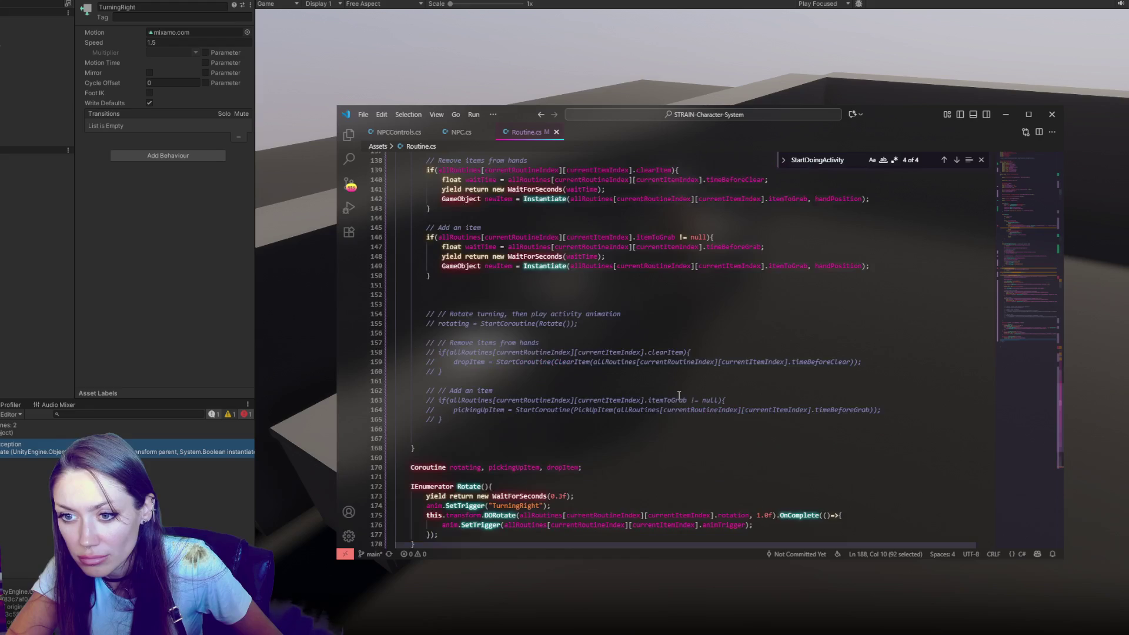
pyautogui.scroll(2, 679, 395)
pyautogui.moveTo(903, 250); pyautogui.dragTo(901, 242)
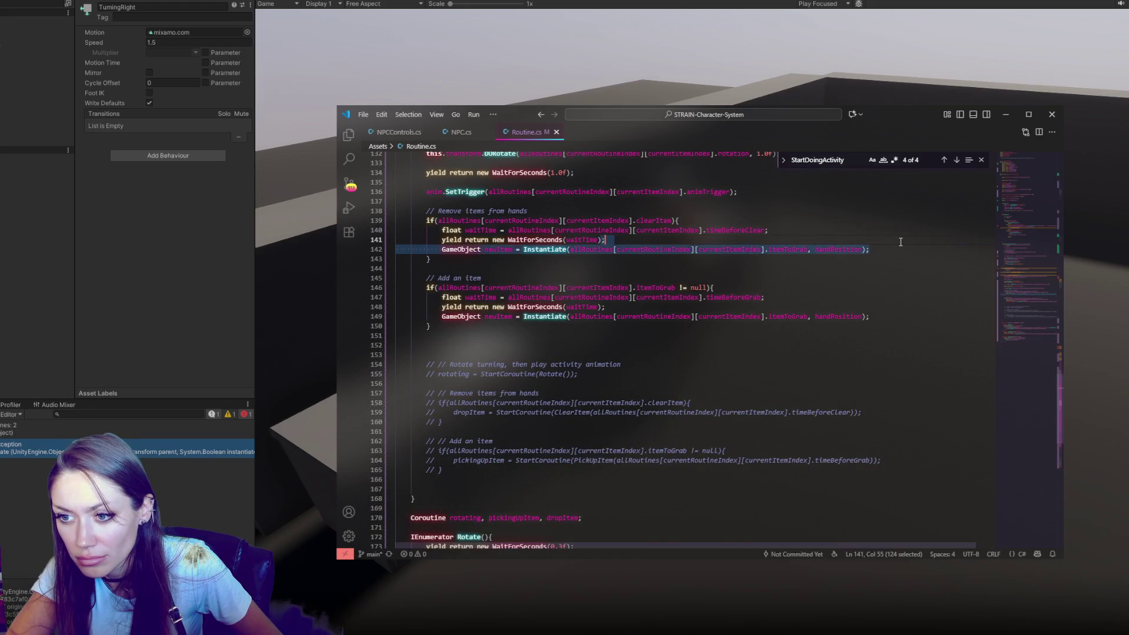
pyautogui.hotkey('ctrl', 'v')
pyautogui.hotkey('ctrl', 'z')
pyautogui.hotkey('ctrl', 'v')
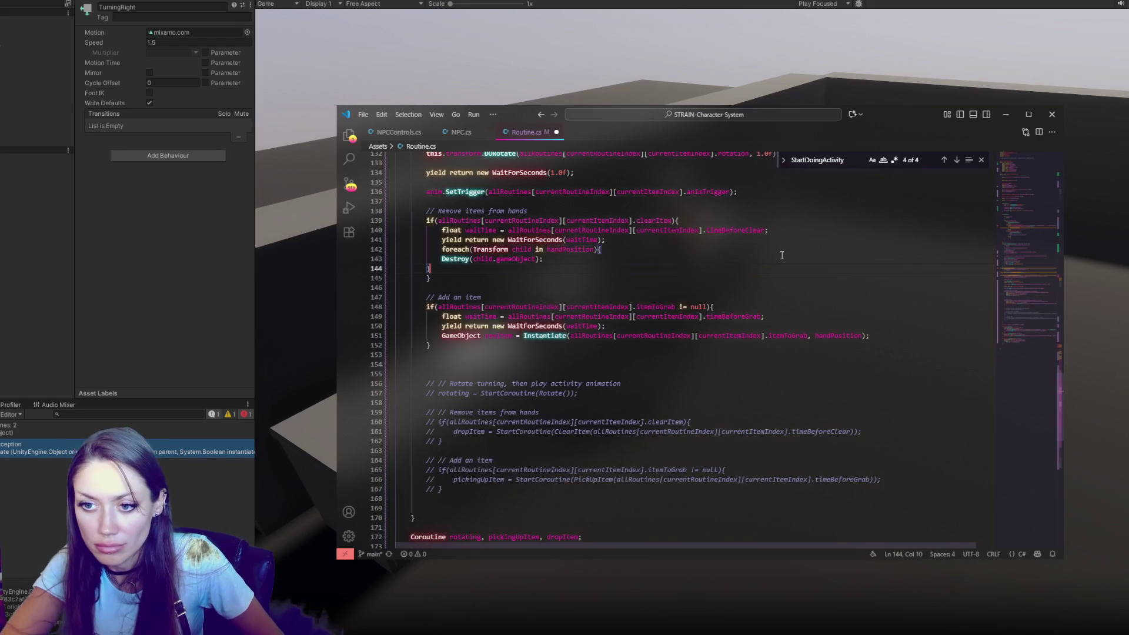
# Step: Indent the Destroy line and closing brace, then recompile and run in Unity
pyautogui.hotkey('shift', 'Up')
pyautogui.press('Tab')
pyautogui.click(615, 256)
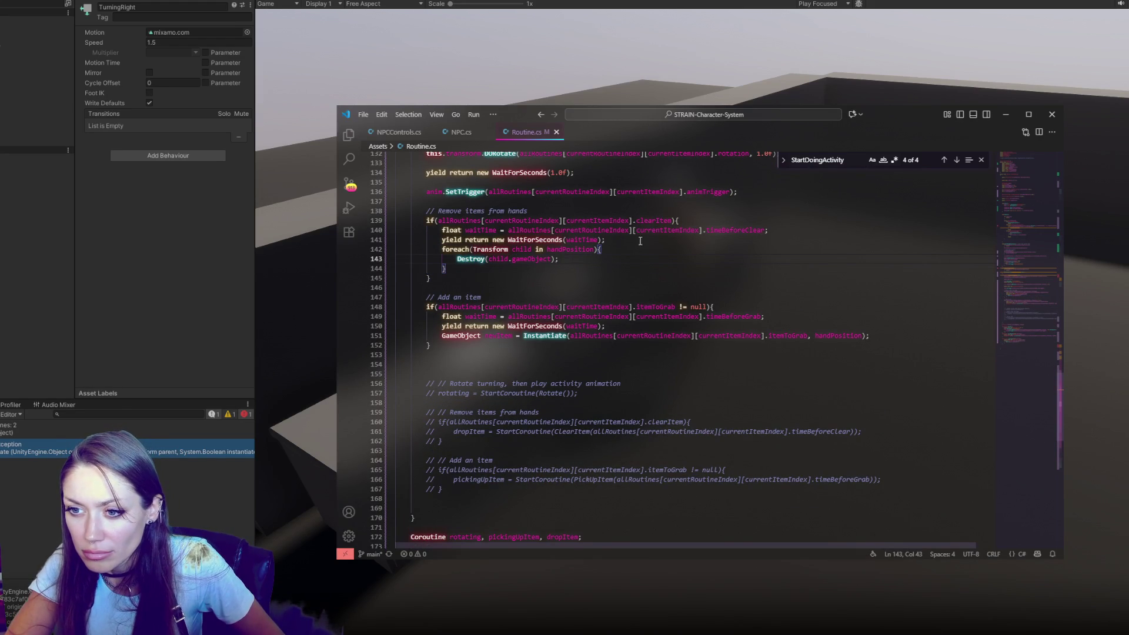
pyautogui.click(326, 294)
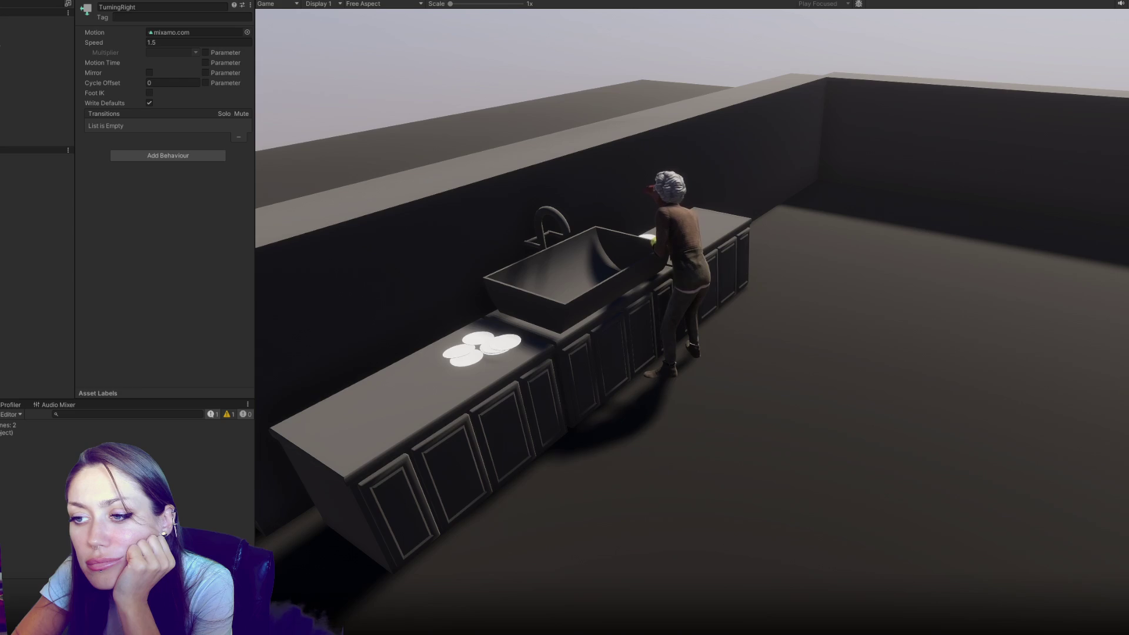
# Step: Create an empty New State in the Legs layer and set it as the layer default
pyautogui.rightClick(801, 215)
pyautogui.click(941, 217)
pyautogui.moveTo(821, 242); pyautogui.dragTo(759, 268)
pyautogui.rightClick(762, 264)
pyautogui.click(812, 279)
# Step: Add an Any State transition to New State with an Idling condition
pyautogui.moveTo(688, 134); pyautogui.dragTo(619, 282)
pyautogui.rightClick(619, 282)
pyautogui.click(658, 288)
pyautogui.click(749, 266)
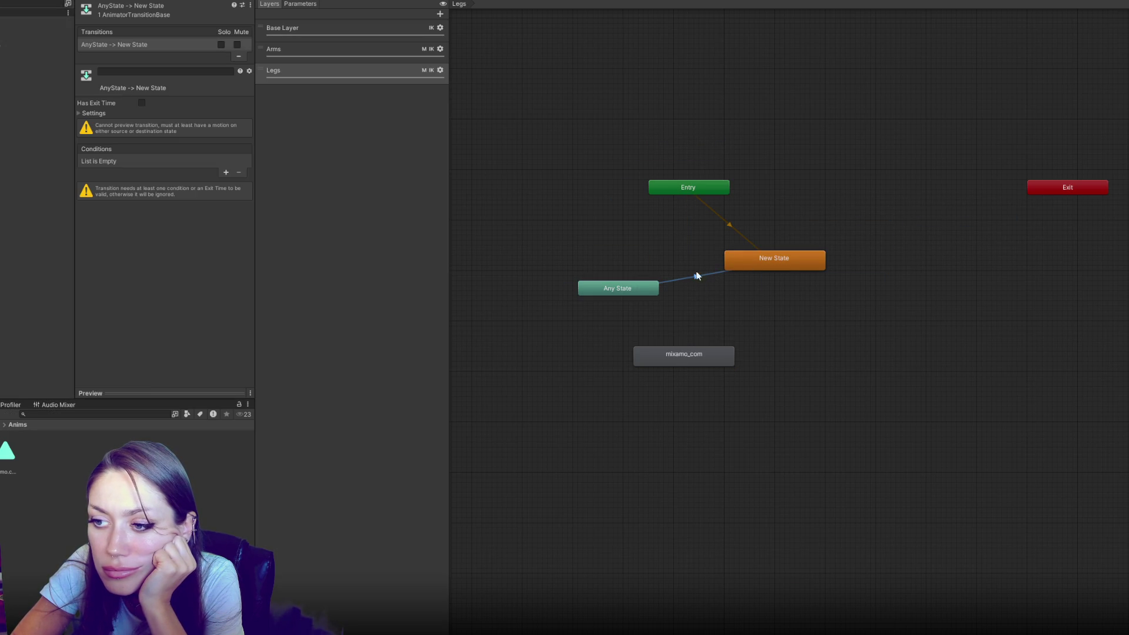
pyautogui.click(226, 173)
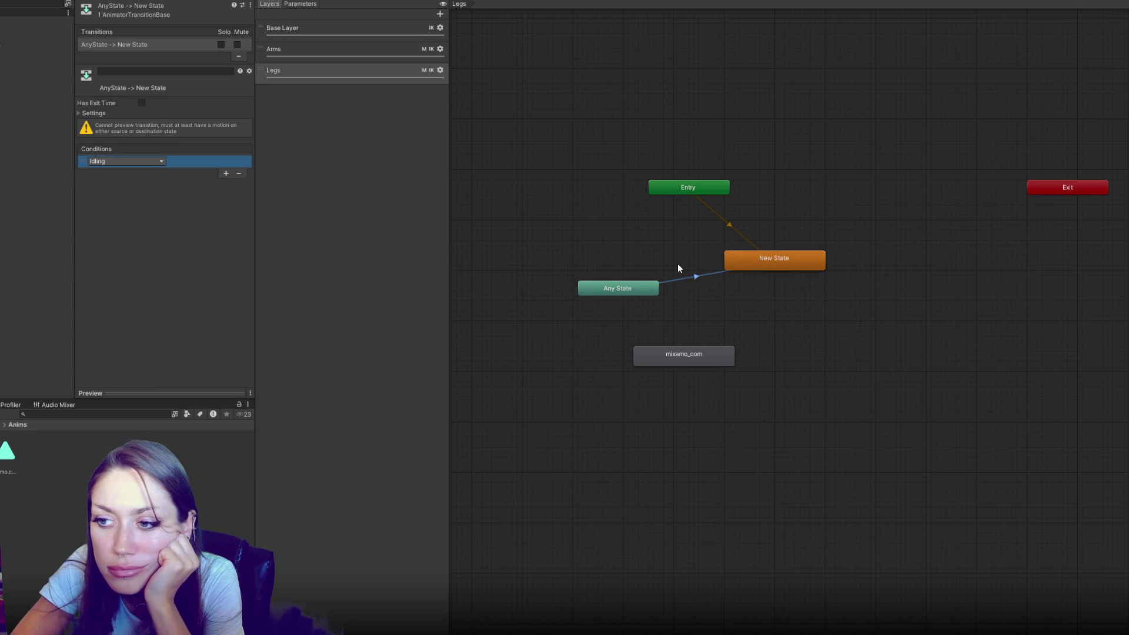
# Step: Add an Any State transition to mixamo_com on TurningRight, starting at the clip's beginning
pyautogui.moveTo(633, 291); pyautogui.dragTo(642, 306)
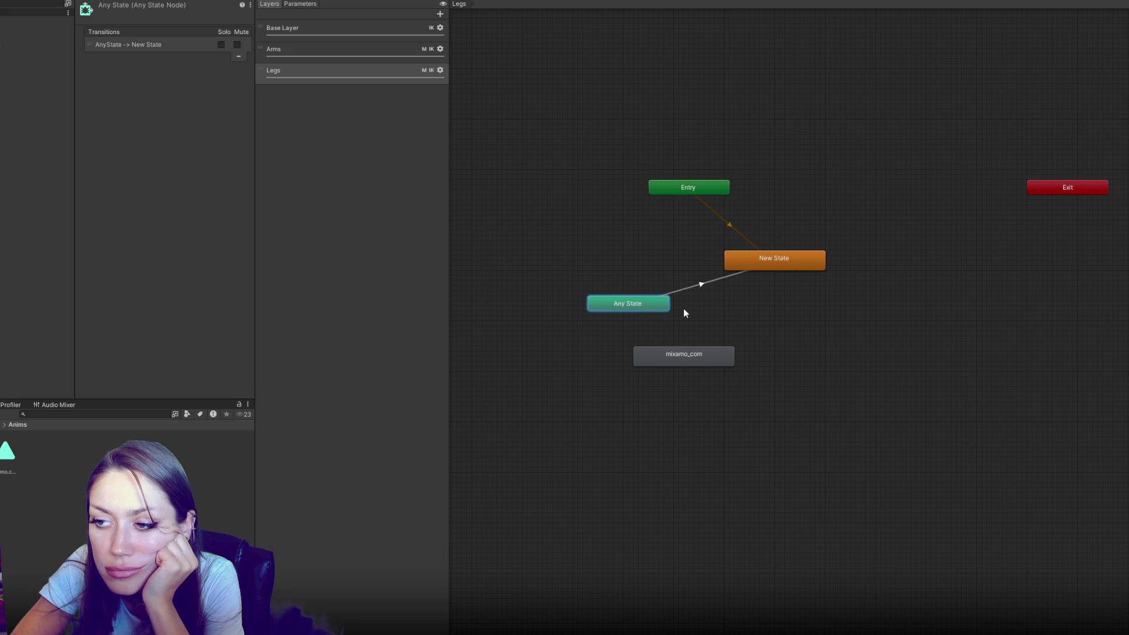
pyautogui.moveTo(693, 355); pyautogui.dragTo(658, 351)
pyautogui.rightClick(651, 303)
pyautogui.click(677, 310)
pyautogui.click(641, 347)
pyautogui.click(639, 327)
pyautogui.click(226, 247)
pyautogui.click(133, 235)
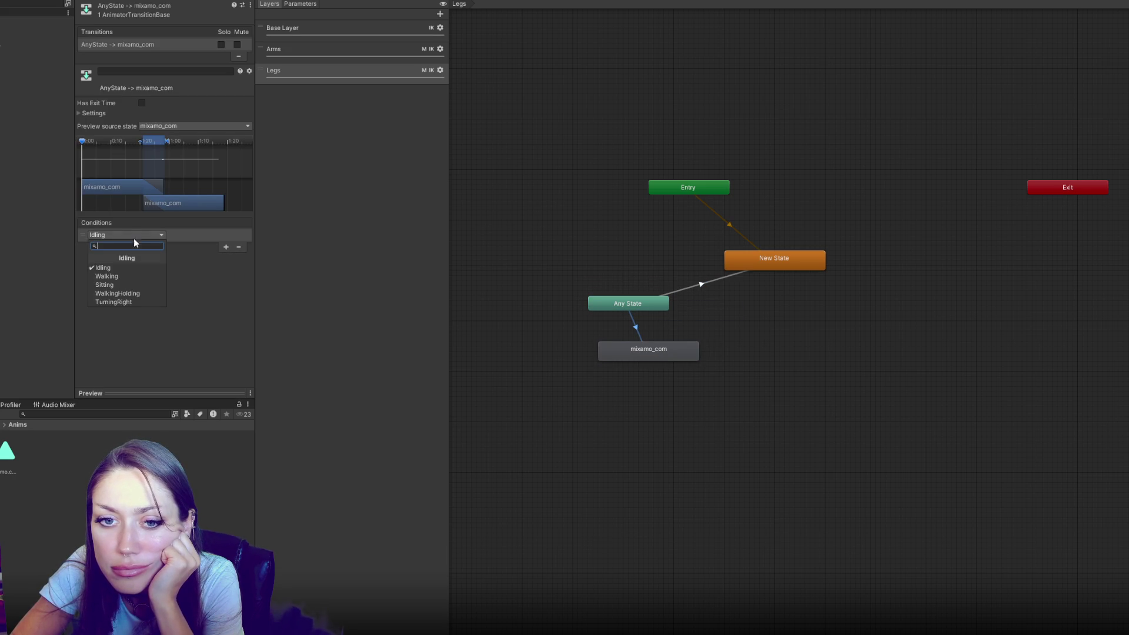
pyautogui.click(127, 302)
pyautogui.moveTo(154, 143)
pyautogui.mouseDown()
pyautogui.moveTo(89, 151)
pyautogui.moveTo(107, 139)
pyautogui.mouseUp()
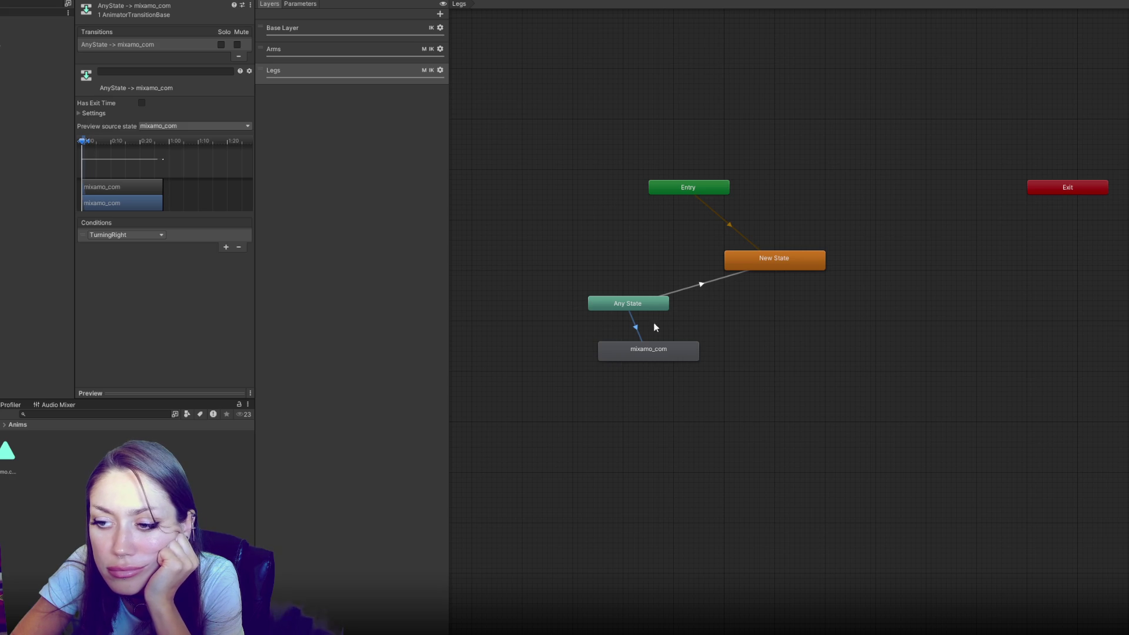
pyautogui.click(671, 350)
pyautogui.click(115, 7)
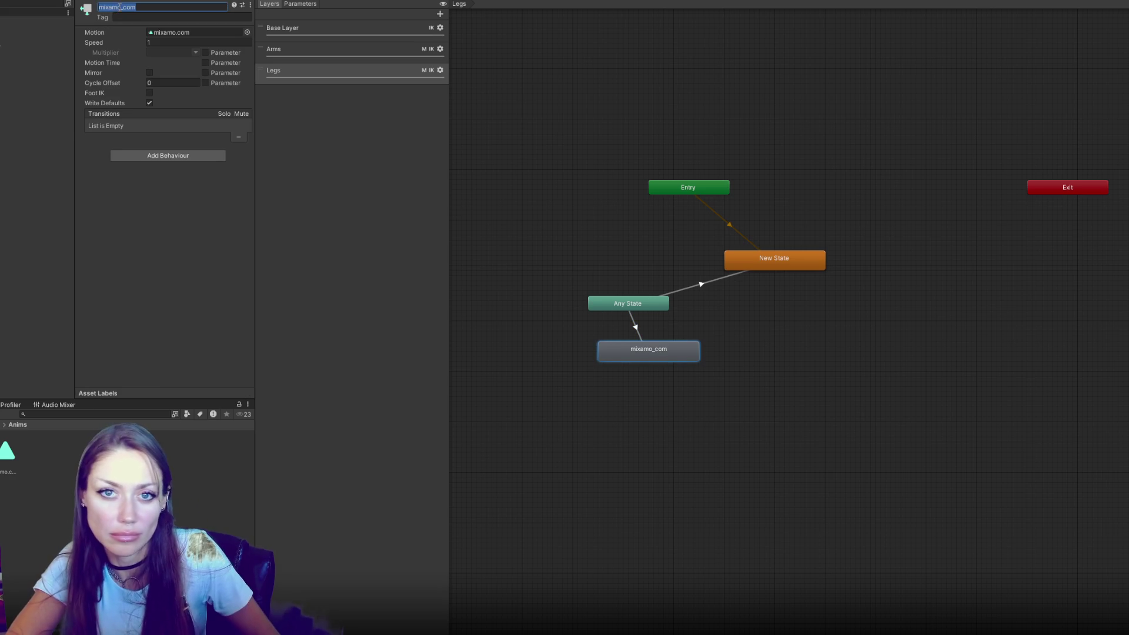
# Step: Name the Legs layer state TurningRight and delete the duplicate TurningRight state from the Base Layer
pyautogui.write('TurningRig')
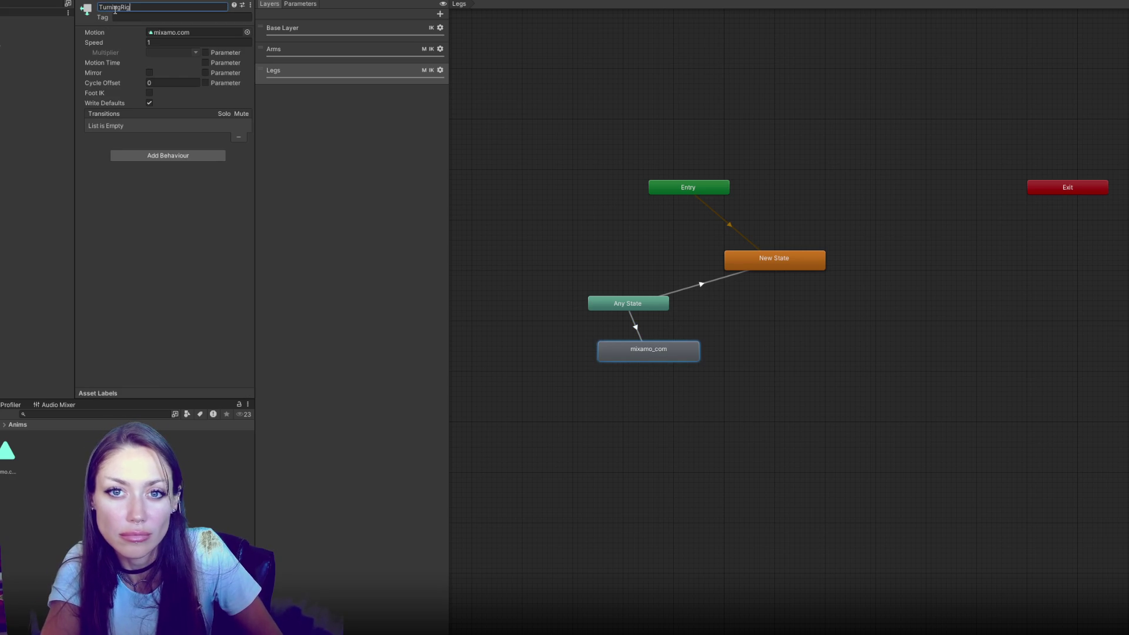
pyautogui.write('ht')
pyautogui.press('Return')
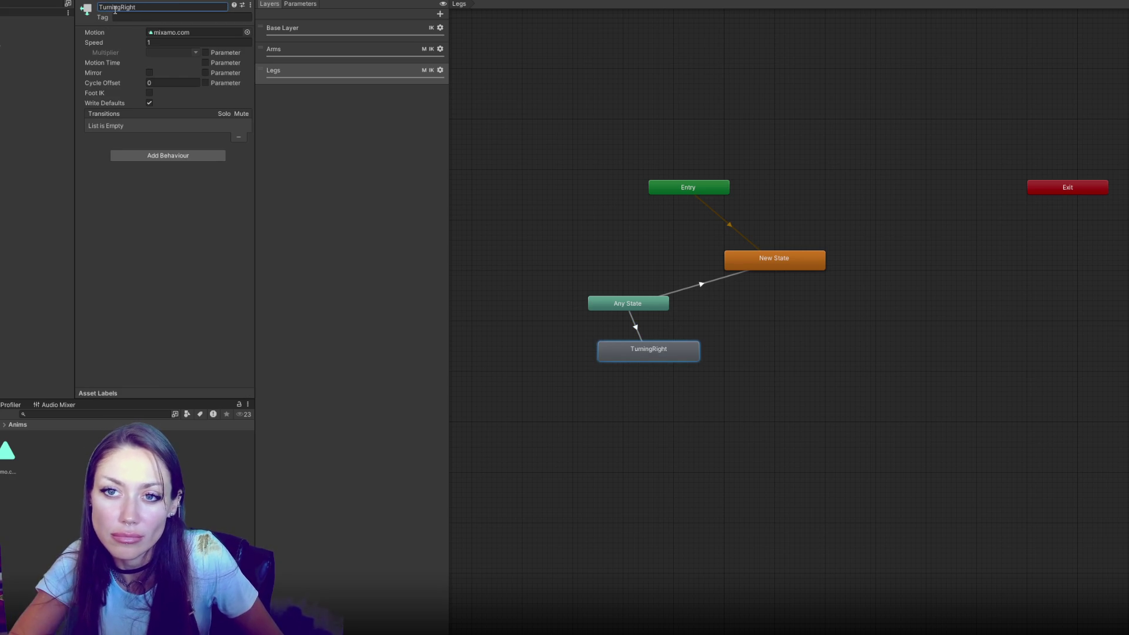
pyautogui.click(279, 30)
pyautogui.click(884, 438)
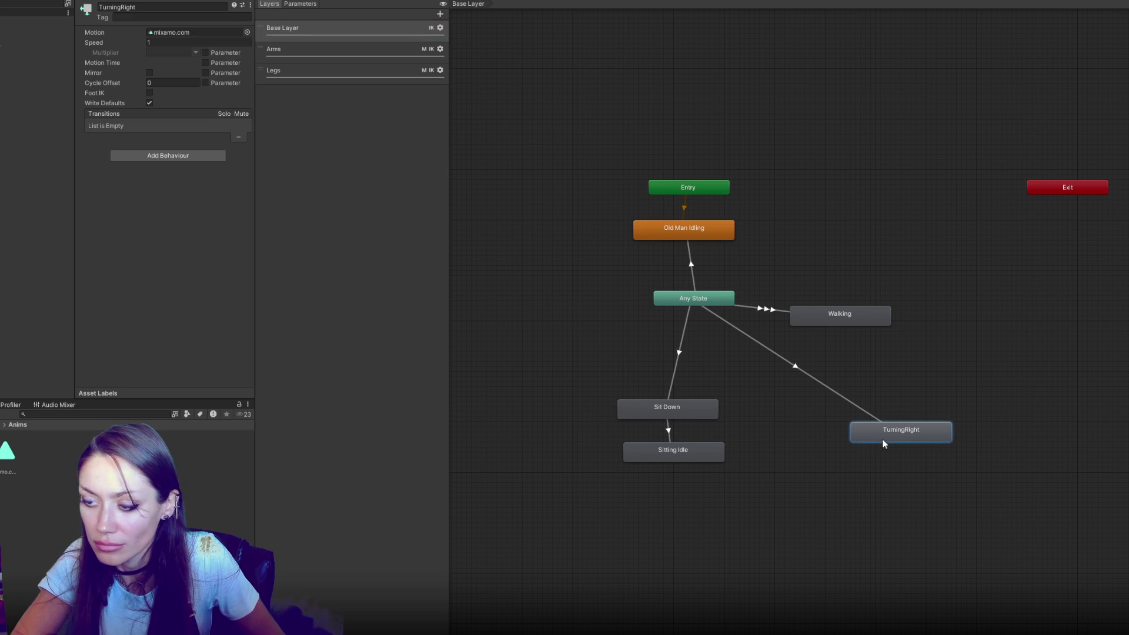
pyautogui.press('Delete')
# Step: On the Legs layer, add a second Any State to New State transition with a parameter condition
pyautogui.click(364, 73)
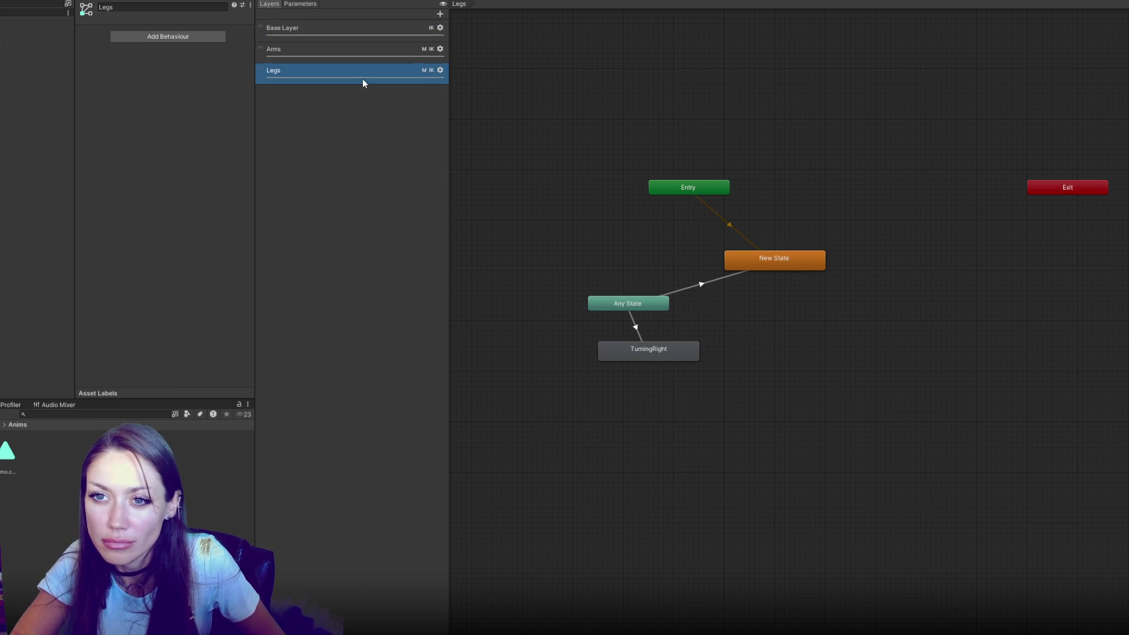
pyautogui.click(698, 287)
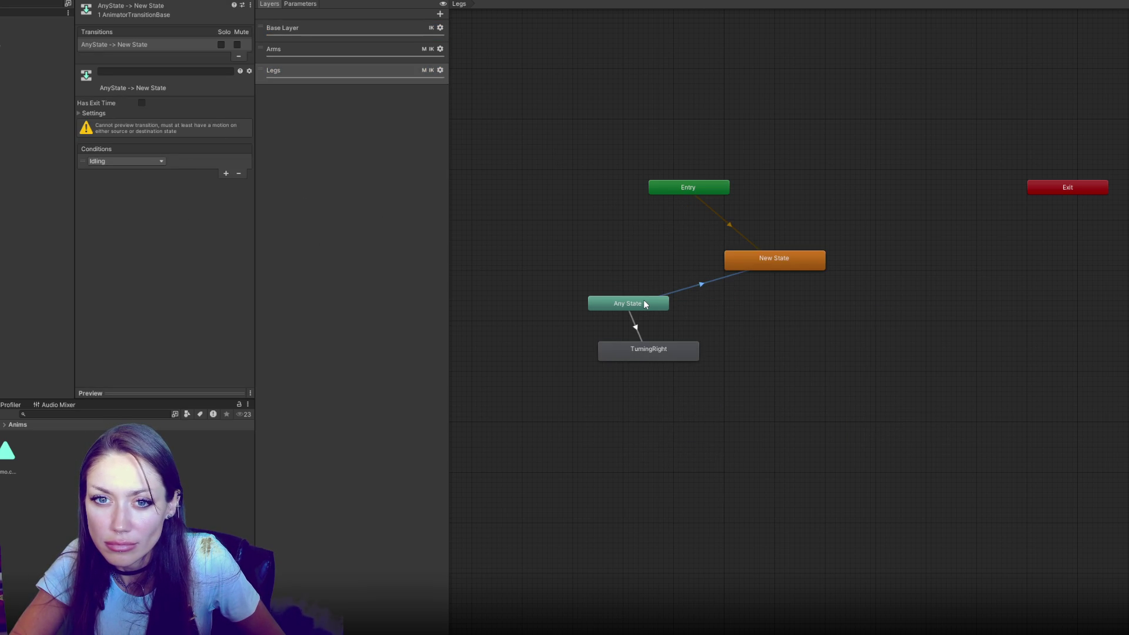
pyautogui.rightClick(645, 304)
pyautogui.click(666, 307)
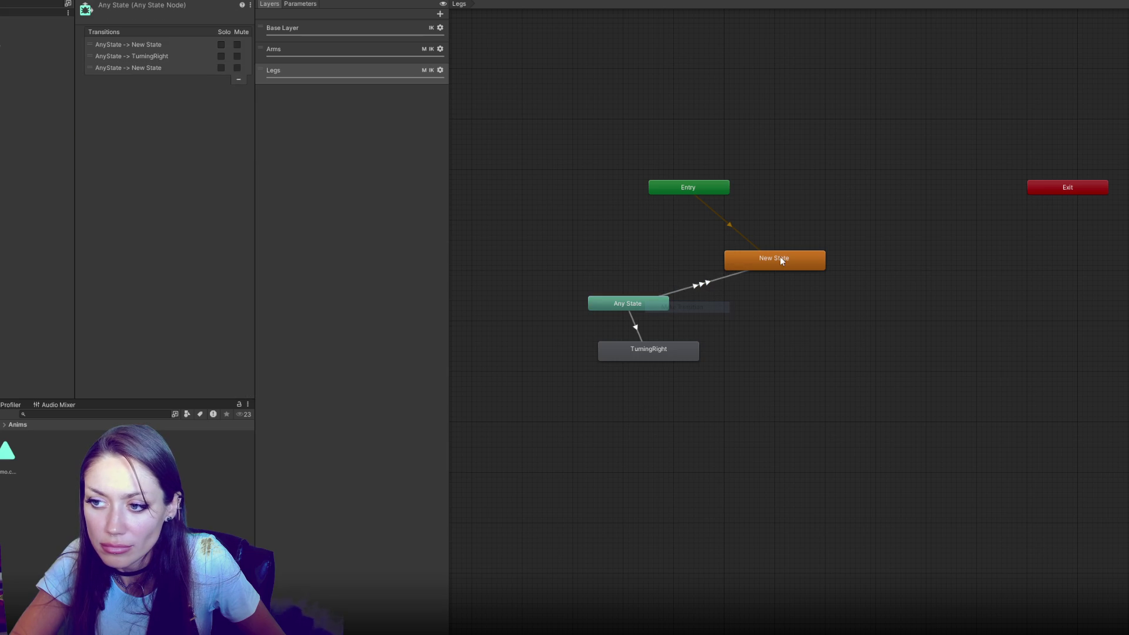
pyautogui.click(780, 258)
pyautogui.click(159, 56)
pyautogui.click(225, 184)
pyautogui.click(143, 173)
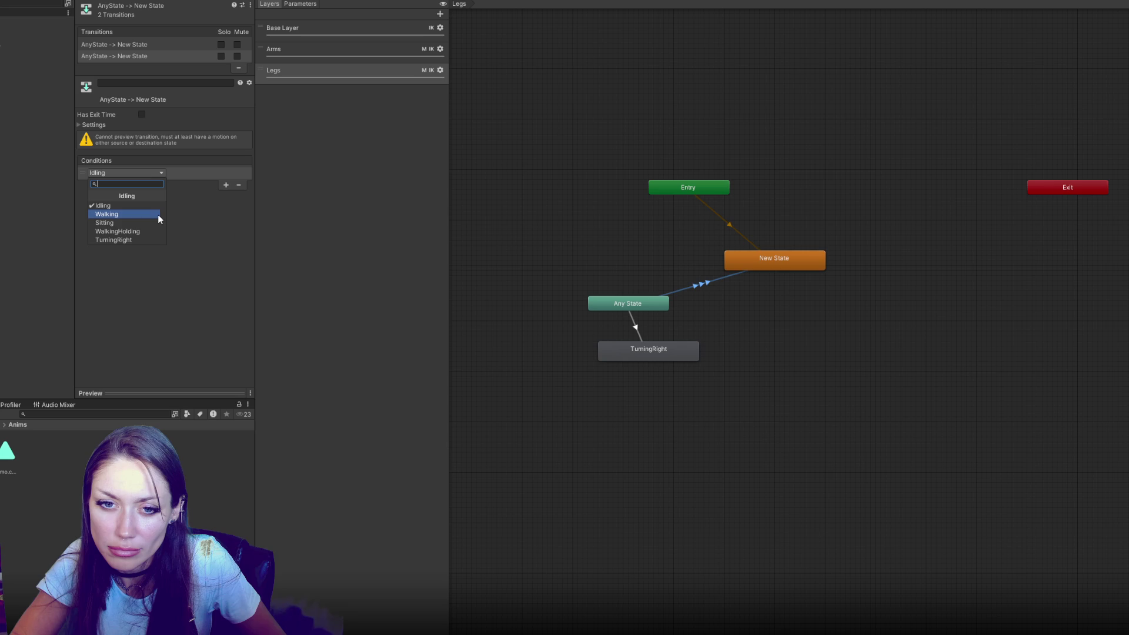
pyautogui.click(509, 219)
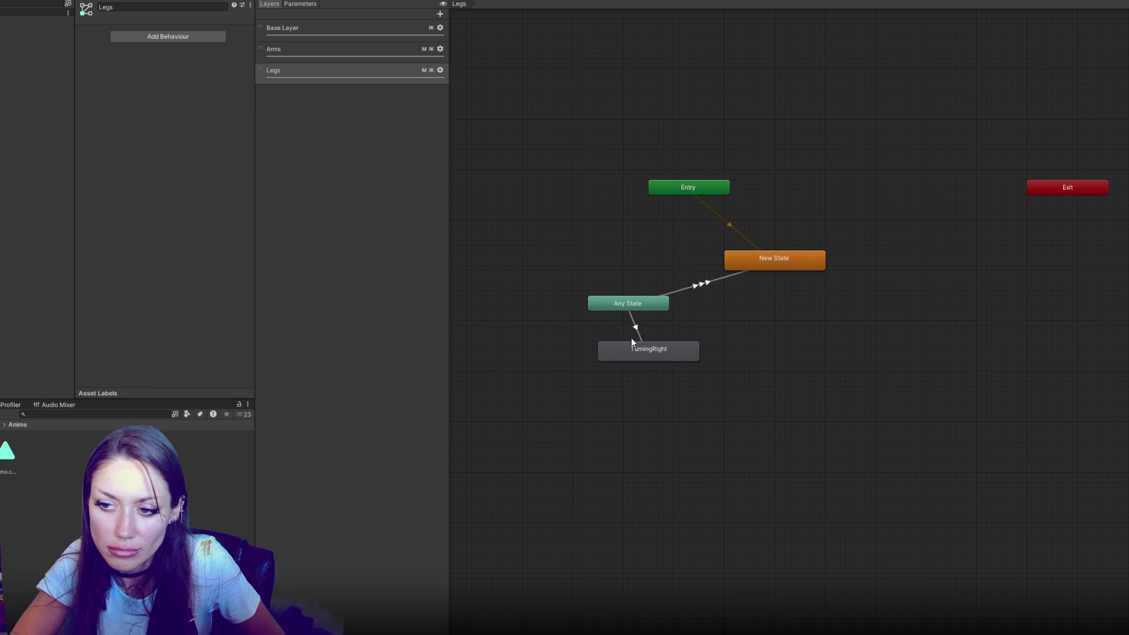
# Step: Delete the Any State to New State transition in the Legs layer
pyautogui.click(676, 288)
pyautogui.press('Delete')
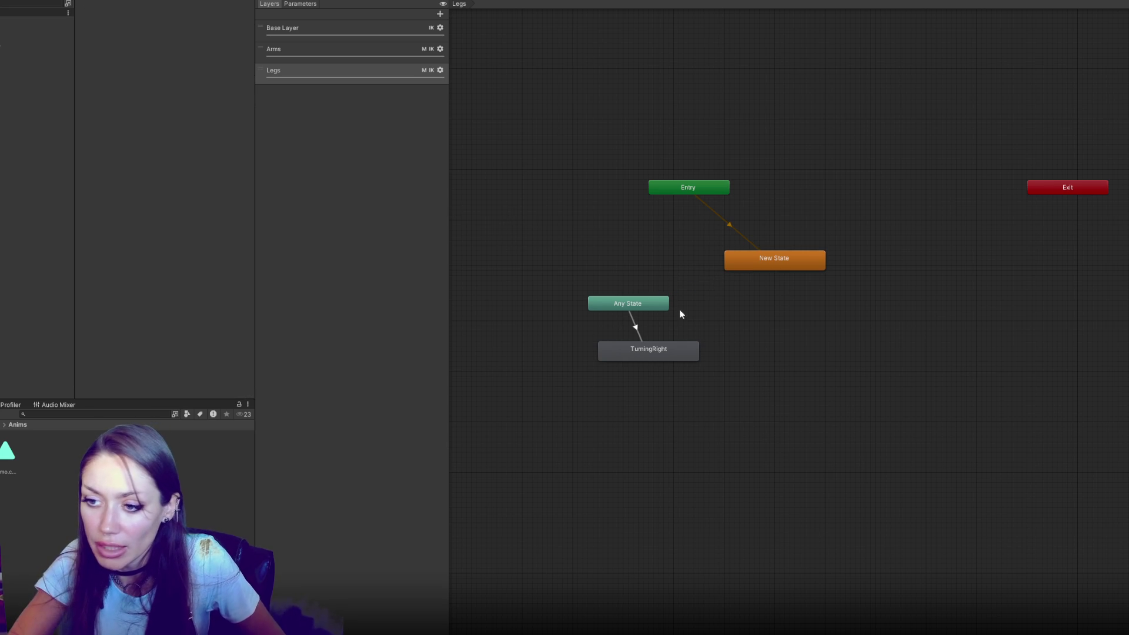
pyautogui.click(668, 350)
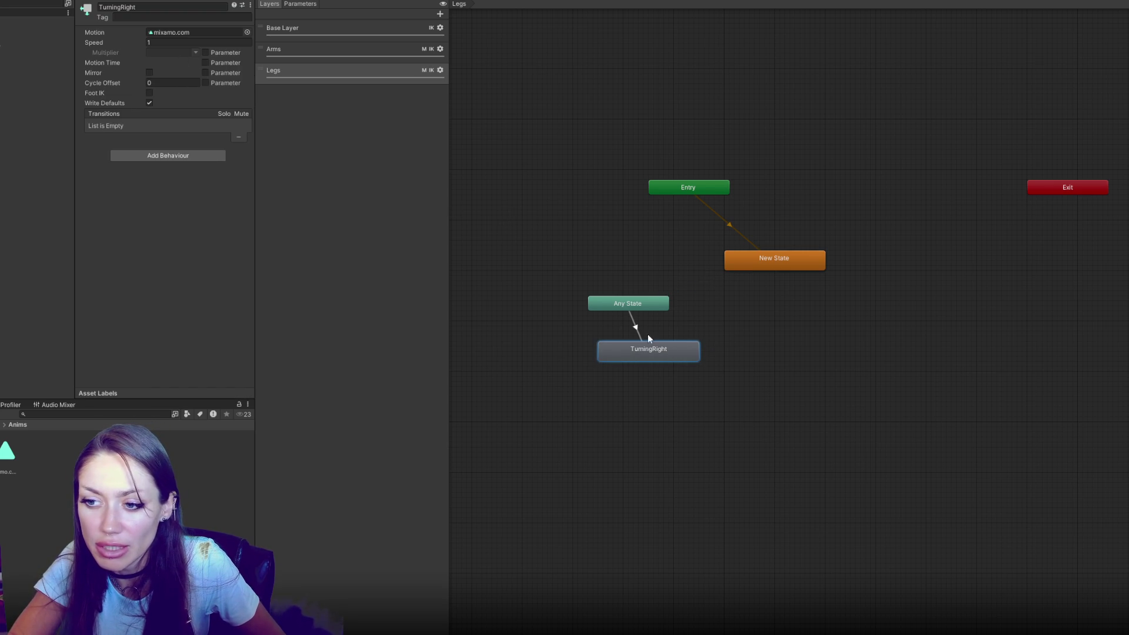
# Step: Set the Any State to TurningRight transition's Interruption Source to Next State and play the scene
pyautogui.click(647, 335)
pyautogui.click(147, 120)
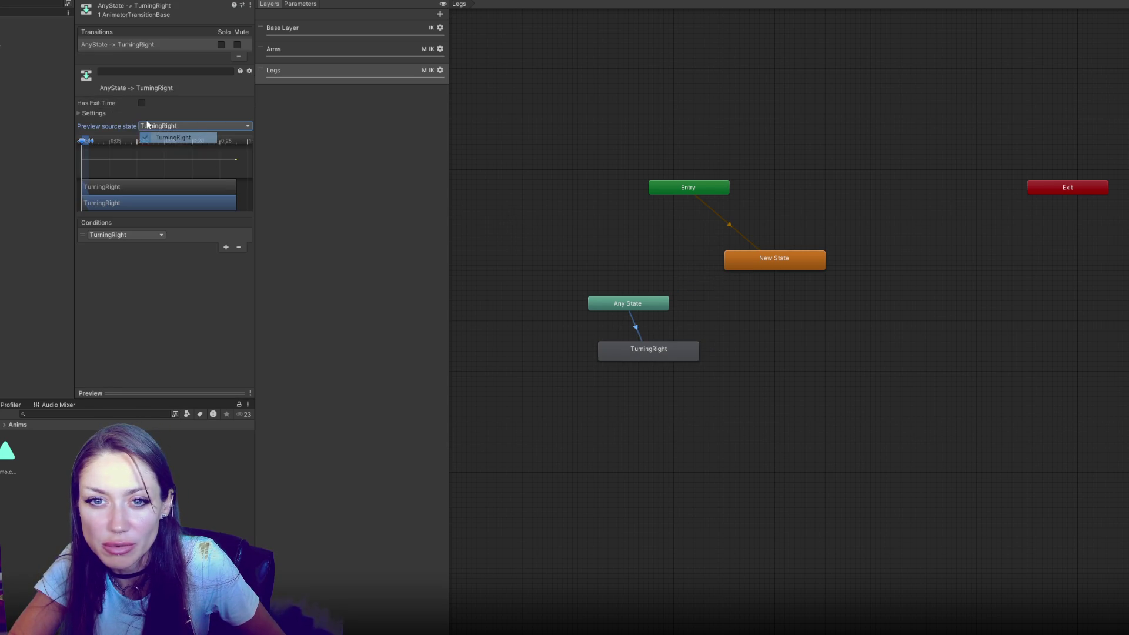
pyautogui.click(154, 114)
pyautogui.click(173, 165)
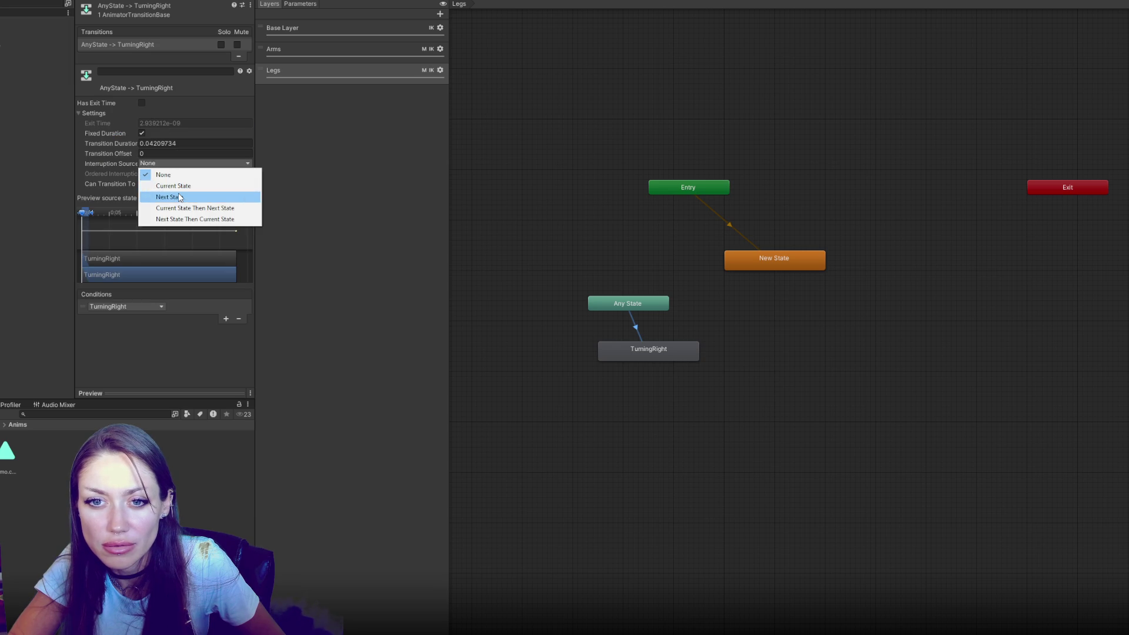
pyautogui.click(176, 196)
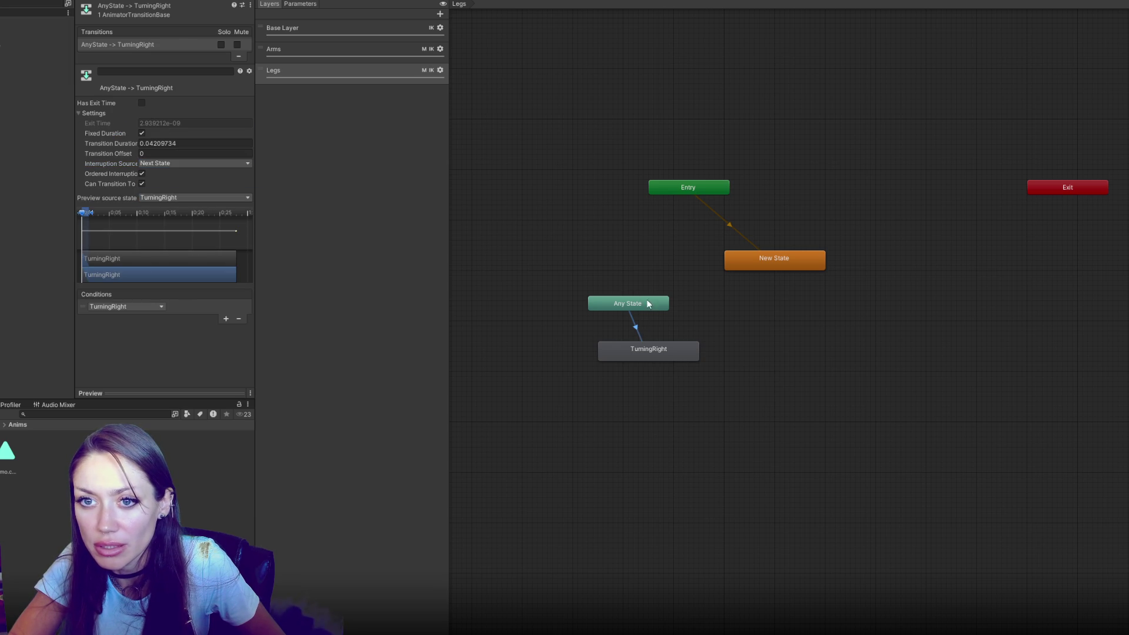
pyautogui.click(674, 247)
pyautogui.click(388, 1)
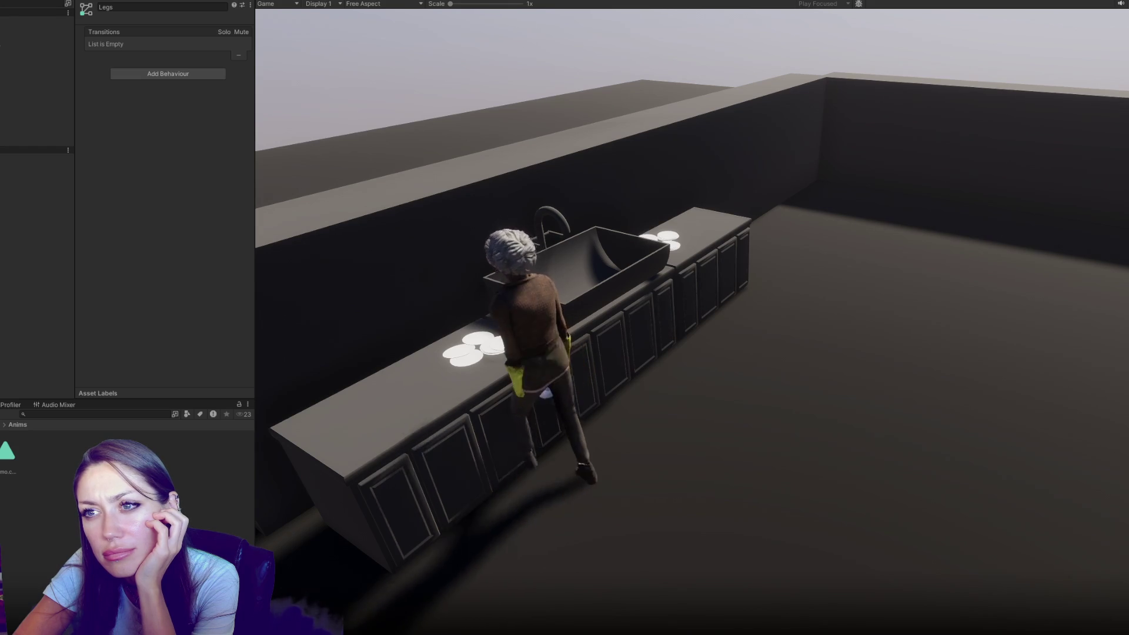
# Step: Stop play mode, then open the Legs layer's Legs Mask and expand its Humanoid body diagram
pyautogui.hotkey('ctrl', 'p')
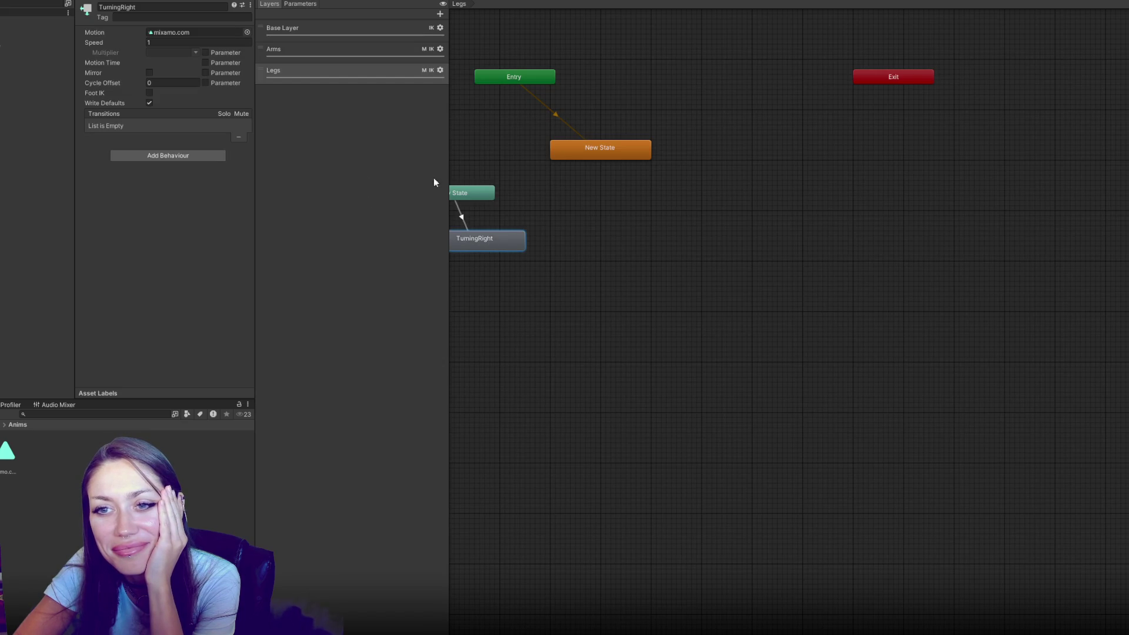
pyautogui.moveTo(580, 215); pyautogui.dragTo(774, 277)
pyautogui.click(439, 70)
pyautogui.doubleClick(534, 84)
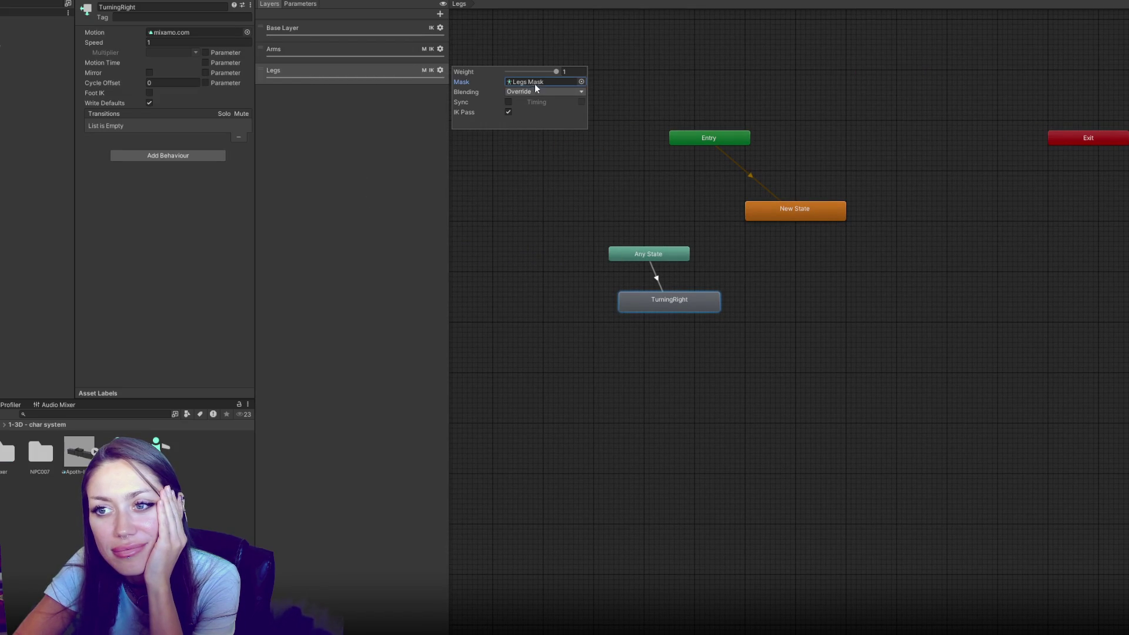
pyautogui.click(109, 34)
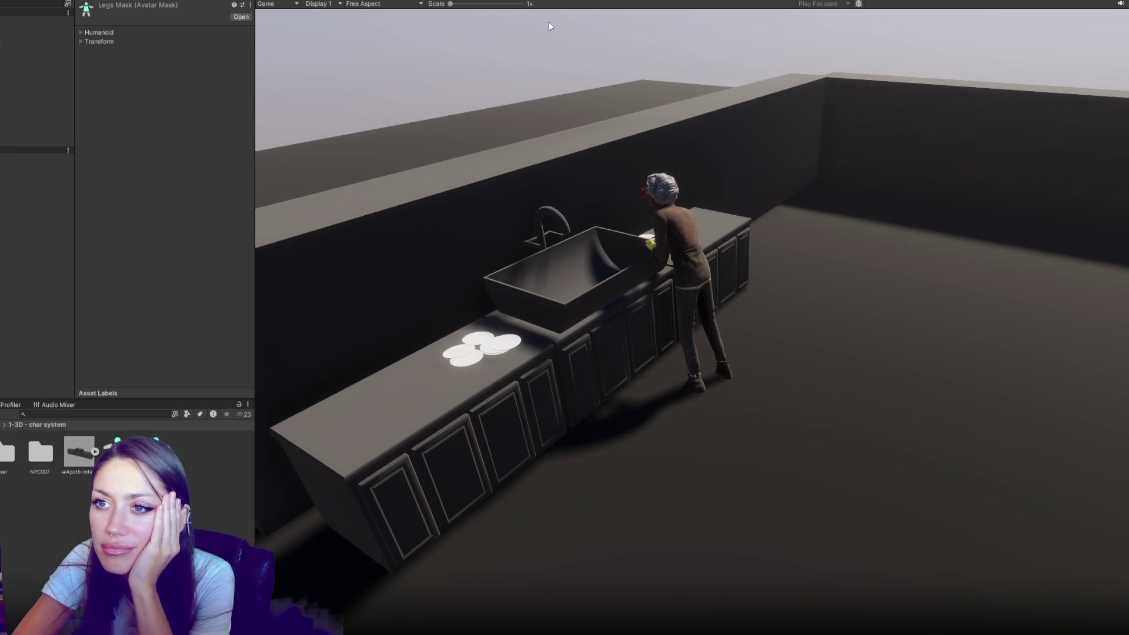
# Step: Recheck the Legs Mask Humanoid diagram between test runs, ending back on the Animator graph
pyautogui.hotkey('ctrl', 'p')
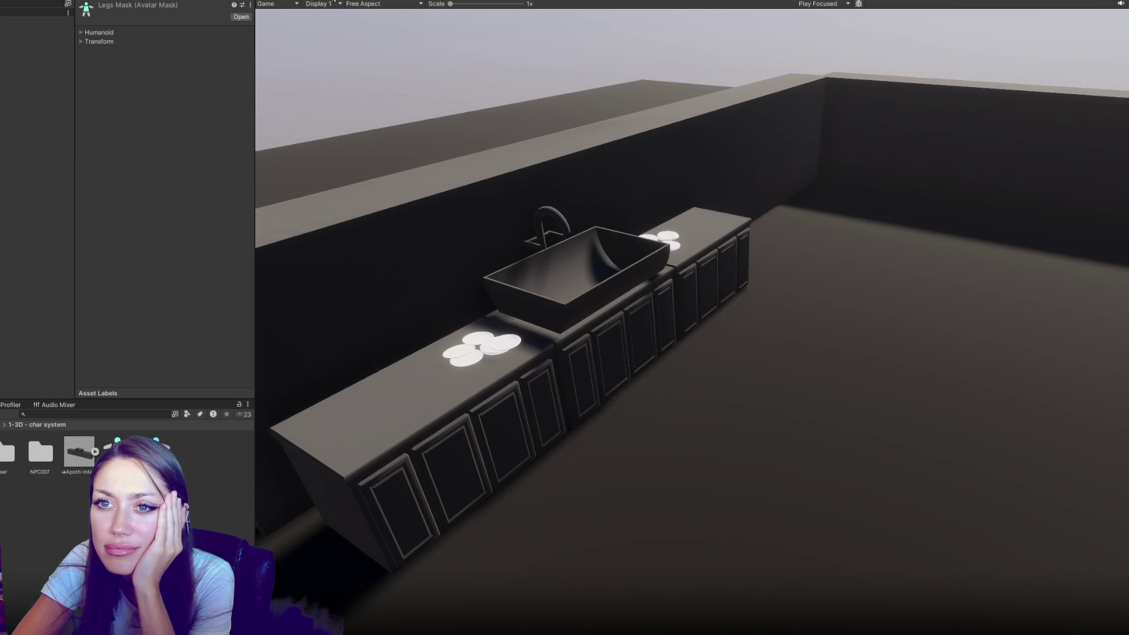
pyautogui.click(360, 0)
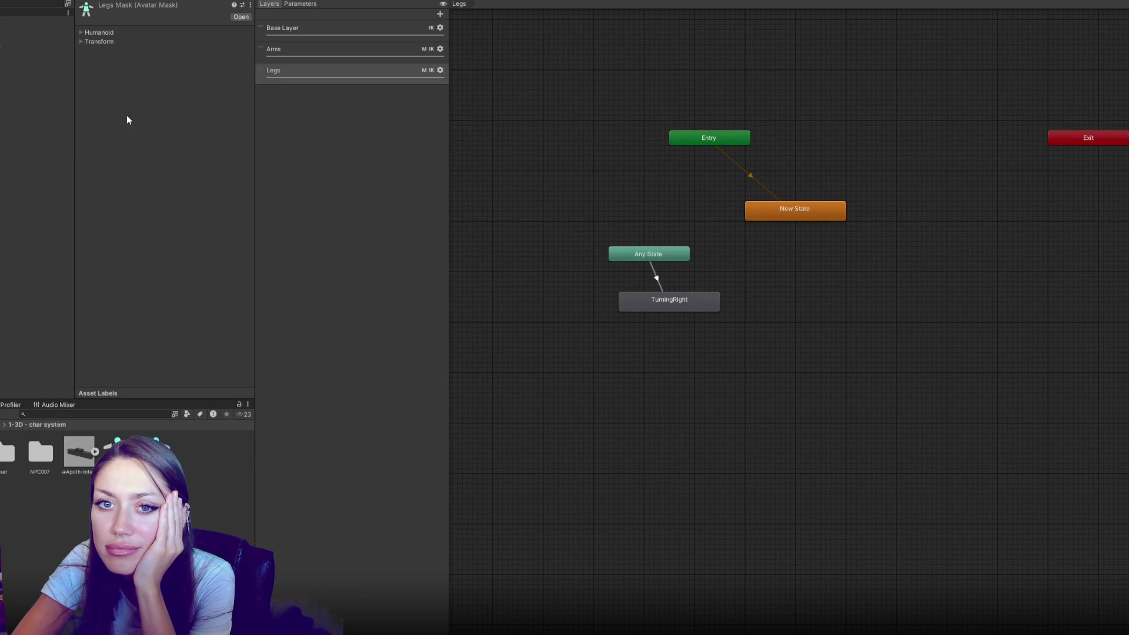
pyautogui.click(99, 33)
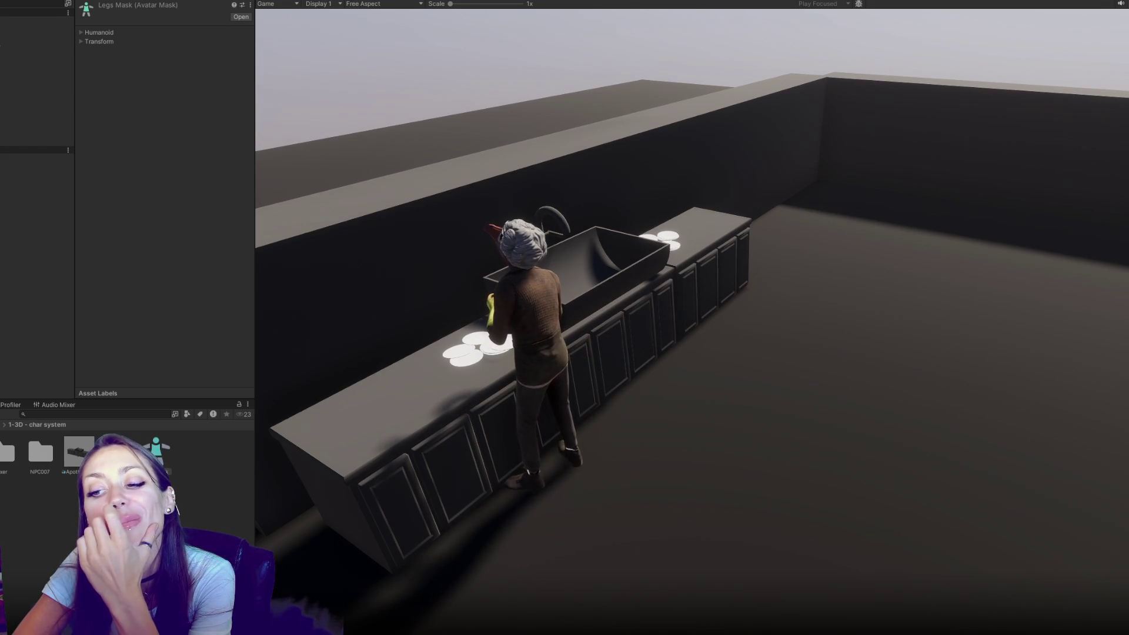
pyautogui.hotkey('ctrl', 'p')
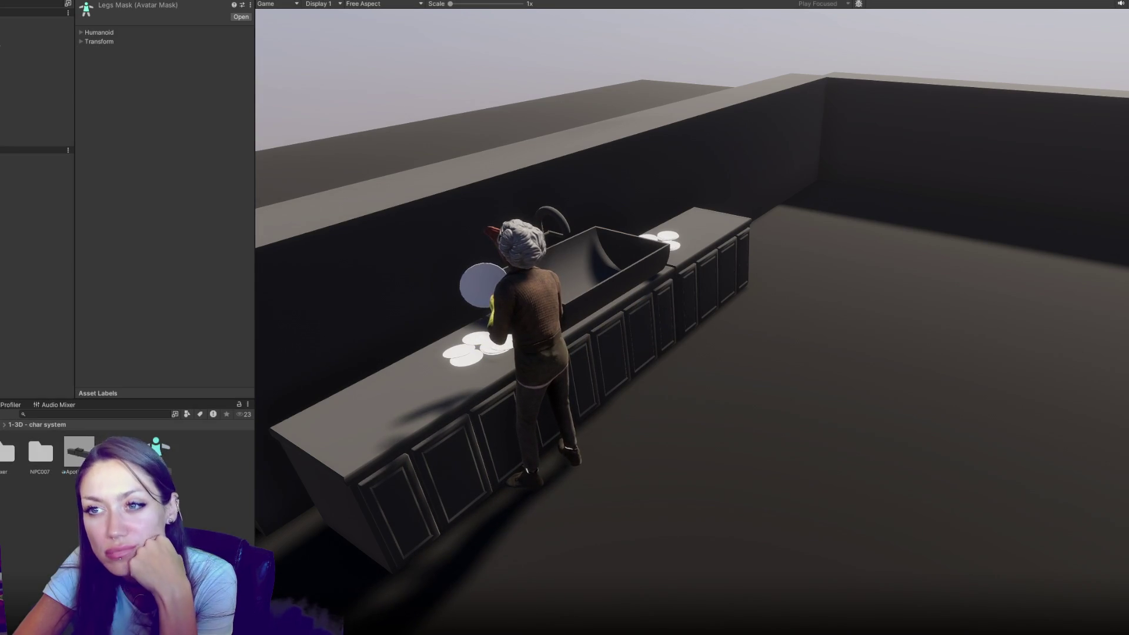
pyautogui.click(382, 1)
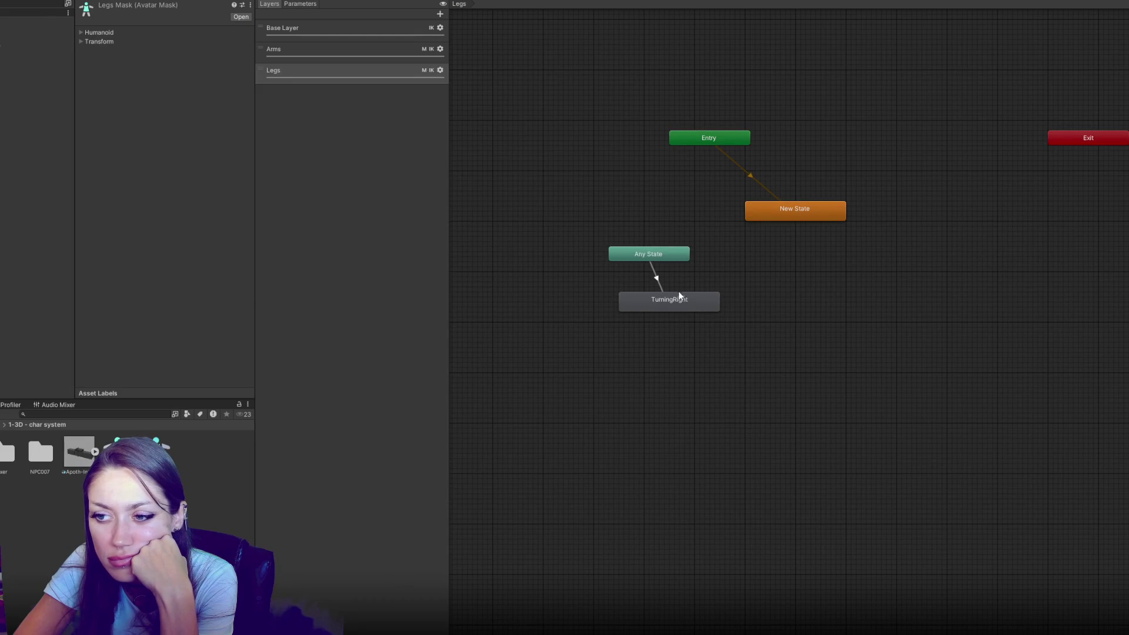
# Step: Add two more Any State to New State transitions on the Legs layer
pyautogui.rightClick(685, 298)
pyautogui.rightClick(687, 250)
pyautogui.click(706, 253)
pyautogui.click(751, 217)
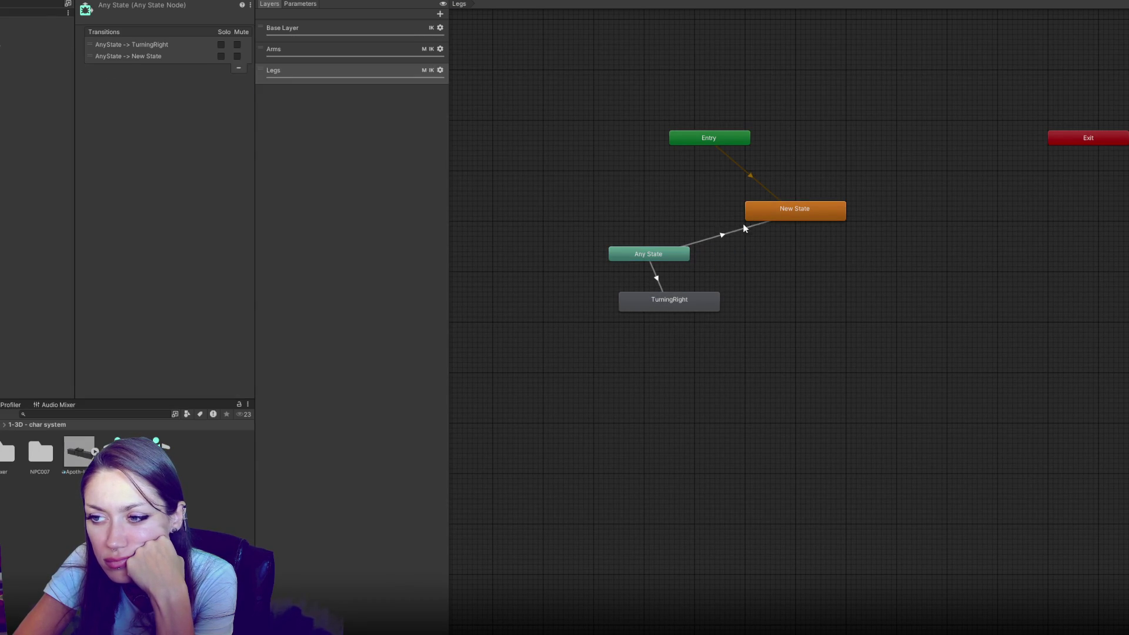
pyautogui.click(745, 228)
pyautogui.click(227, 174)
pyautogui.rightClick(658, 252)
pyautogui.click(694, 259)
pyautogui.click(800, 216)
pyautogui.rightClick(723, 265)
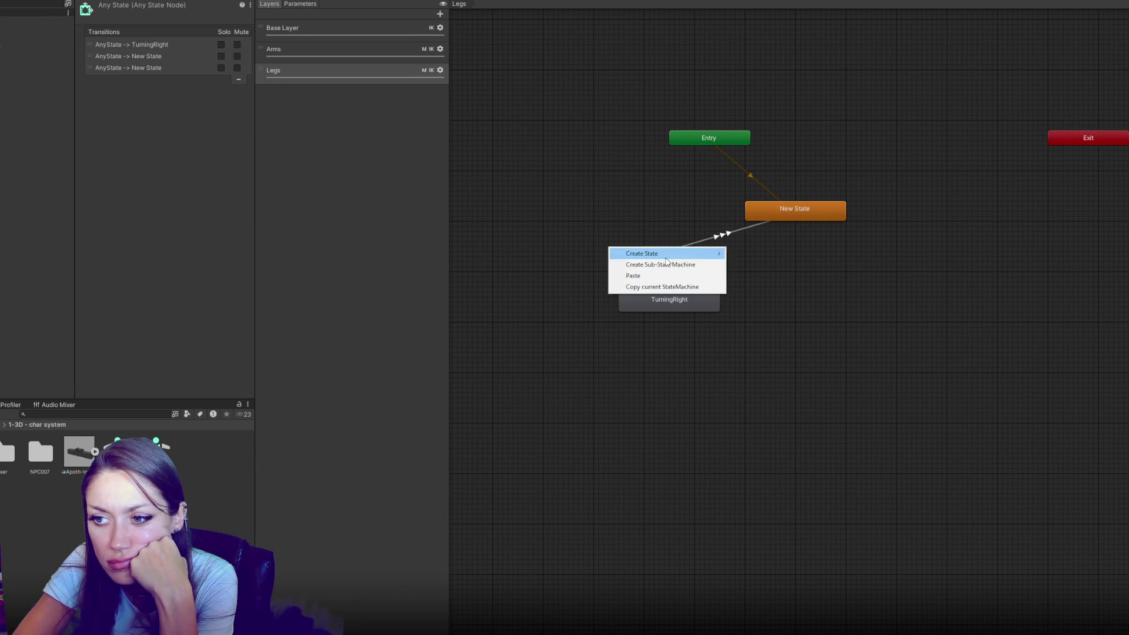
pyautogui.press('Escape')
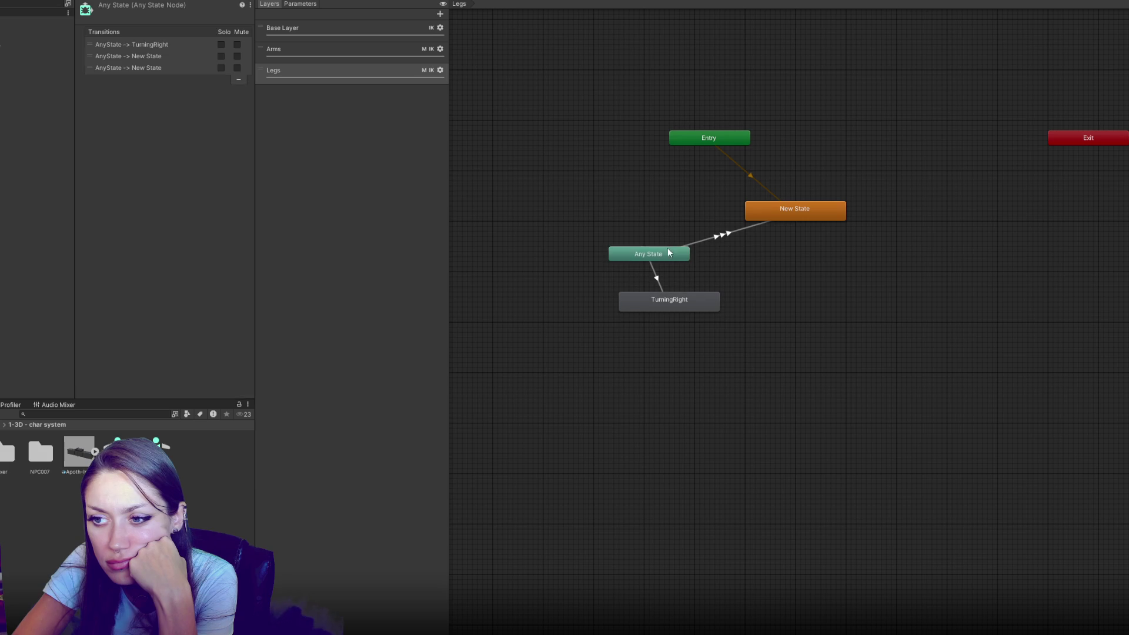
# Step: Give the new Any State to New State transitions conditions Walking and Sitting
pyautogui.click(730, 236)
pyautogui.click(156, 56)
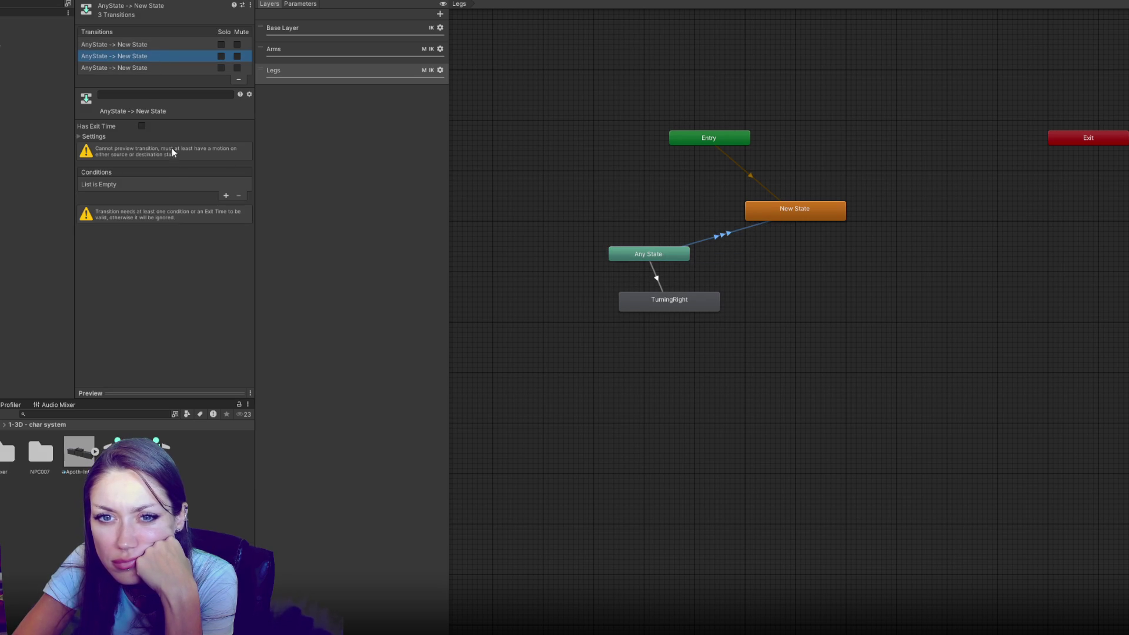
pyautogui.click(225, 196)
pyautogui.click(144, 185)
pyautogui.click(142, 227)
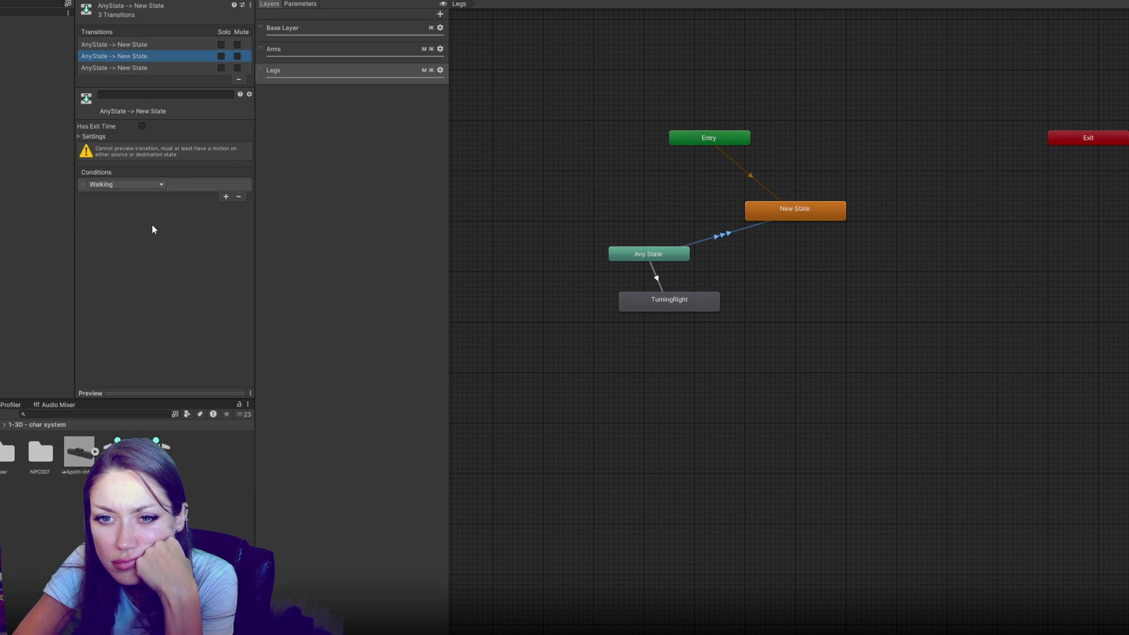
pyautogui.click(171, 47)
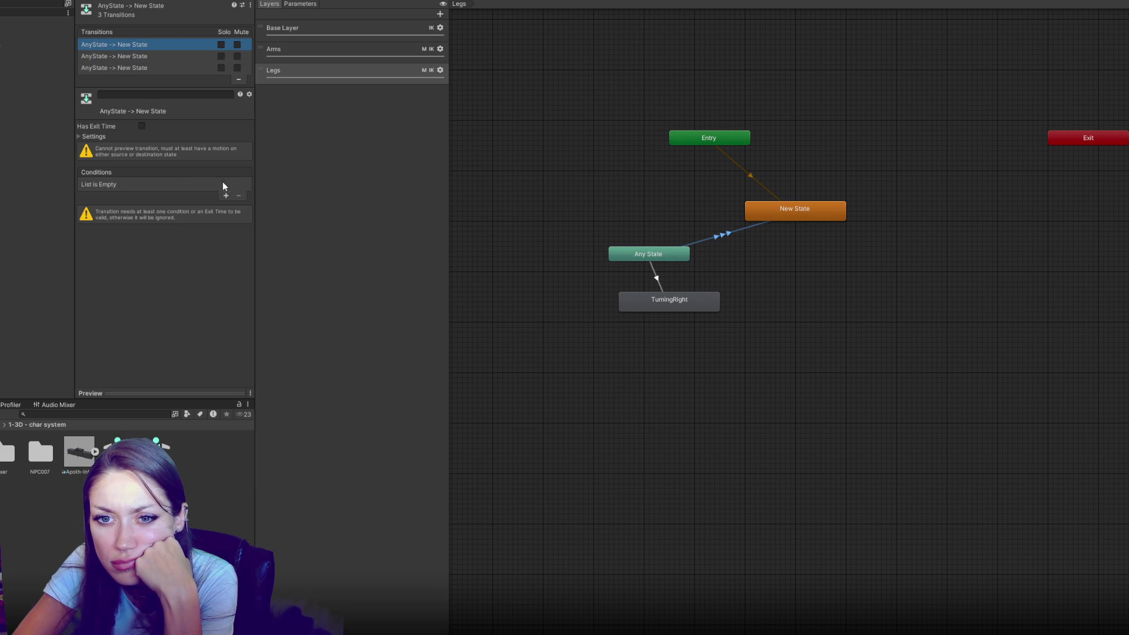
pyautogui.click(152, 185)
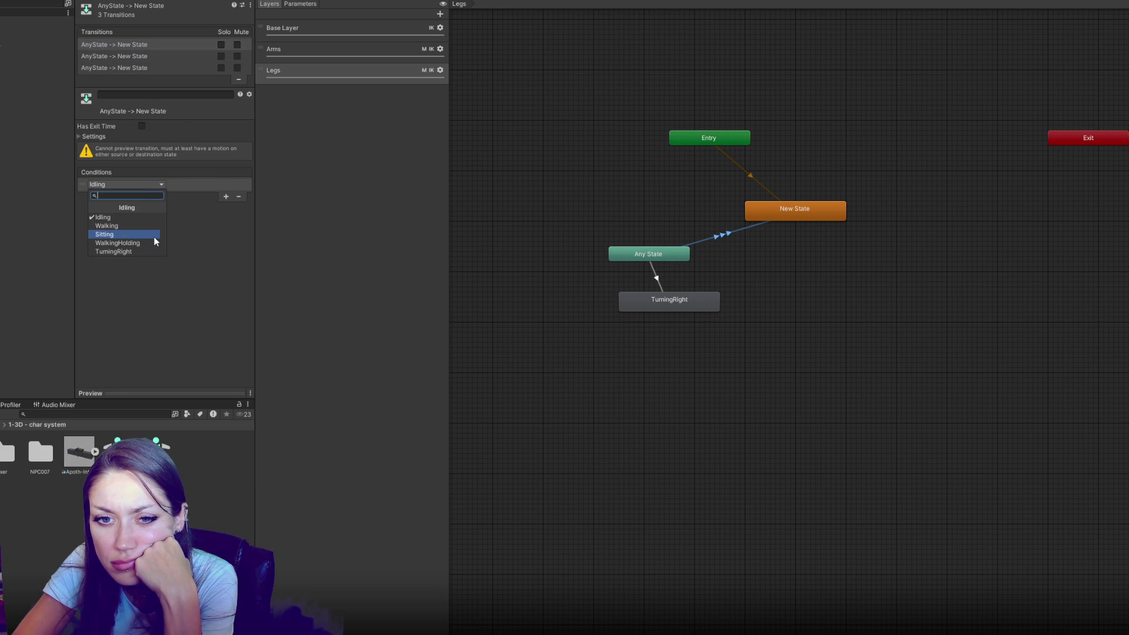
pyautogui.click(153, 235)
# Step: Add another Any State to New State transition conditioned on WalkingHolding
pyautogui.rightClick(641, 253)
pyautogui.click(723, 257)
pyautogui.click(760, 215)
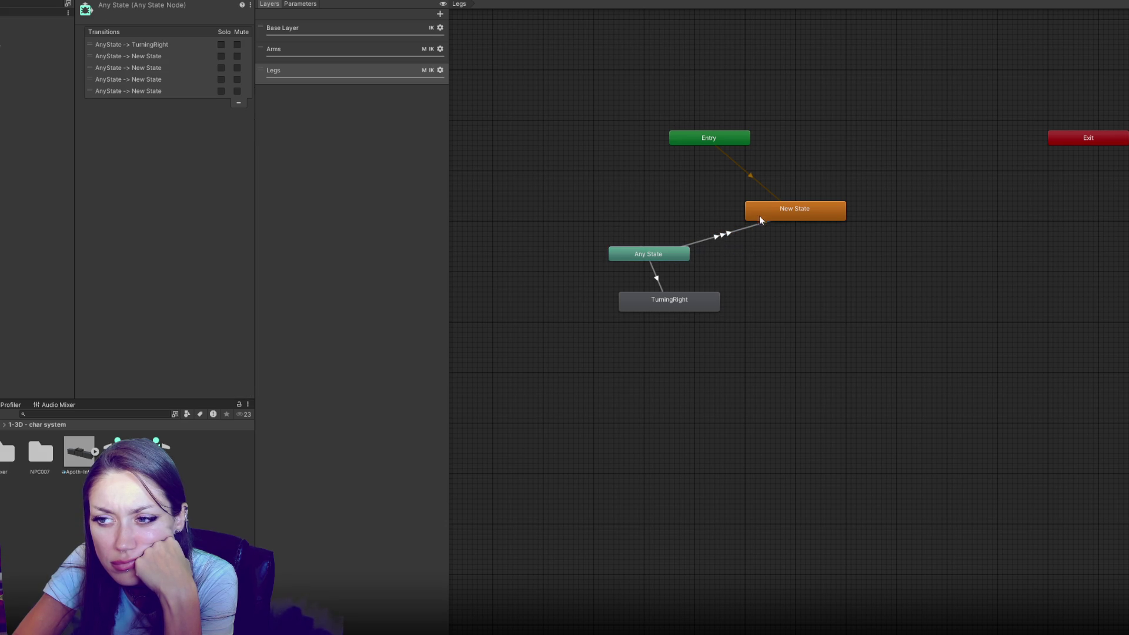
pyautogui.click(731, 234)
pyautogui.click(226, 207)
pyautogui.click(135, 195)
pyautogui.click(138, 254)
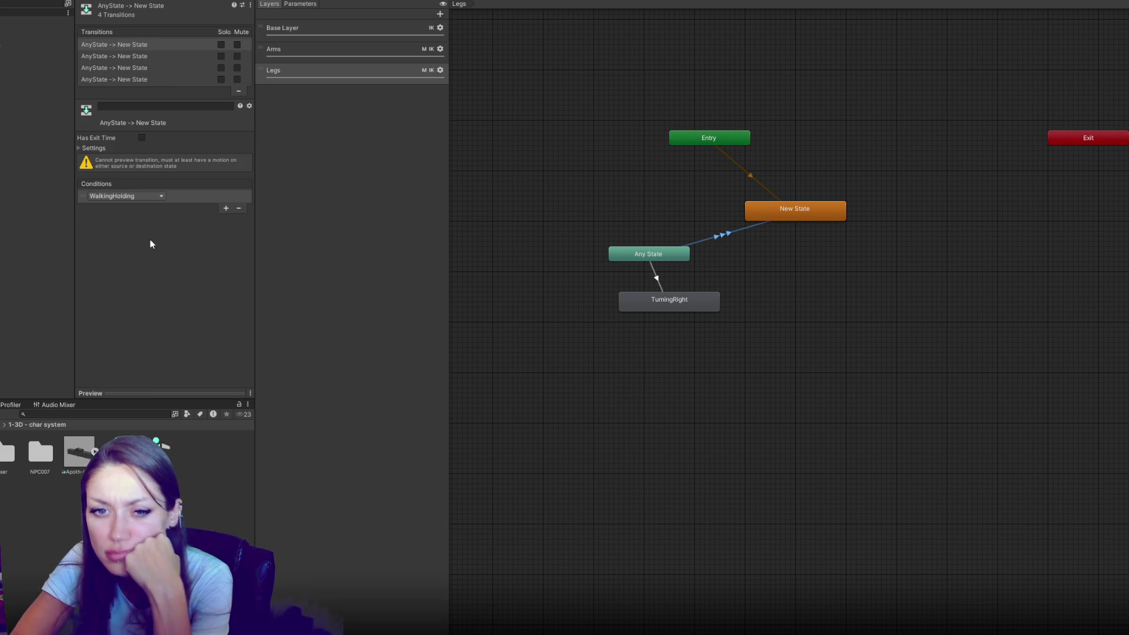
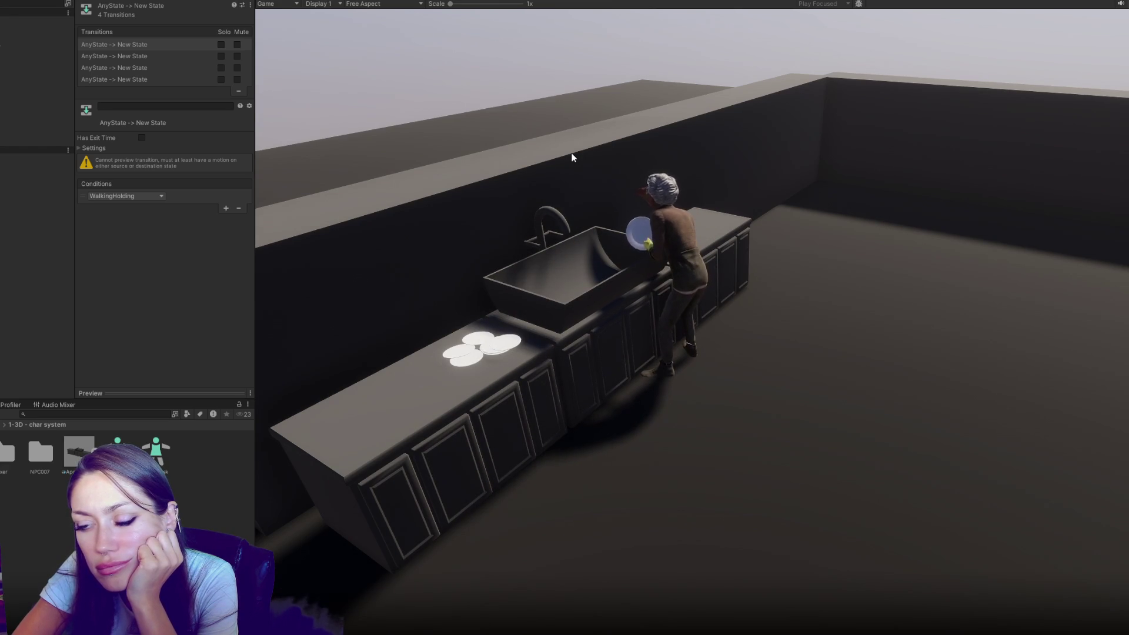
# Step: Exit Play mode and set the TurningRight animator state's Speed to 1.5
pyautogui.hotkey('ctrl', 'p')
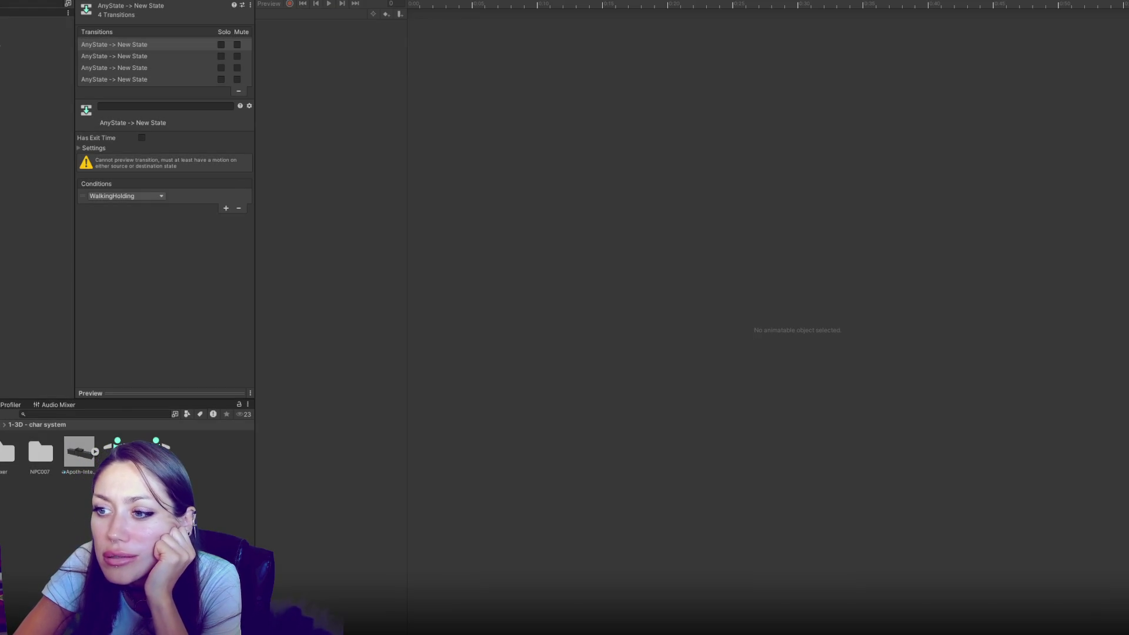
pyautogui.click(369, 3)
pyautogui.click(689, 309)
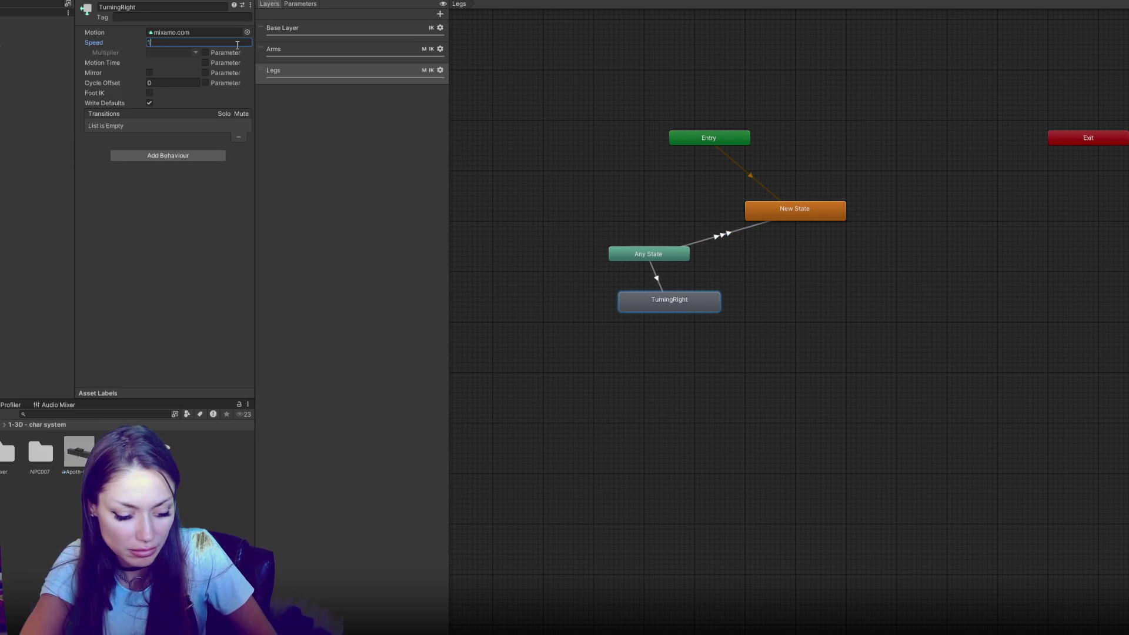
pyautogui.hotkey('alt', 'Tab')
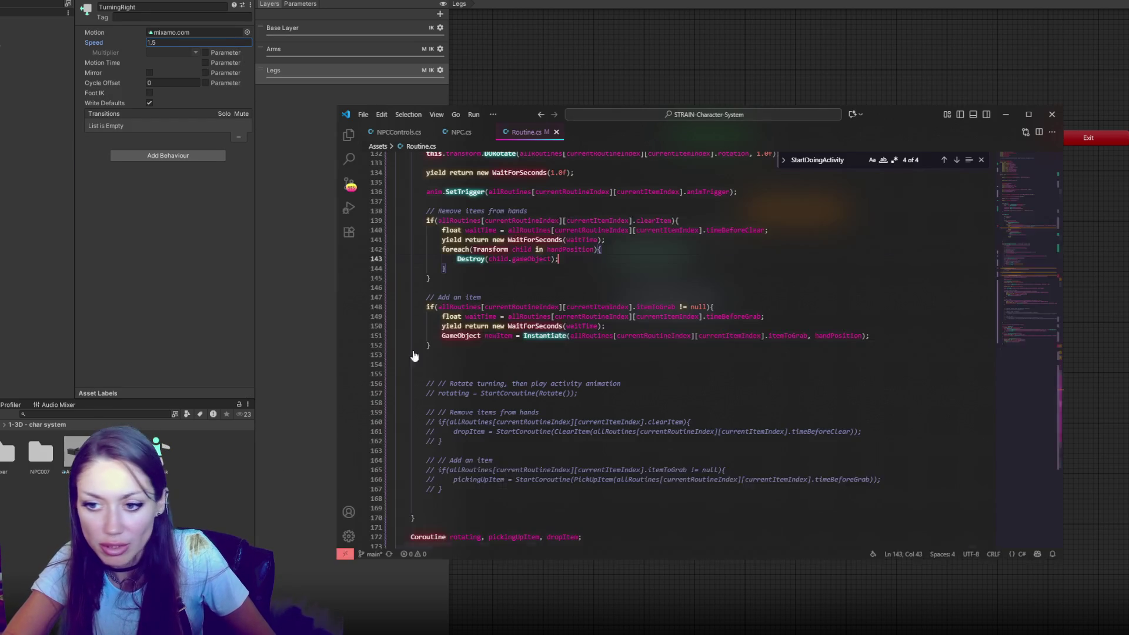
# Step: In Routine.cs, set the line 130 wait to 0.2f, DORotate to 0.8f, and line 134 wait to 0.8f
pyautogui.scroll(3, 574, 253)
pyautogui.doubleClick(553, 248)
pyautogui.write('0.8')
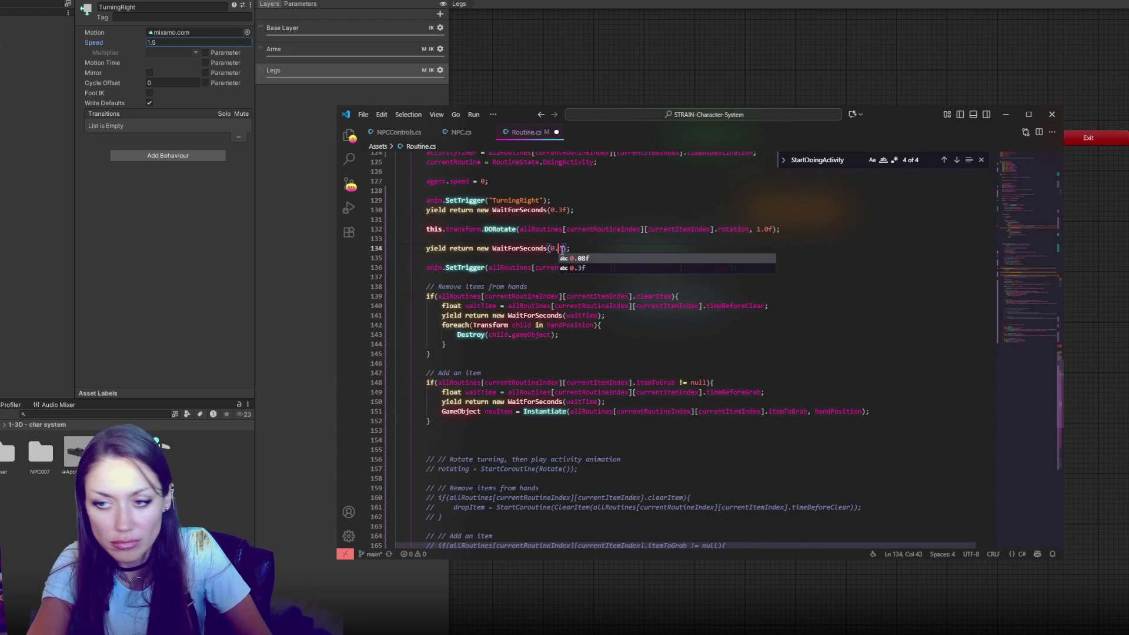
pyautogui.doubleClick(761, 230)
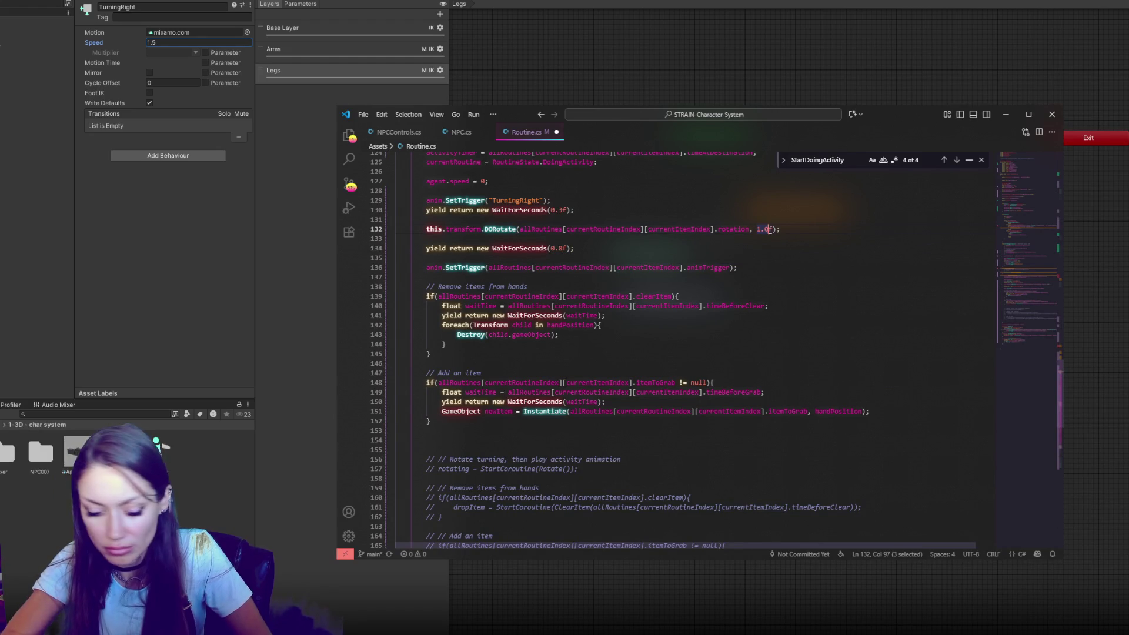
pyautogui.write('-')
pyautogui.press('BackSpace')
pyautogui.write('0.8')
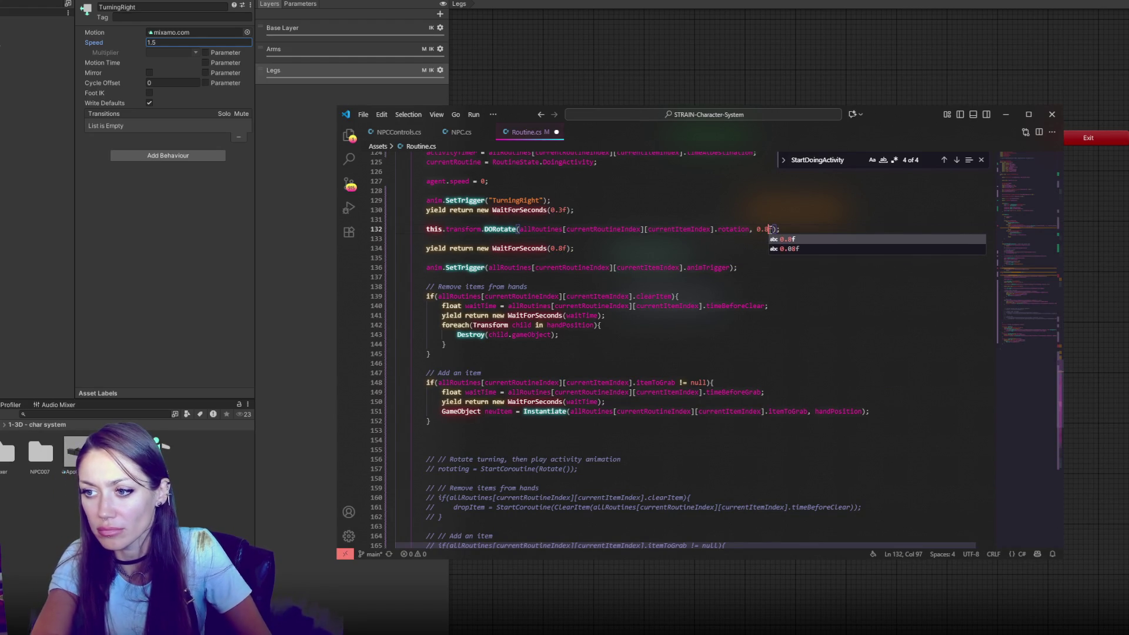
pyautogui.doubleClick(563, 210)
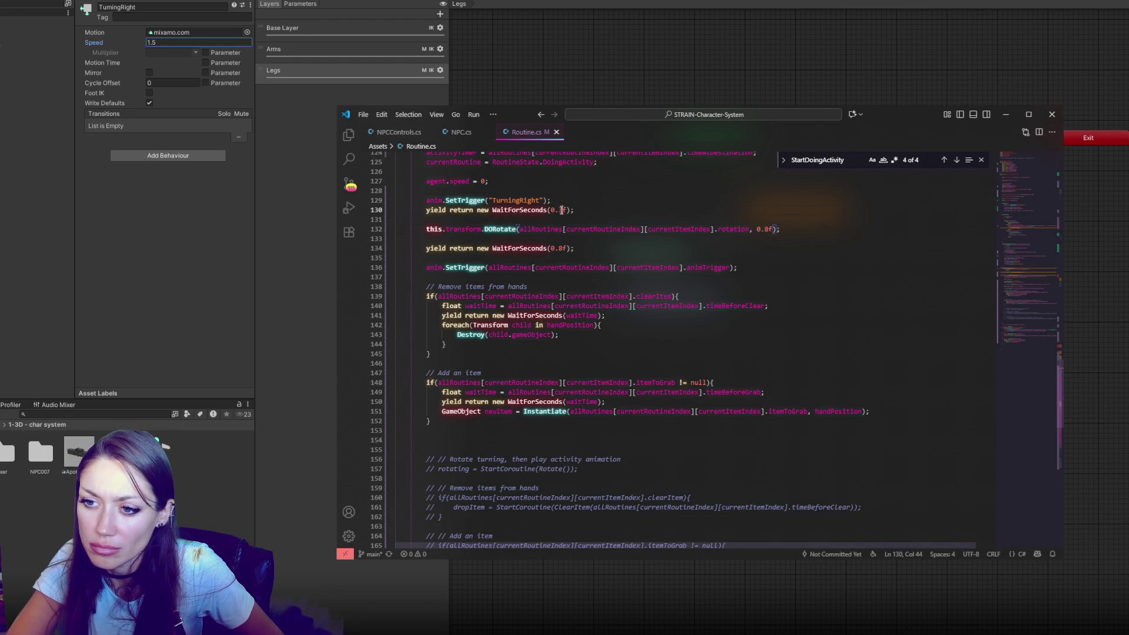
pyautogui.write('2')
pyautogui.click(606, 75)
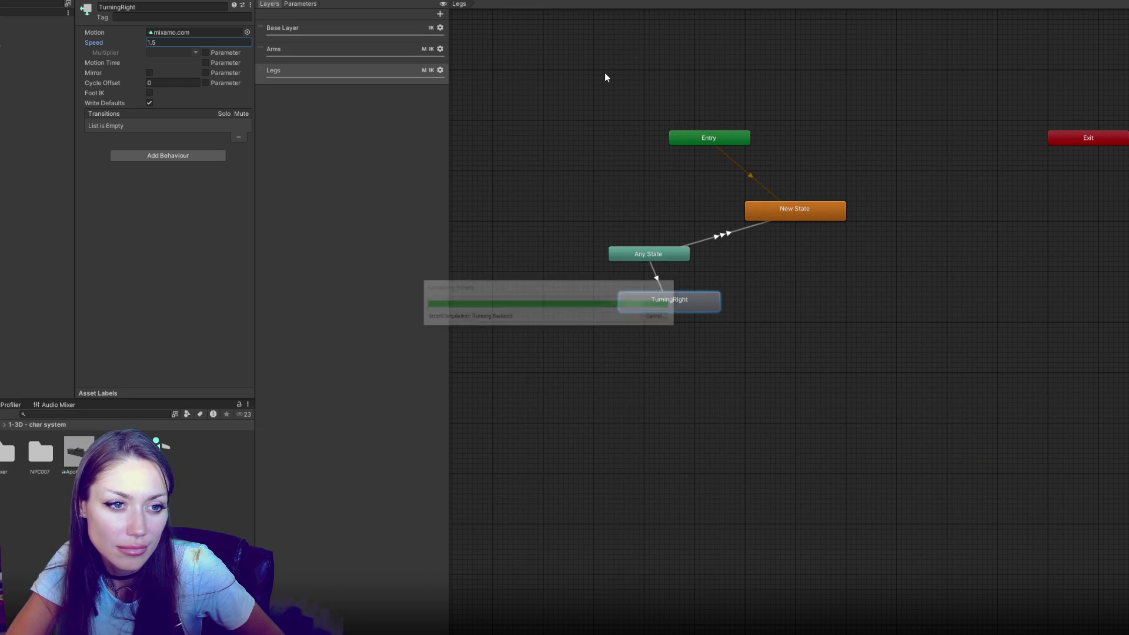
# Step: Play-test the NPC turning and washing dishes at the sink, then return to Routine.cs
pyautogui.click(605, 72)
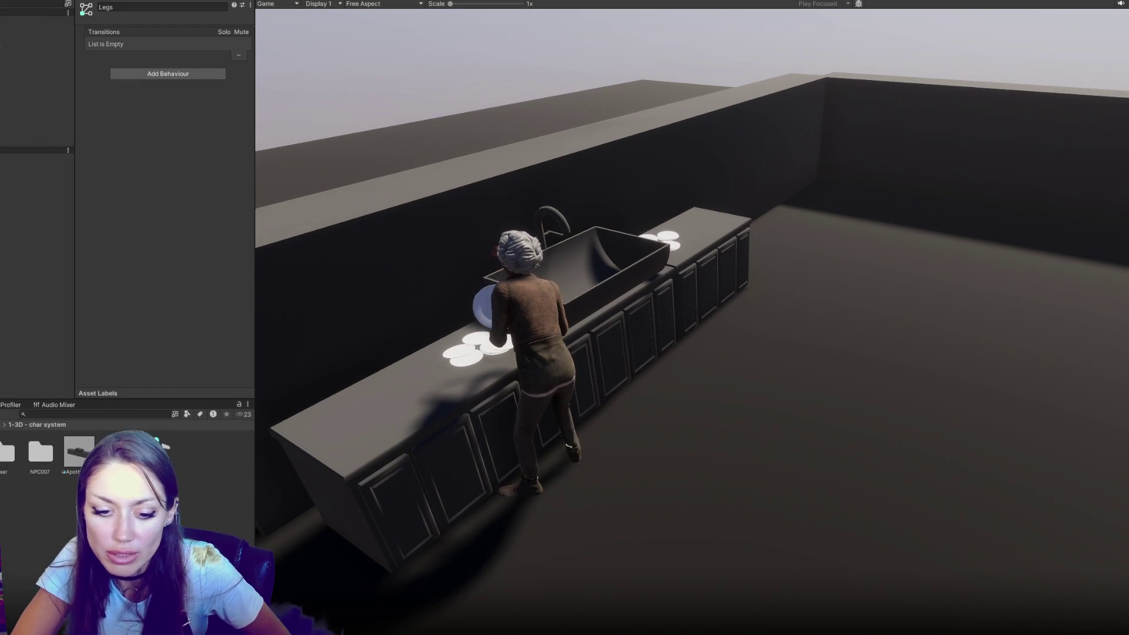
pyautogui.hotkey('alt', 'Tab')
pyautogui.click(646, 254)
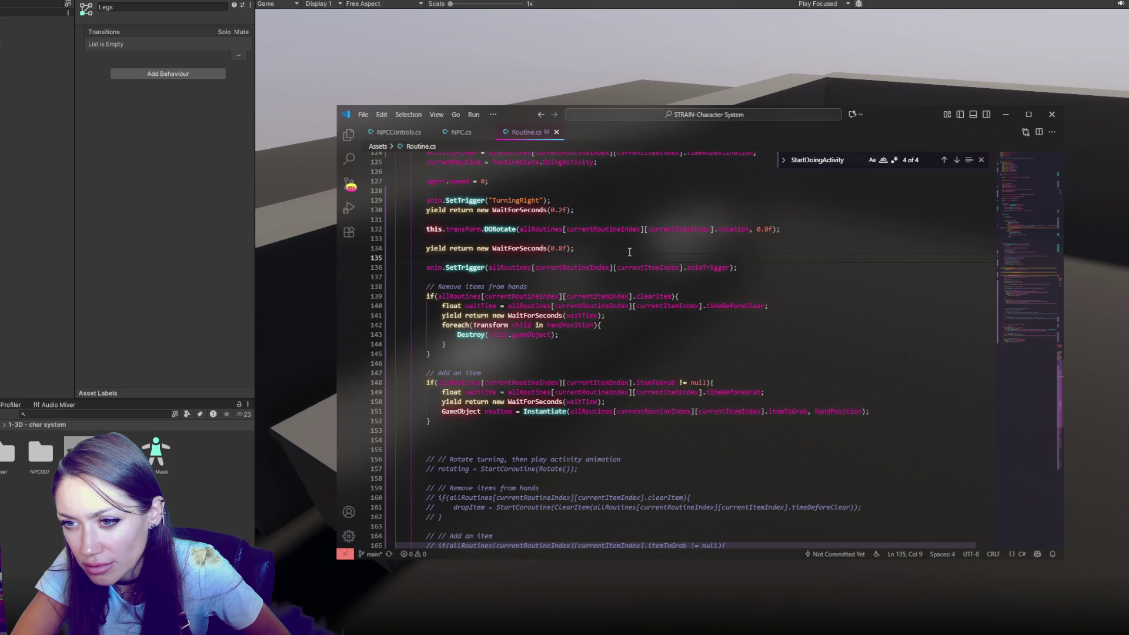
# Step: Change the line 134 WaitForSeconds value to 0.6f and save Routine.cs
pyautogui.click(575, 248)
pyautogui.click(561, 248)
pyautogui.press('BackSpace')
pyautogui.write('6')
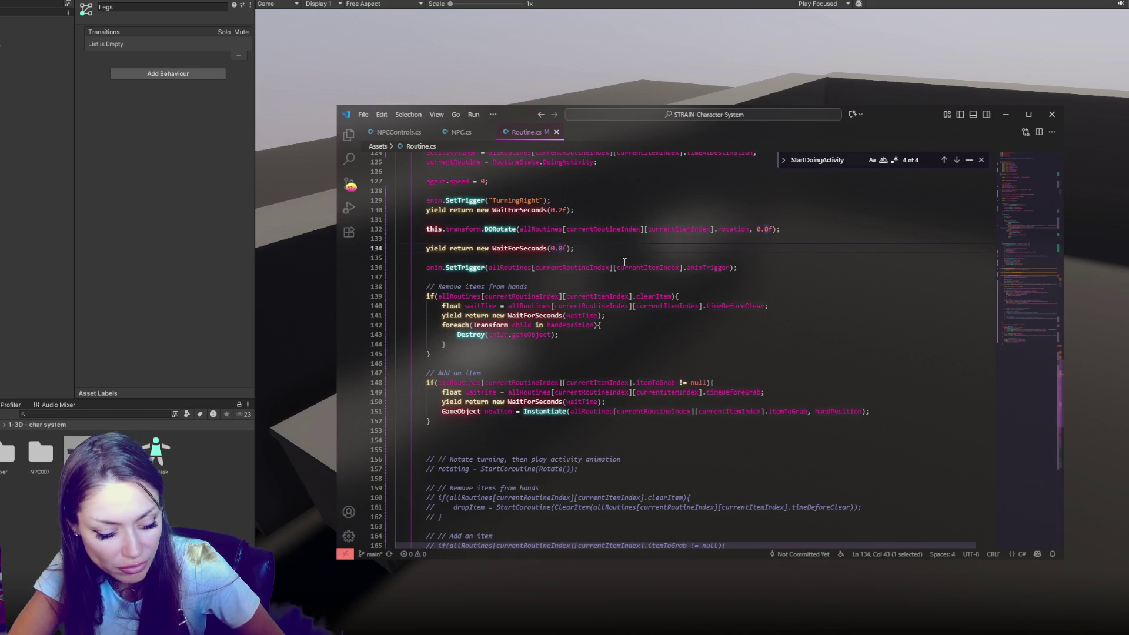
pyautogui.hotkey('ctrl', 's')
pyautogui.click(624, 262)
# Step: Play-test the shorter wait in Unity, watching the NPC carry a plate to the sink
pyautogui.click(536, 78)
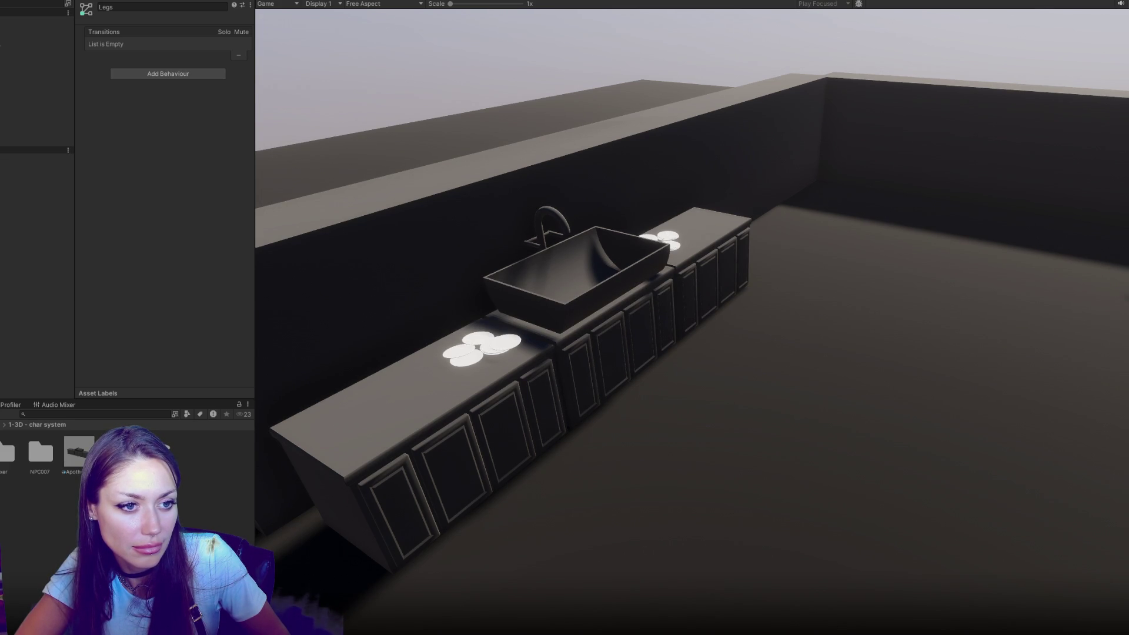
pyautogui.hotkey('alt', 'Tab')
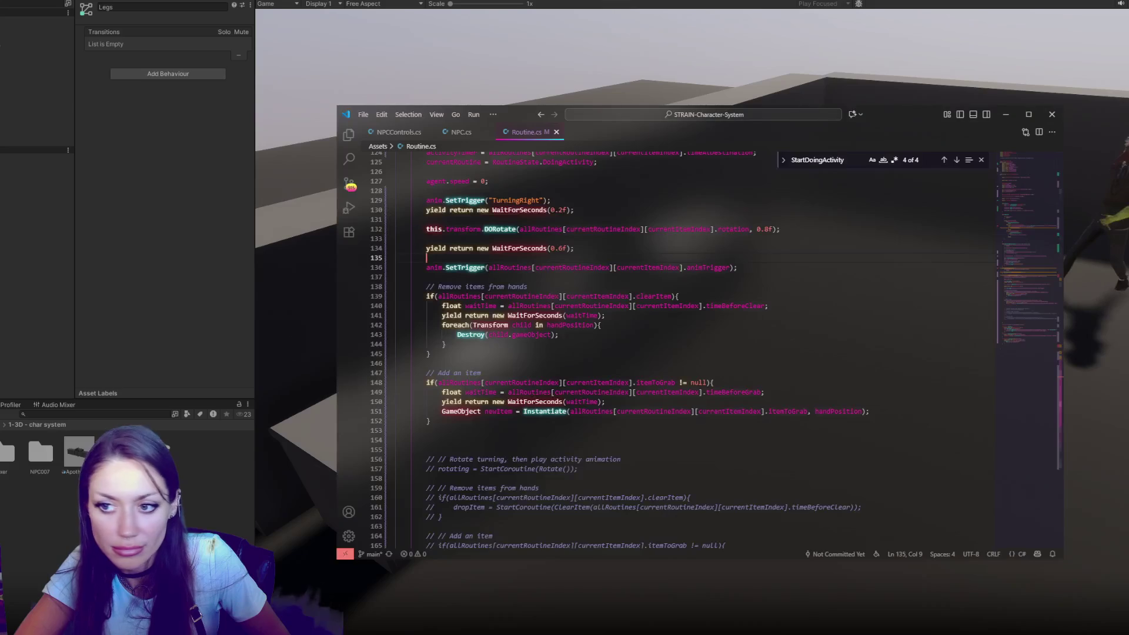
pyautogui.hotkey('alt', 'Tab')
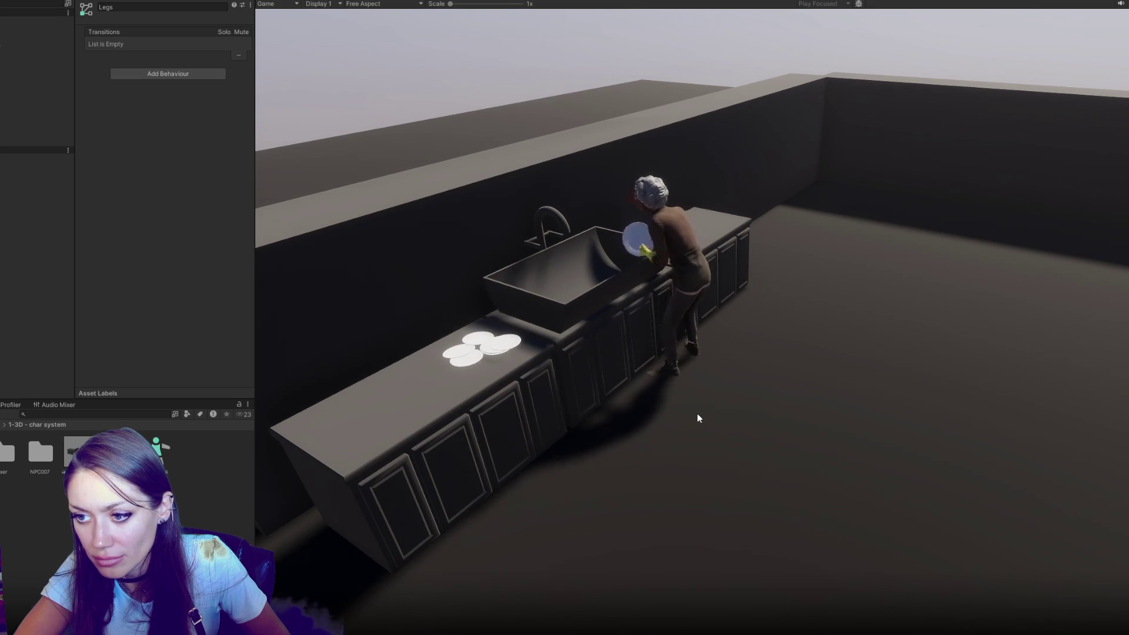
# Step: Exit Play mode and switch back to Routine.cs in VS Code
pyautogui.hotkey('ctrl', 'p')
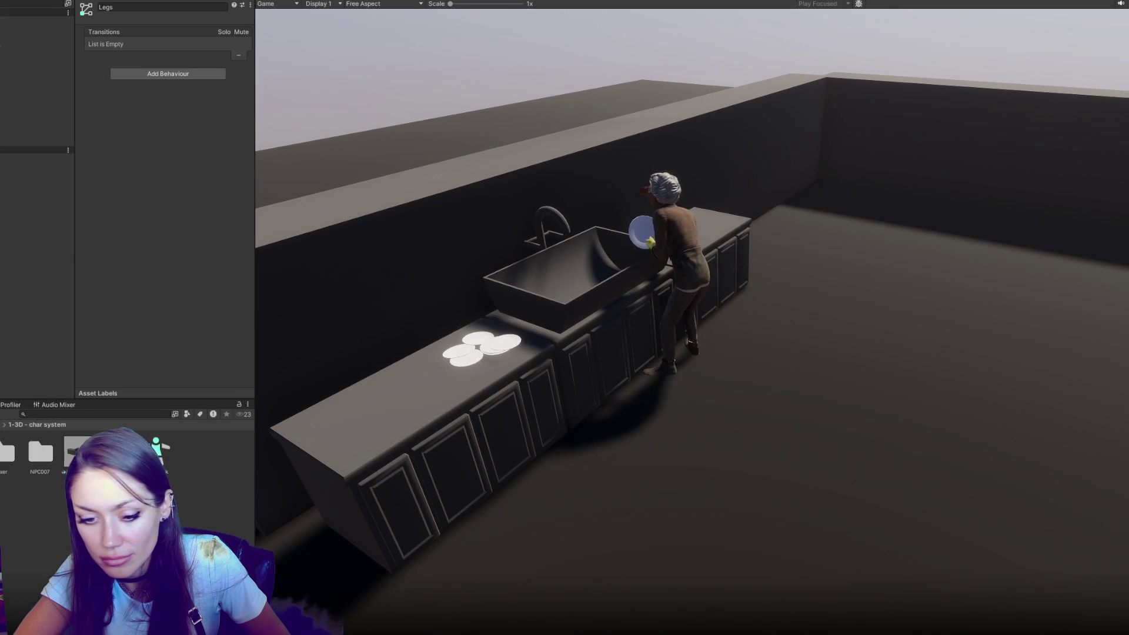
pyautogui.hotkey('alt', 'Tab')
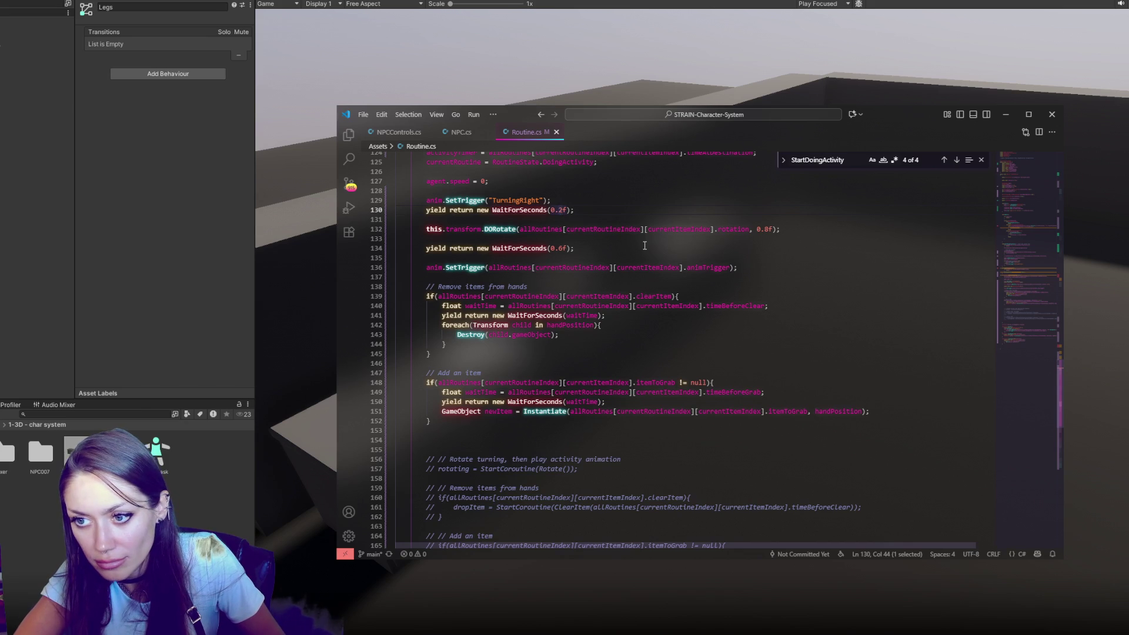
# Step: Set the line 134 wait to 0.5f, save Routine.cs, and test it in Unity
pyautogui.press('Down')
pyautogui.press('Down')
pyautogui.press('Down')
pyautogui.press('BackSpace')
pyautogui.write('5')
pyautogui.hotkey('ctrl', 's')
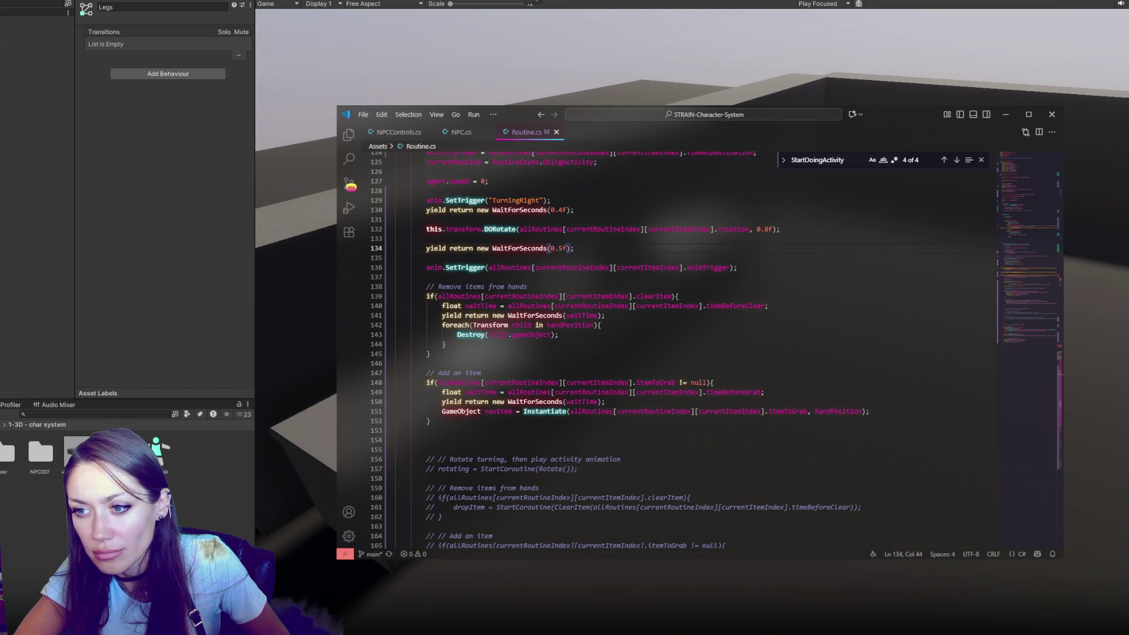
pyautogui.click(540, 2)
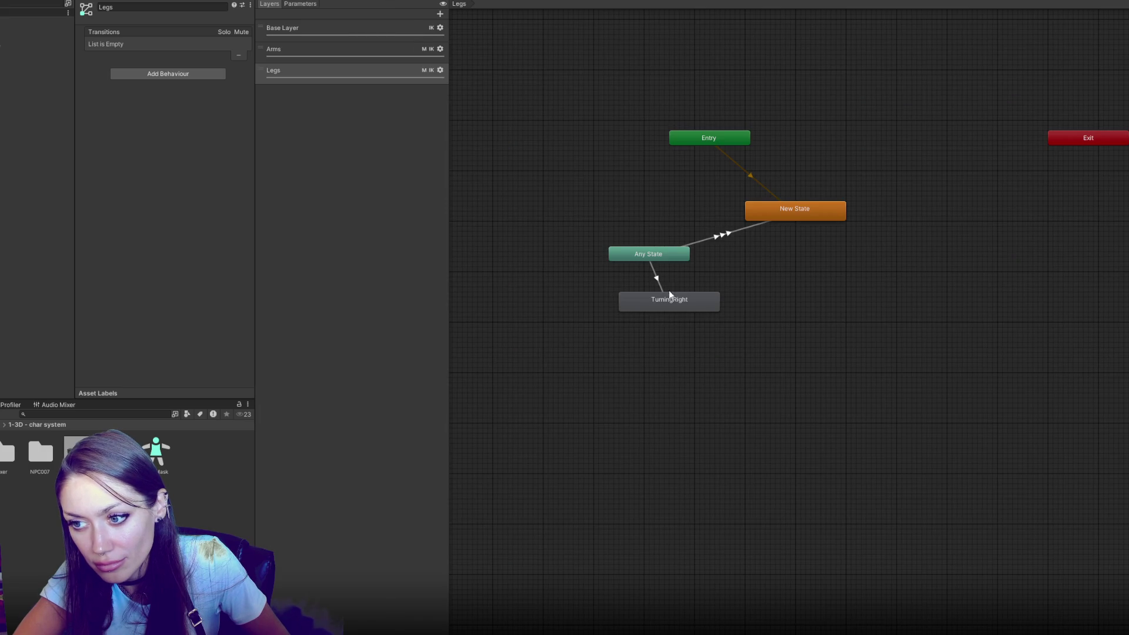
pyautogui.click(666, 290)
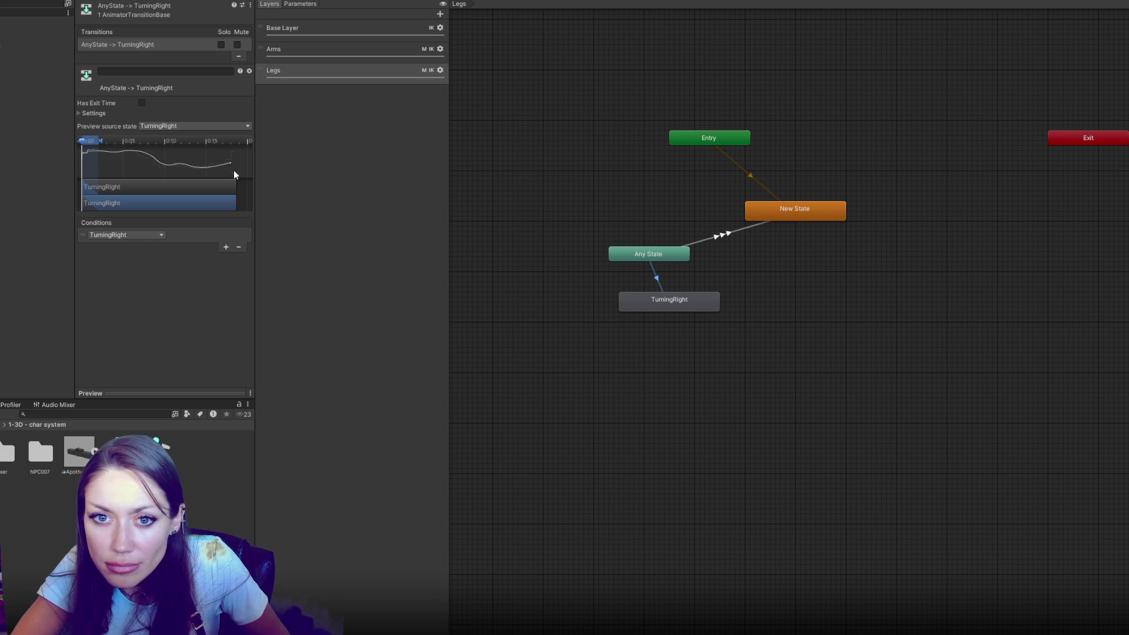
# Step: Narrow the Inspector and compare the conditions of the four Any State to New State transitions
pyautogui.click(81, 113)
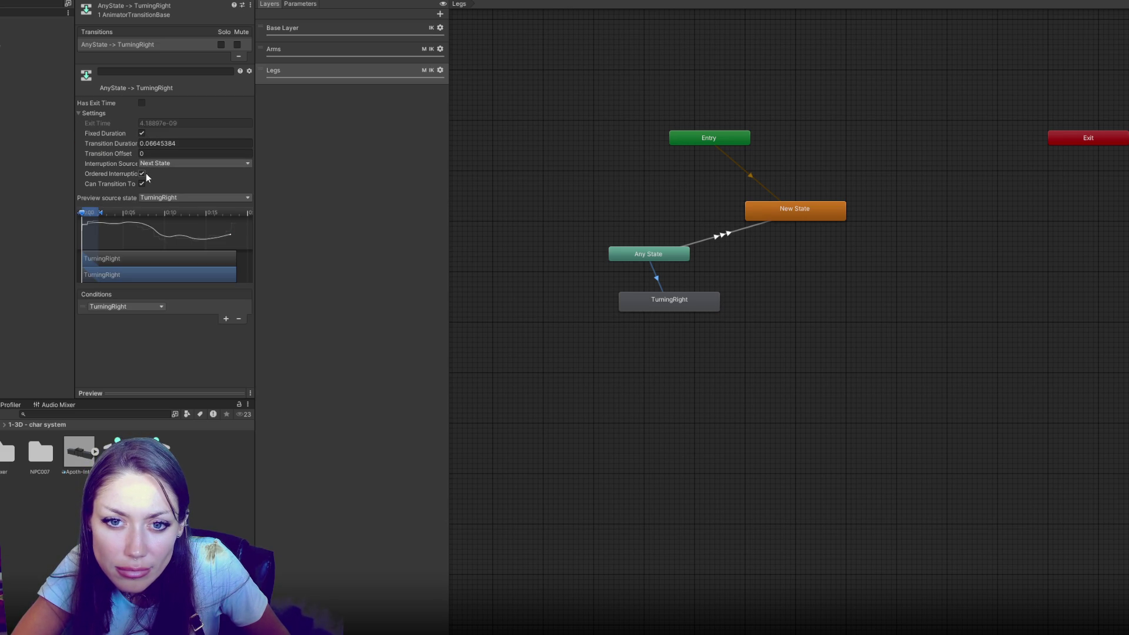
pyautogui.moveTo(255, 188)
pyautogui.mouseDown()
pyautogui.moveTo(339, 189)
pyautogui.moveTo(218, 188)
pyautogui.mouseUp()
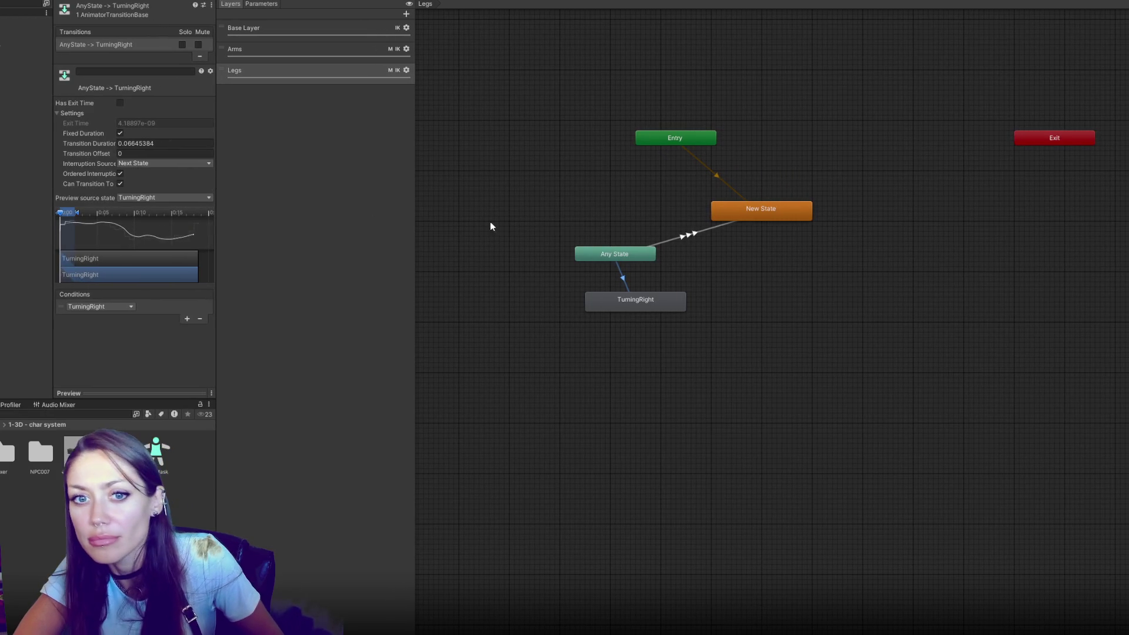
pyautogui.click(530, 230)
pyautogui.click(662, 242)
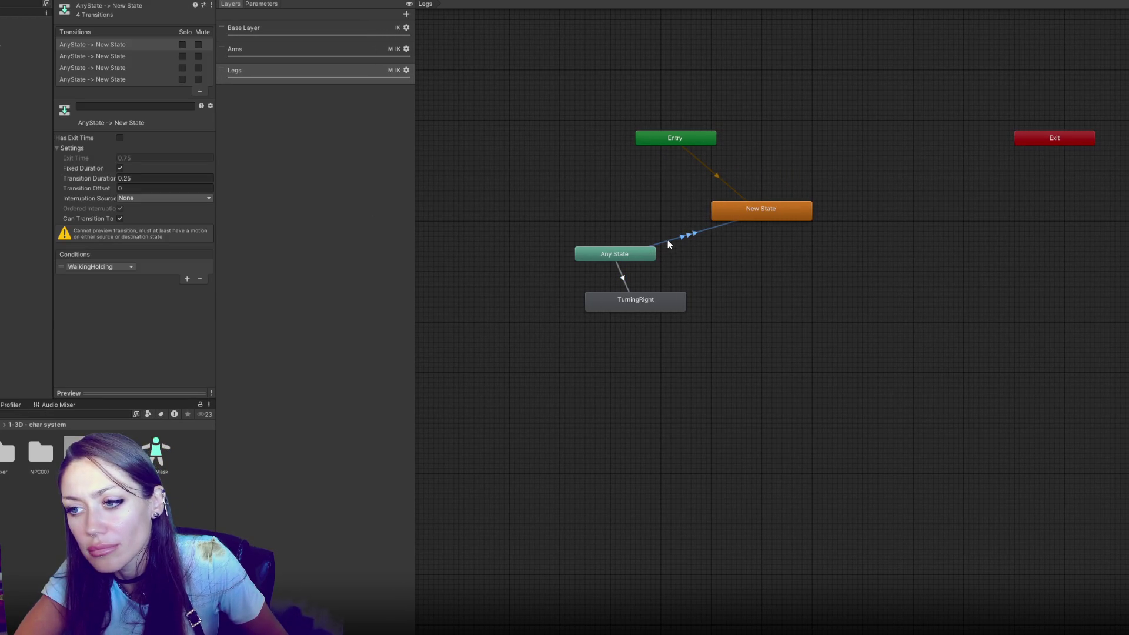
pyautogui.click(115, 46)
pyautogui.click(110, 57)
pyautogui.click(122, 47)
pyautogui.click(123, 80)
pyautogui.click(124, 68)
pyautogui.click(124, 56)
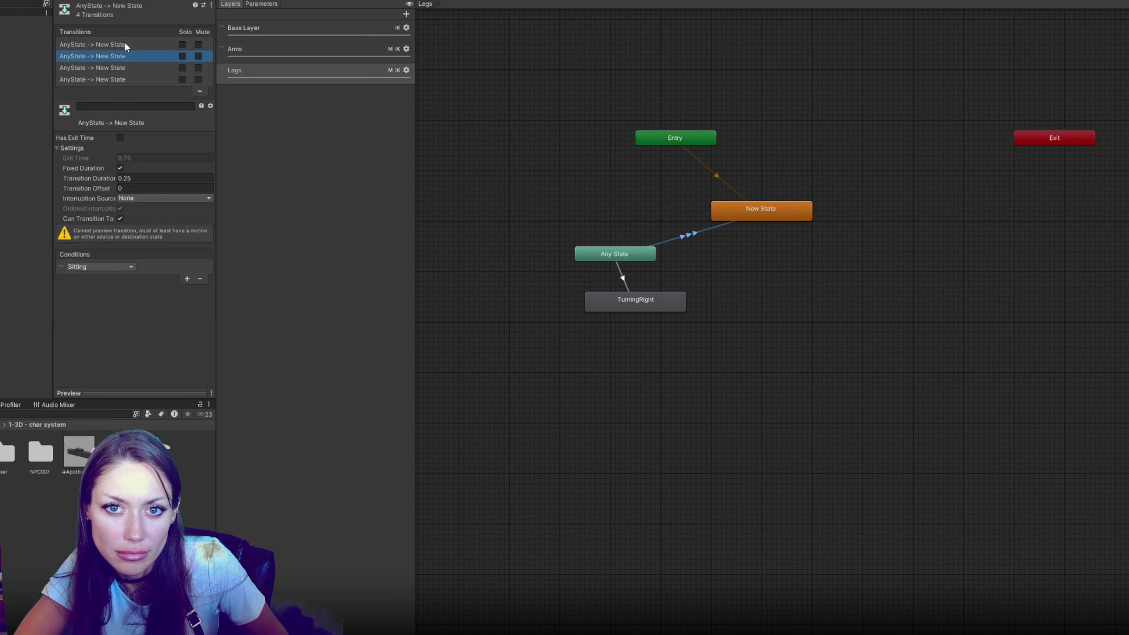
pyautogui.click(125, 45)
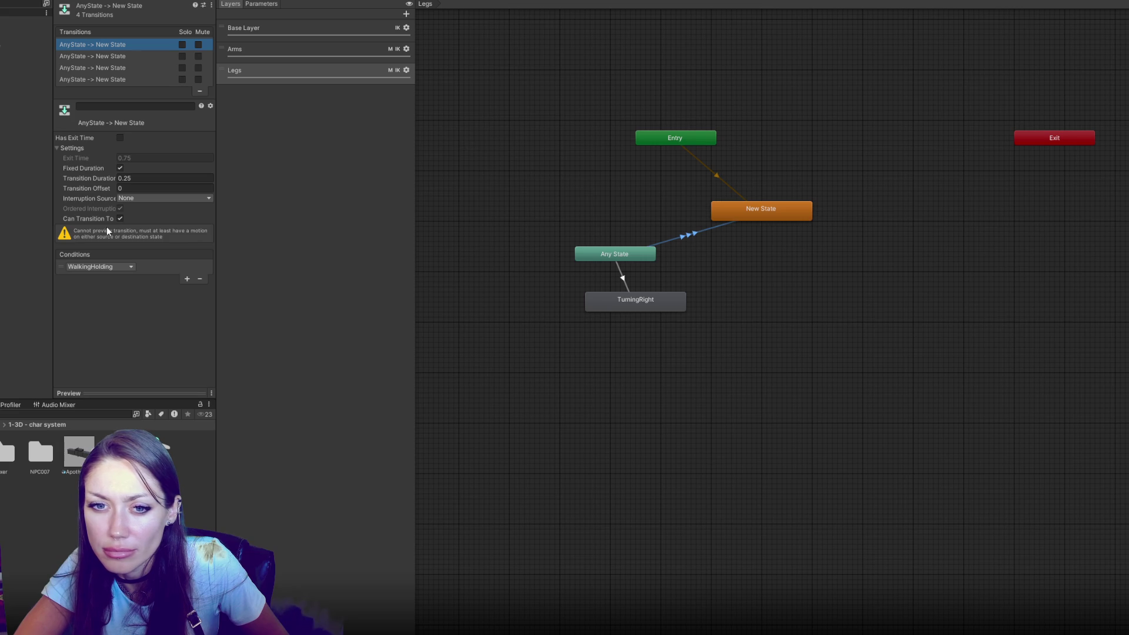
# Step: Give the Idling, WalkingHolding, Sitting and other Any State transitions a 0.25 transition duration
pyautogui.click(100, 79)
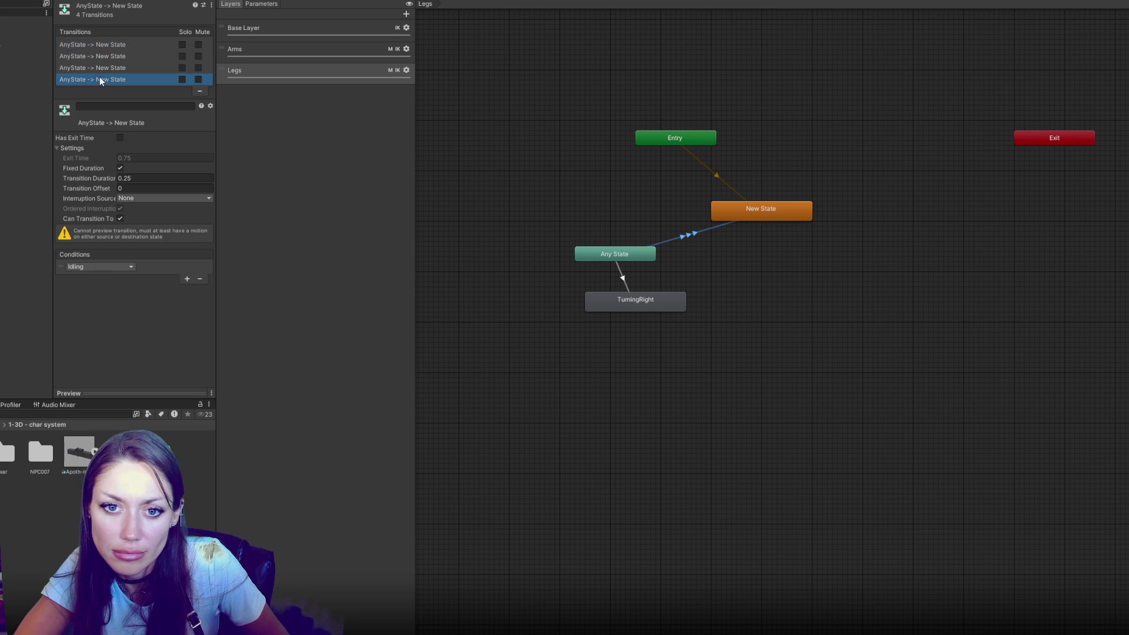
pyautogui.click(134, 198)
pyautogui.click(144, 210)
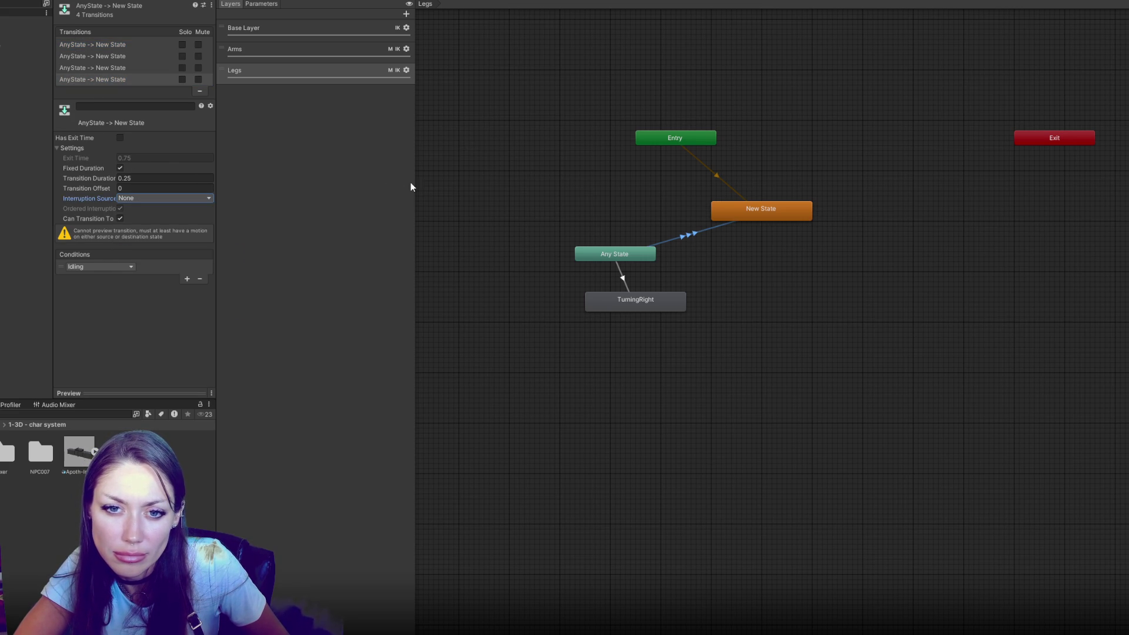
pyautogui.press('Up')
pyautogui.press('Up')
pyautogui.press('Up')
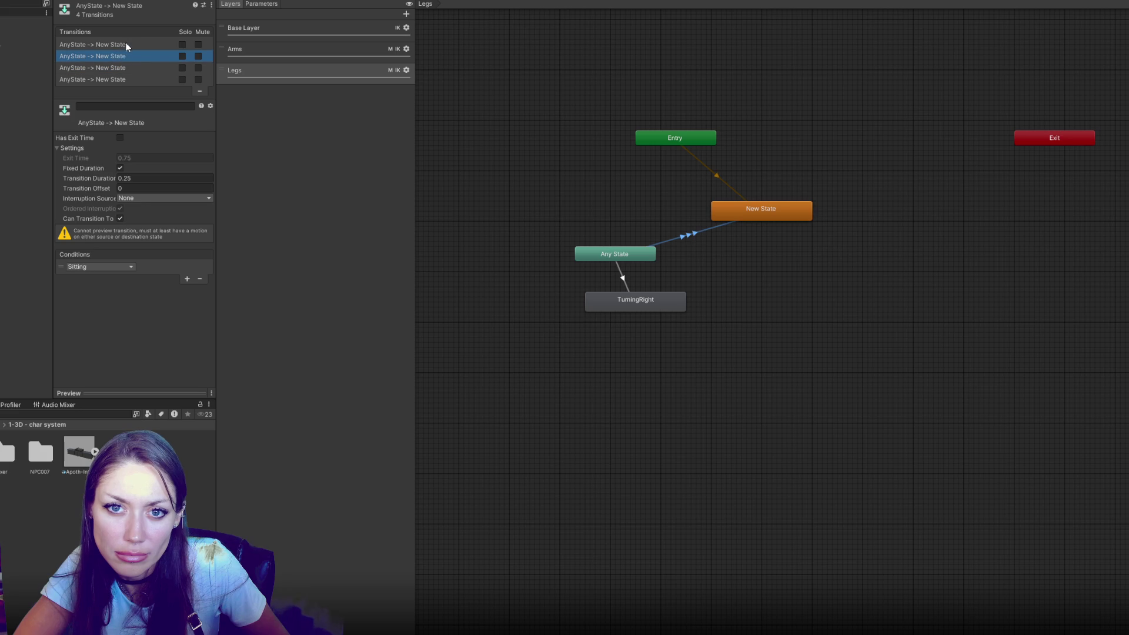
pyautogui.click(136, 178)
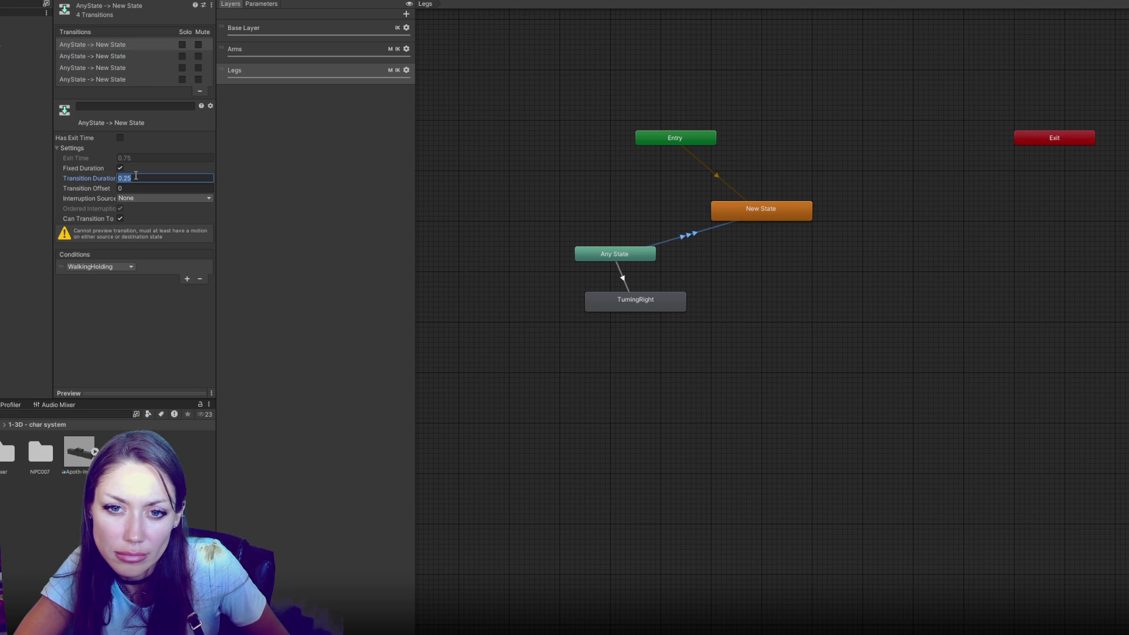
pyautogui.press('BackSpace')
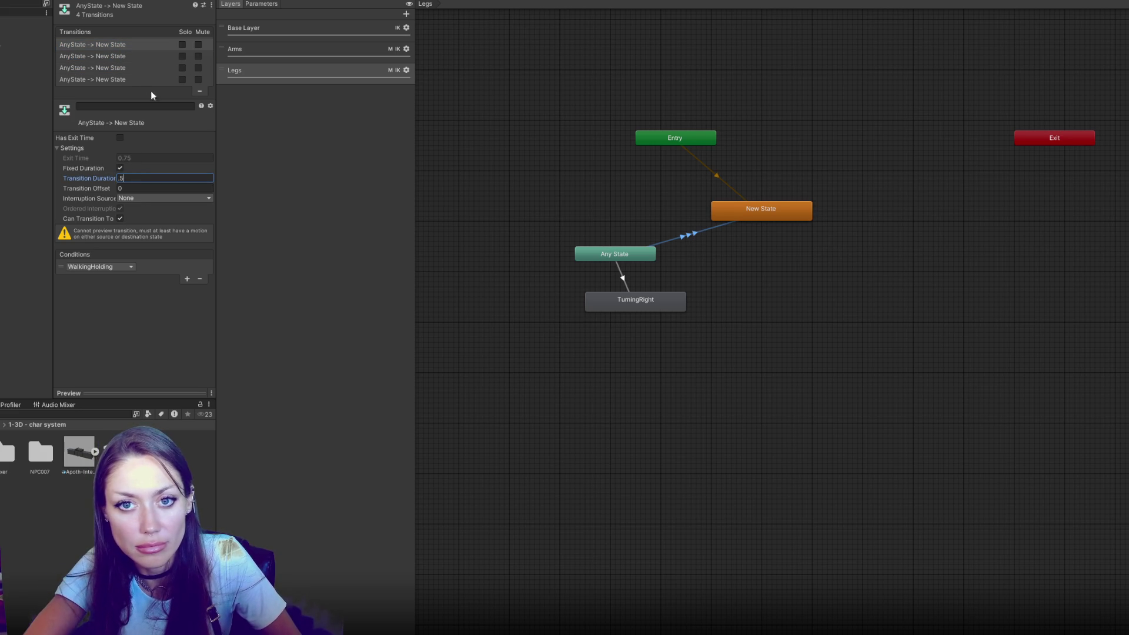
pyautogui.click(135, 57)
pyautogui.click(128, 69)
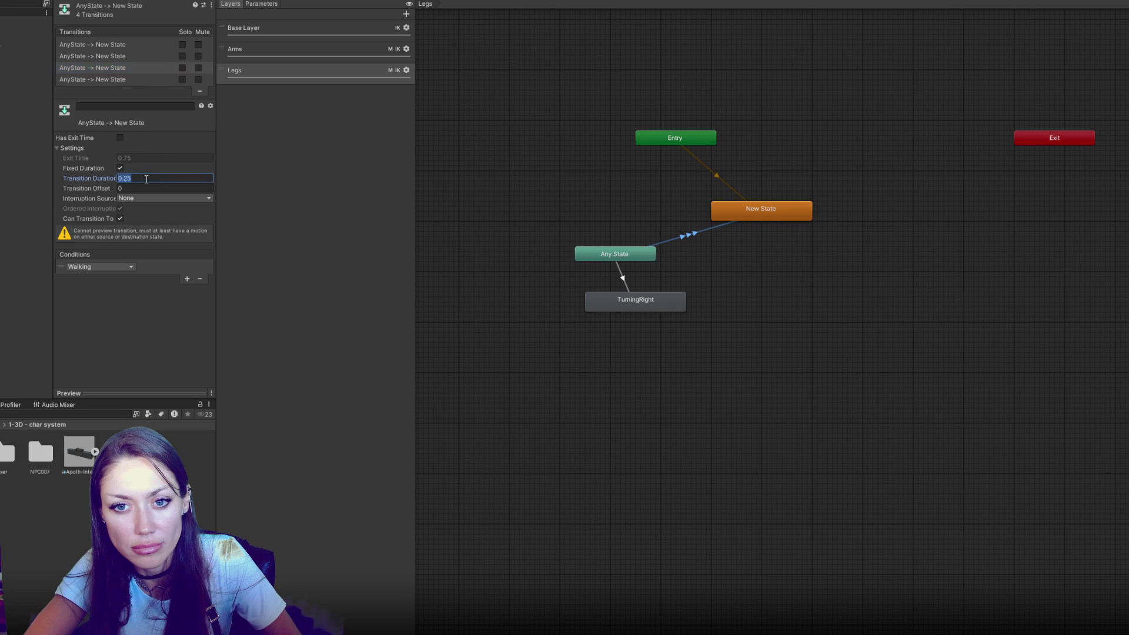
pyautogui.click(134, 79)
pyautogui.click(156, 179)
pyautogui.click(552, 222)
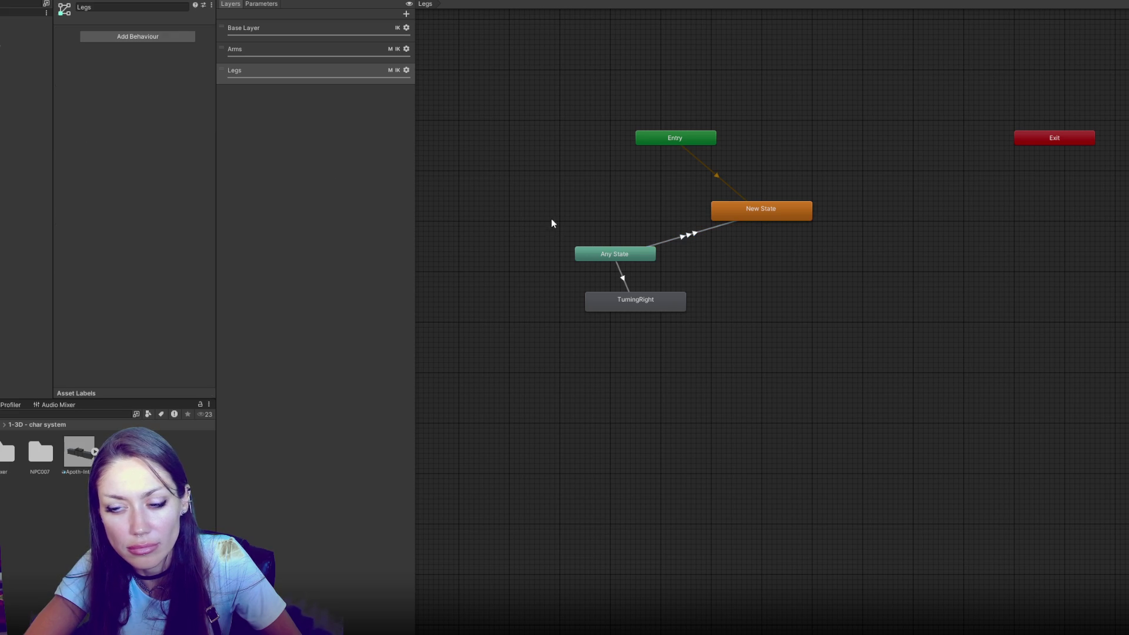
pyautogui.click(615, 254)
pyautogui.click(635, 300)
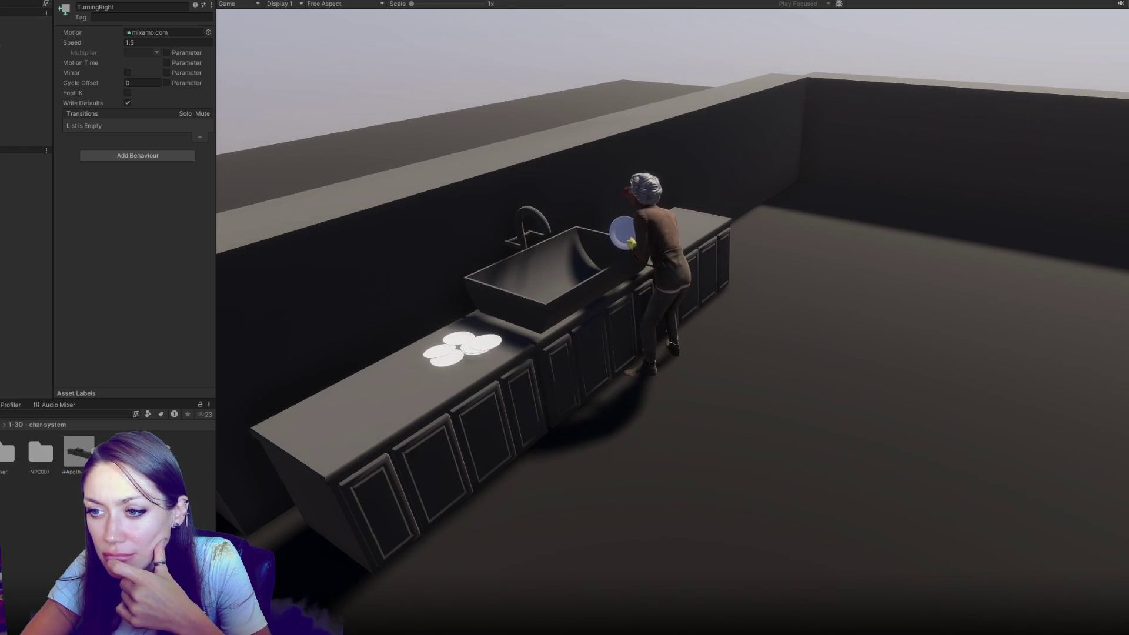
pyautogui.hotkey('ctrl', 'p')
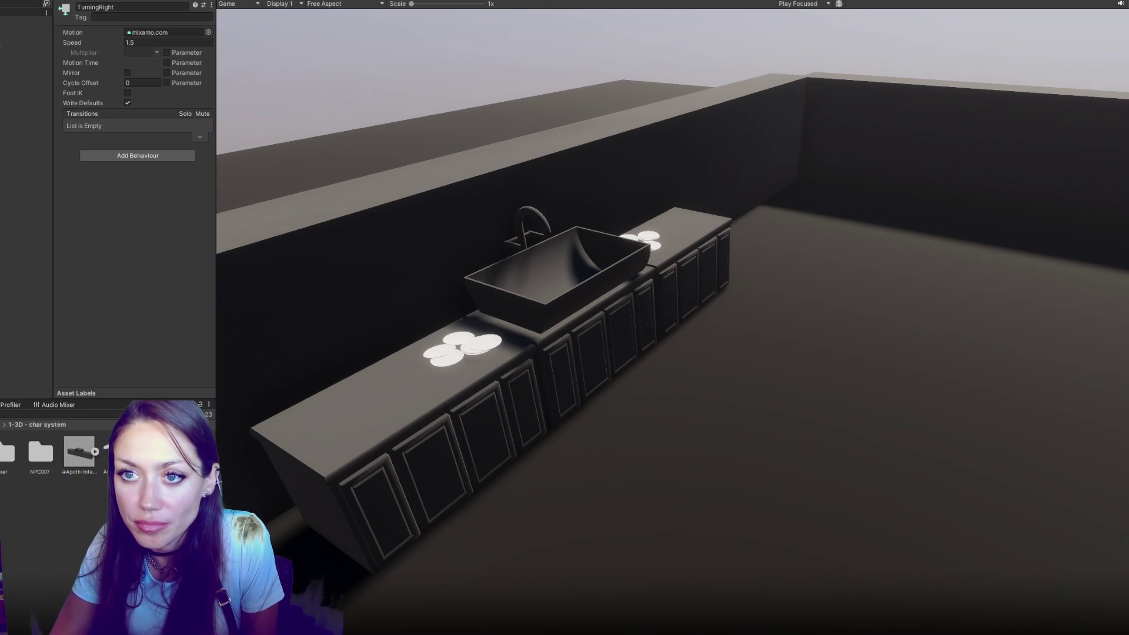
pyautogui.hotkey('ctrl', 'p')
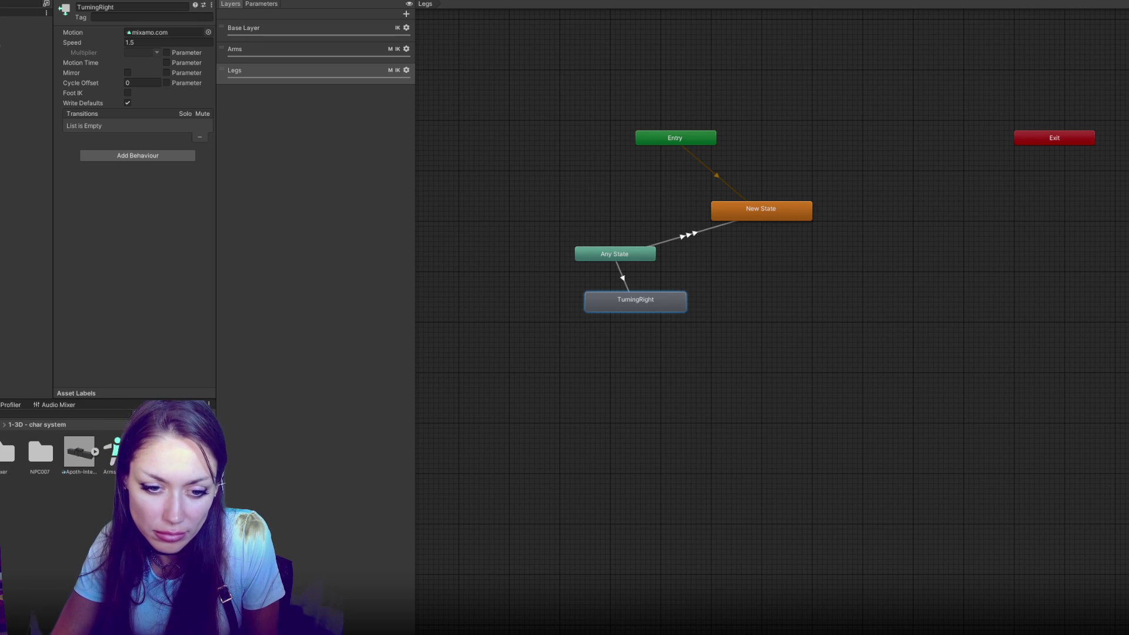
# Step: Open NPC007 > Anims and rename the mixamo.com clip to Turning Right
pyautogui.doubleClick(40, 453)
pyautogui.doubleClick(142, 453)
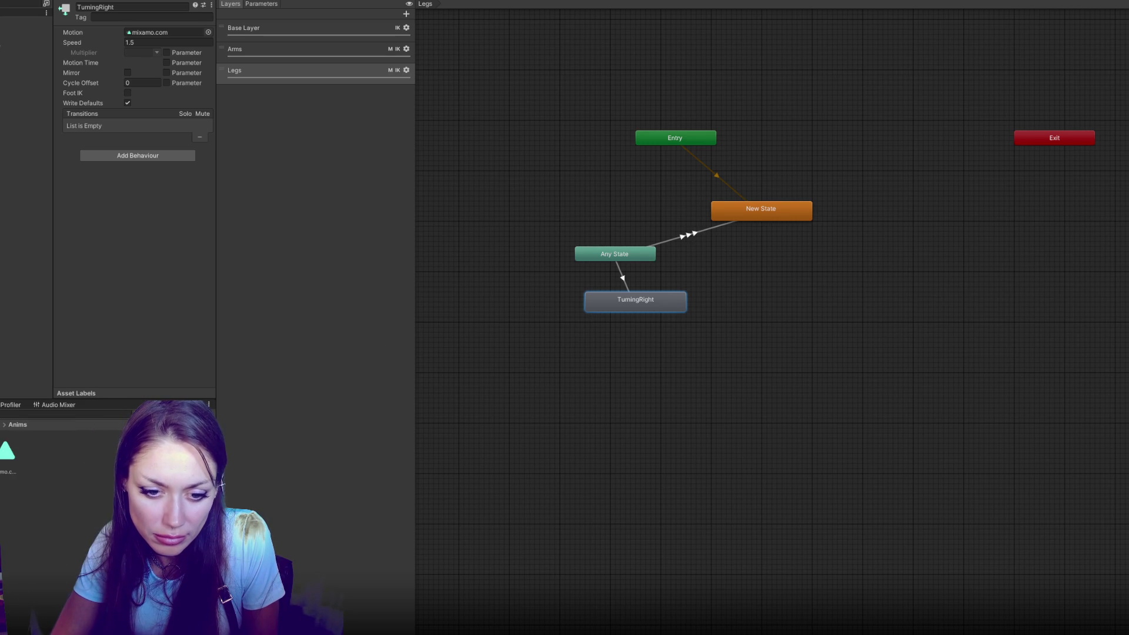
pyautogui.click(8, 452)
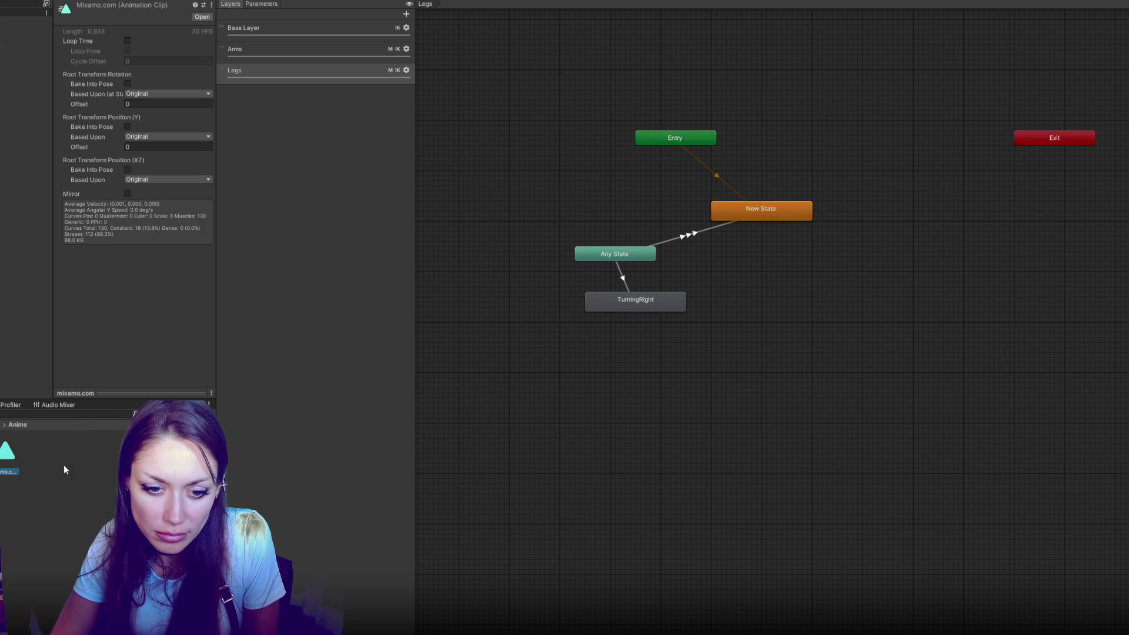
pyautogui.click(26, 474)
pyautogui.write('Turning Right')
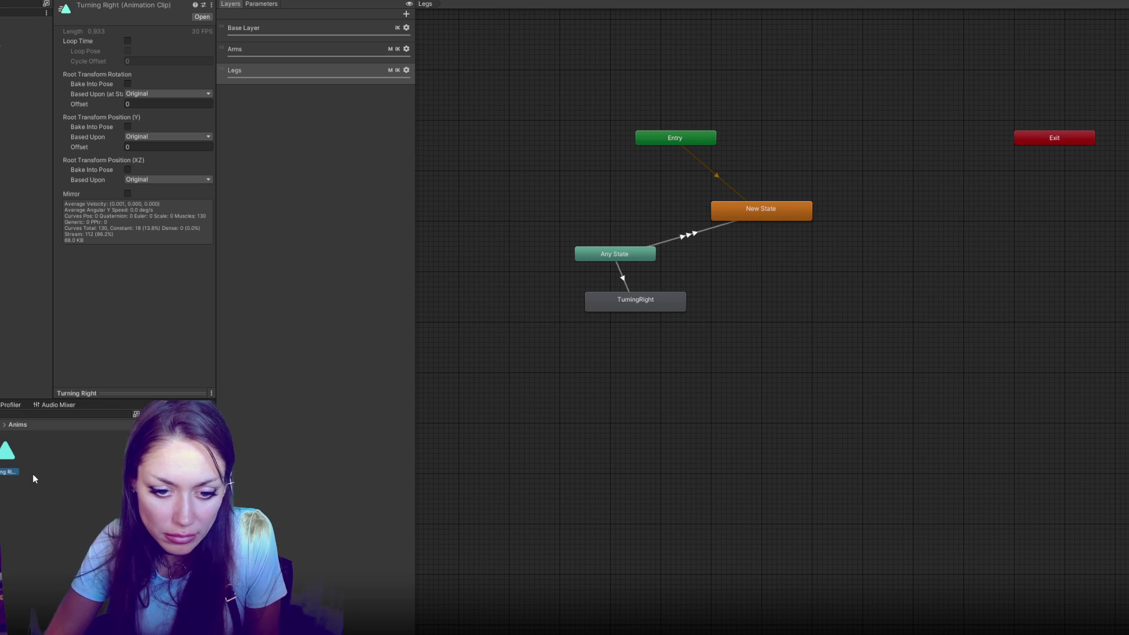
pyautogui.click(121, 1)
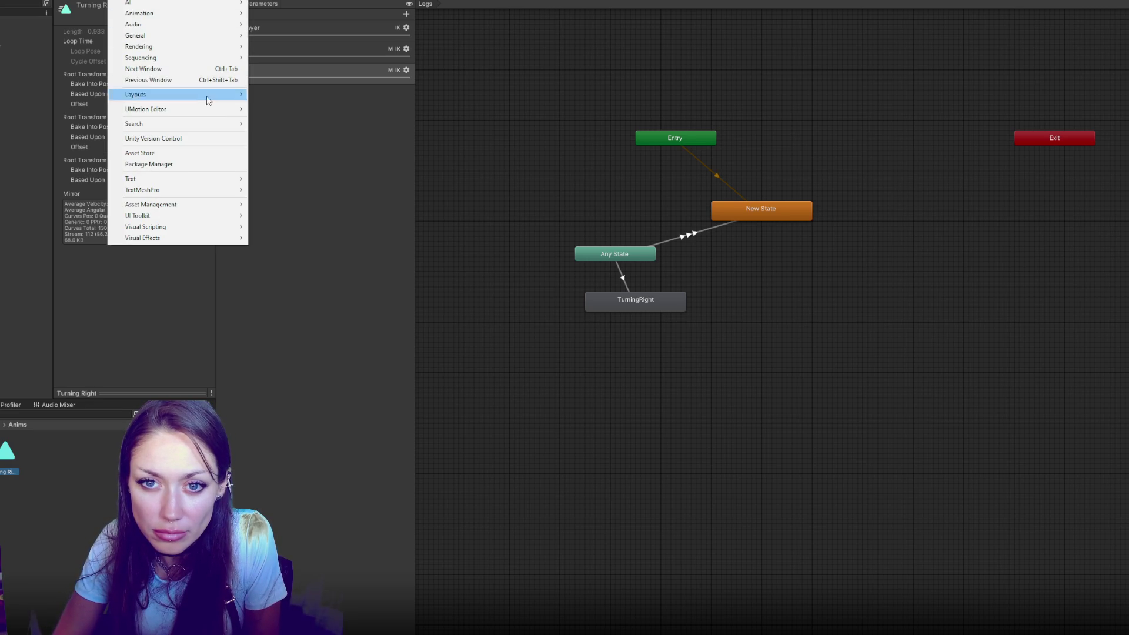
# Step: Apply a saved layout and drag the TheFixer prefab into the kitchen scene
pyautogui.moveTo(207, 100)
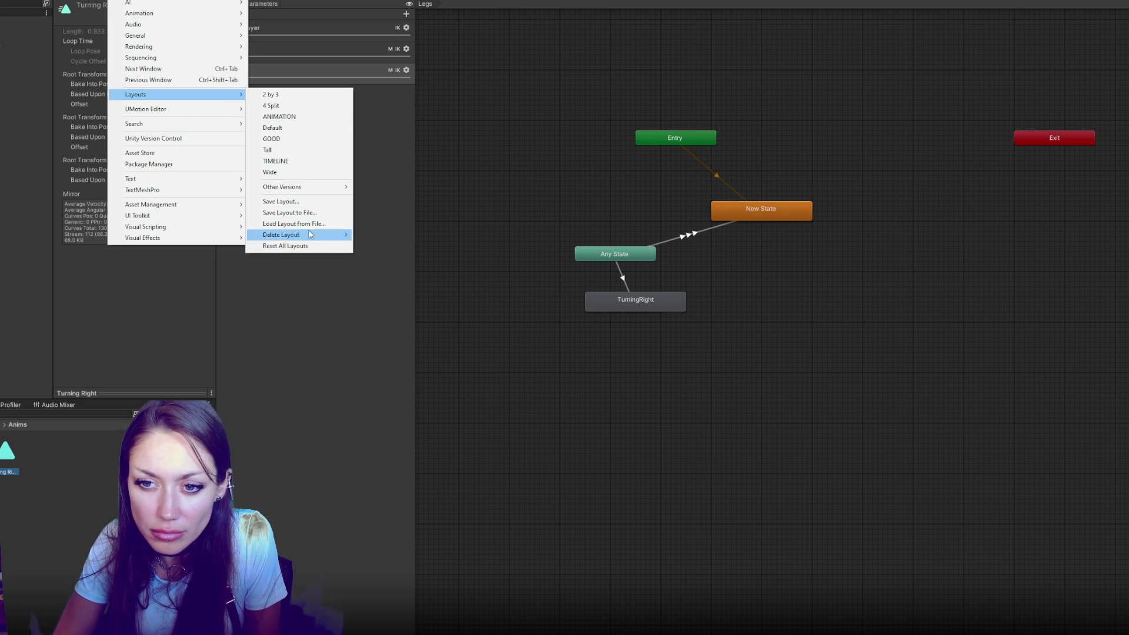
pyautogui.click(323, 119)
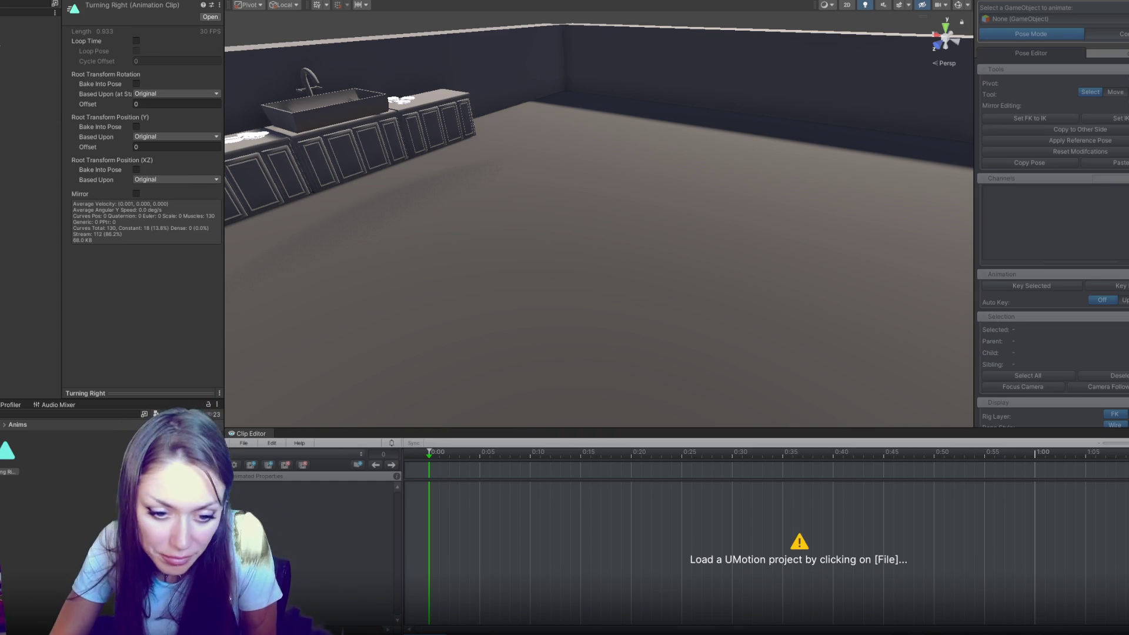
pyautogui.doubleClick(42, 465)
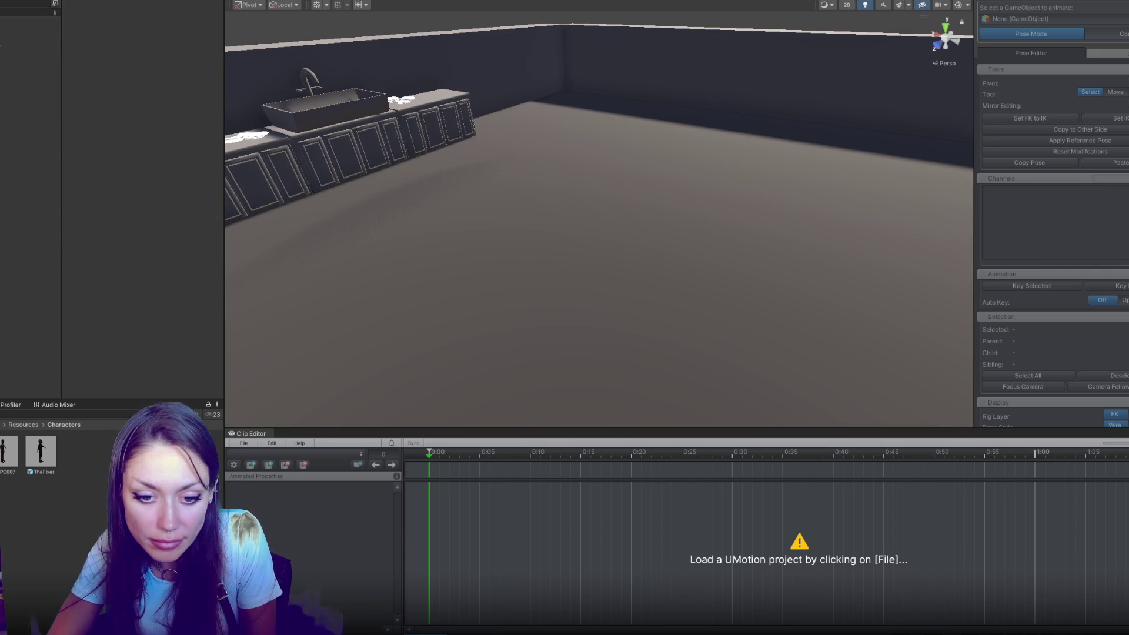
pyautogui.moveTo(41, 453); pyautogui.dragTo(29, 141)
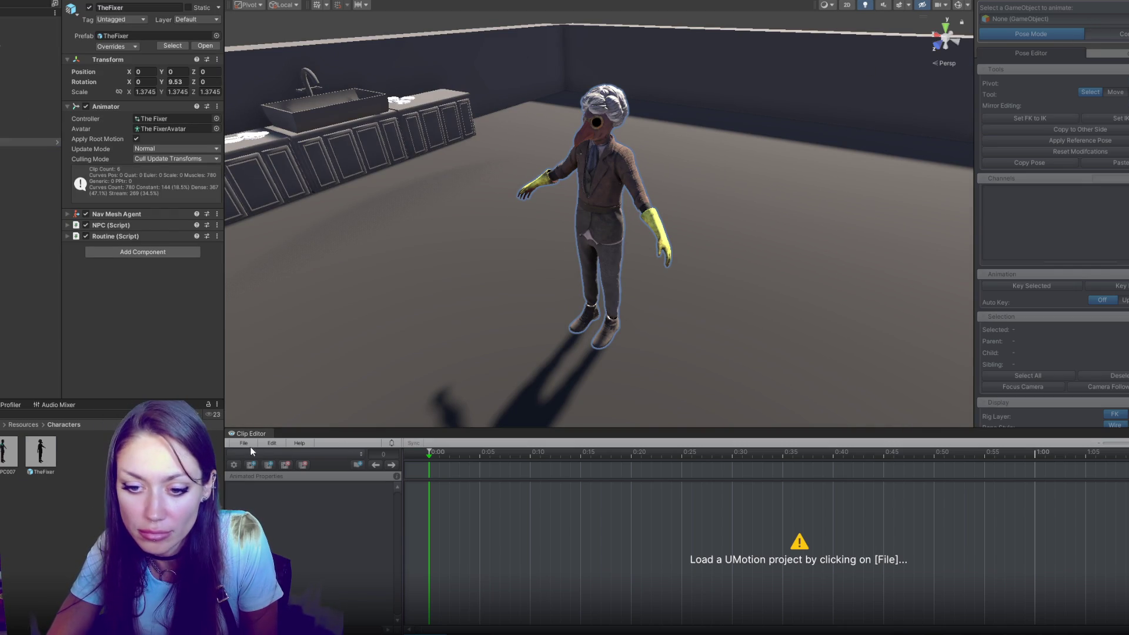
# Step: Load NPC.asset in UMotion's Clip Editor and switch to the TurningRight clip
pyautogui.click(250, 446)
pyautogui.click(280, 463)
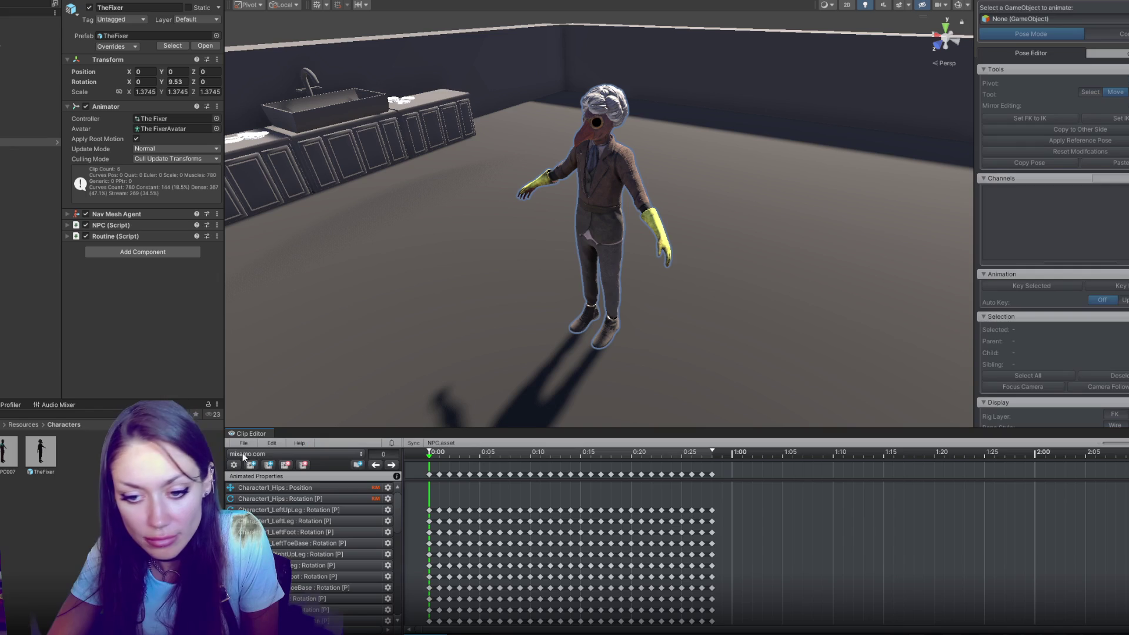
pyautogui.click(243, 453)
pyautogui.click(268, 488)
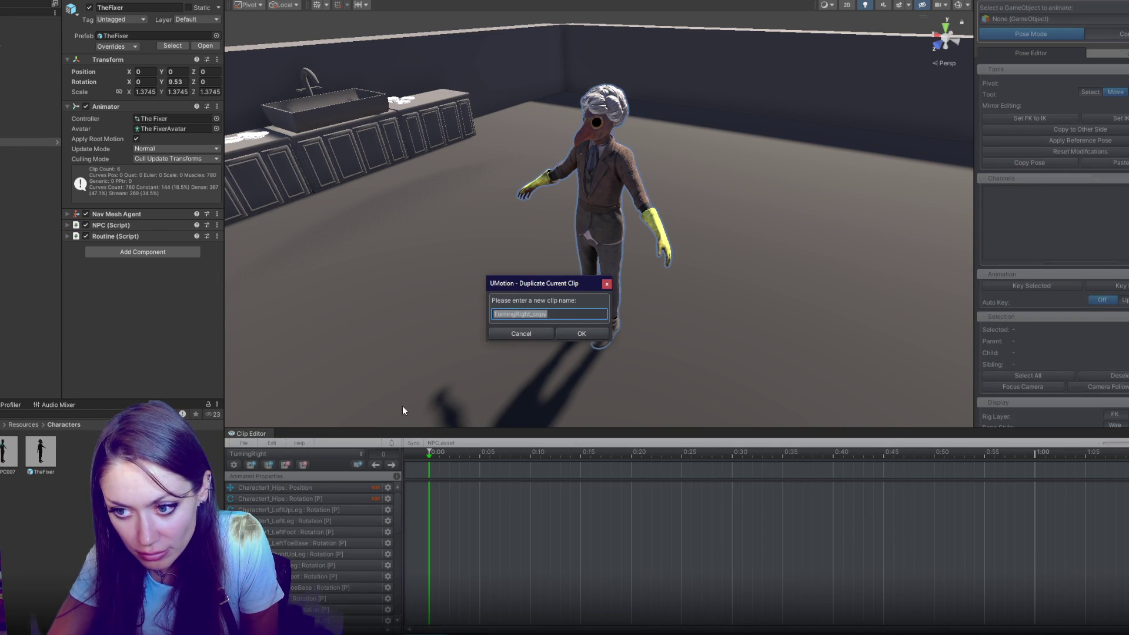
# Step: Name the duplicate clip TurningLeft, confirm it, and enlarge the Clip Editor panel
pyautogui.write('TurningLeft')
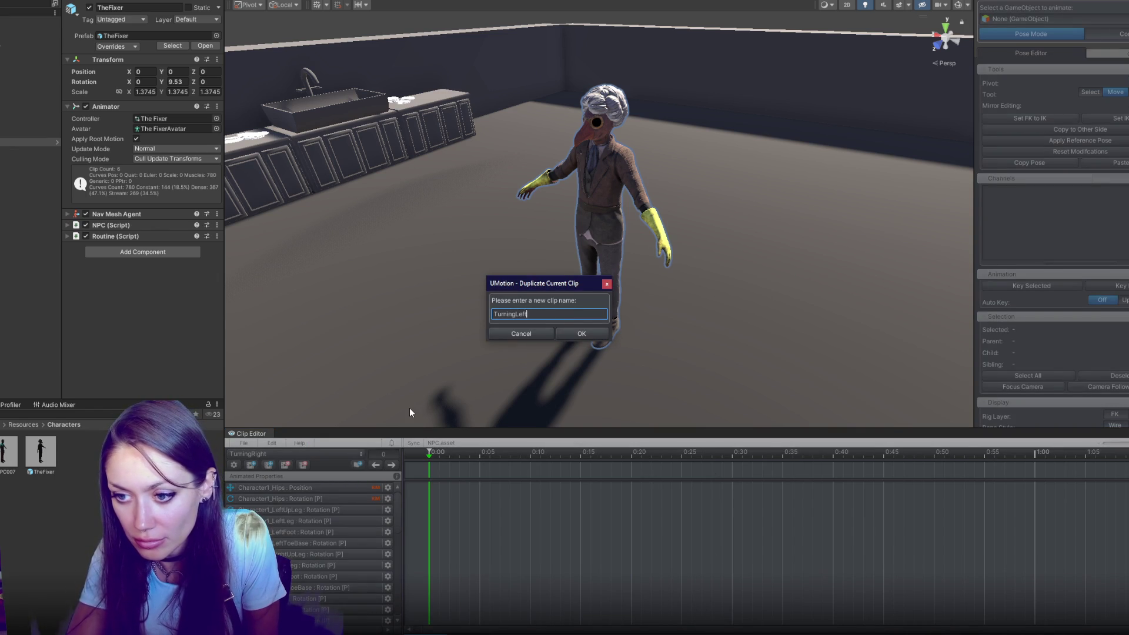
pyautogui.click(594, 335)
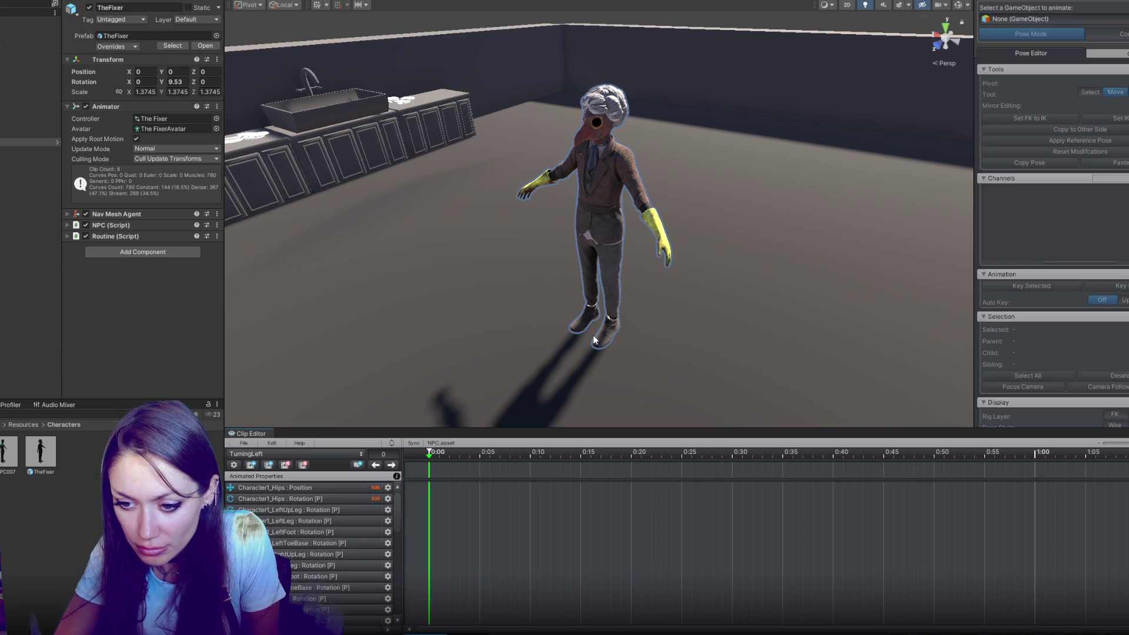
pyautogui.moveTo(501, 435)
pyautogui.mouseDown()
pyautogui.moveTo(518, 214)
pyautogui.moveTo(517, 252)
pyautogui.mouseUp()
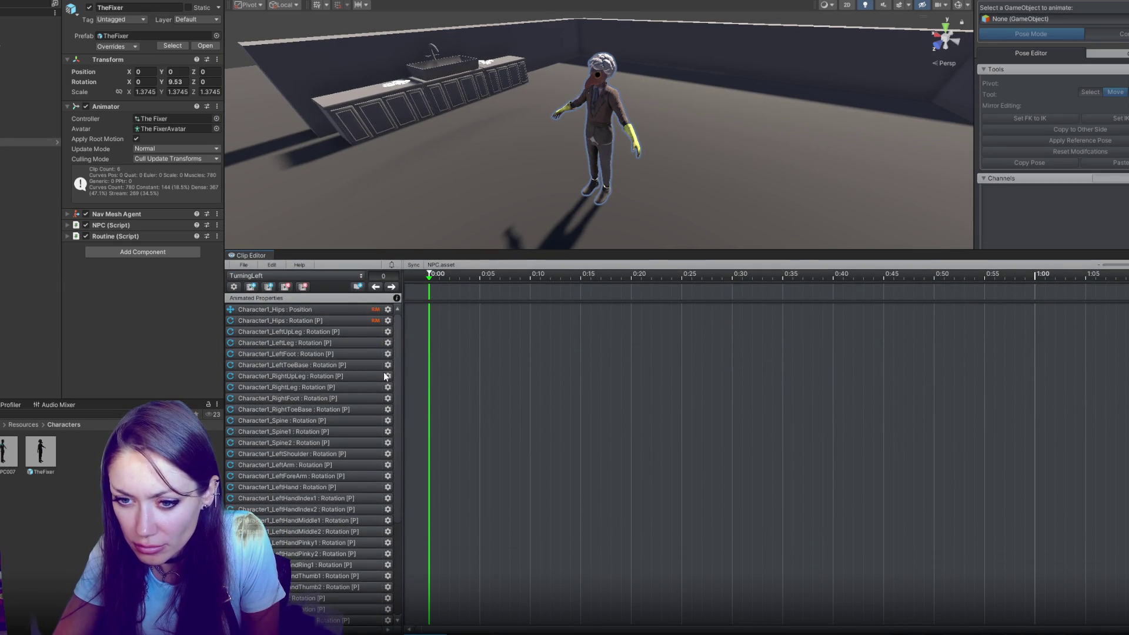
pyautogui.scroll(-5, 446, 383)
pyautogui.scroll(1, 499, 386)
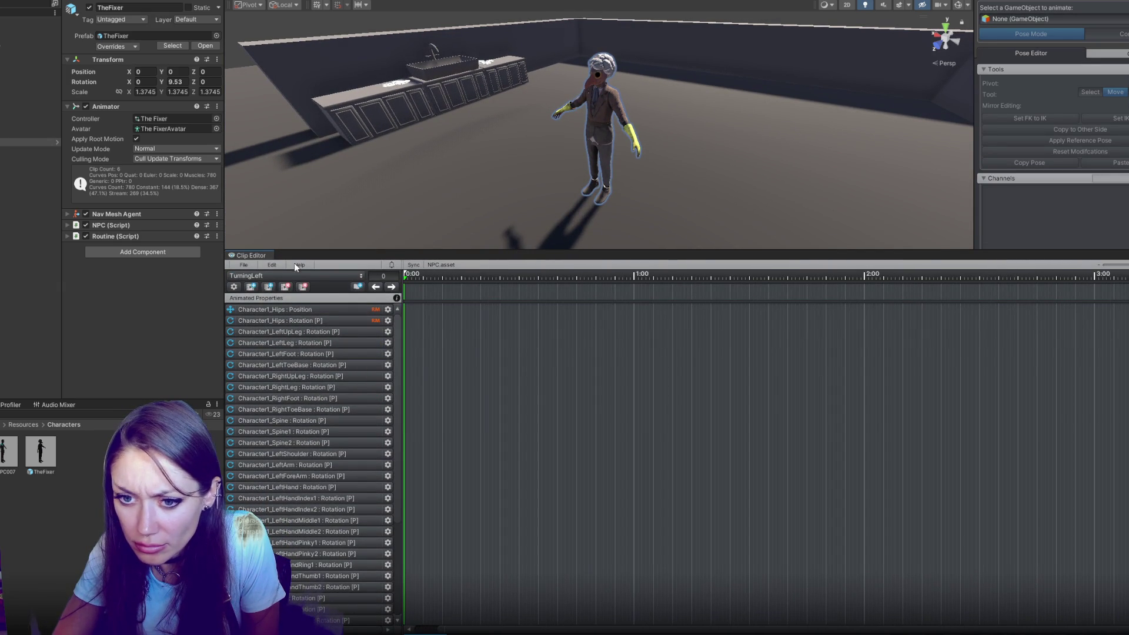
pyautogui.click(294, 275)
pyautogui.click(284, 319)
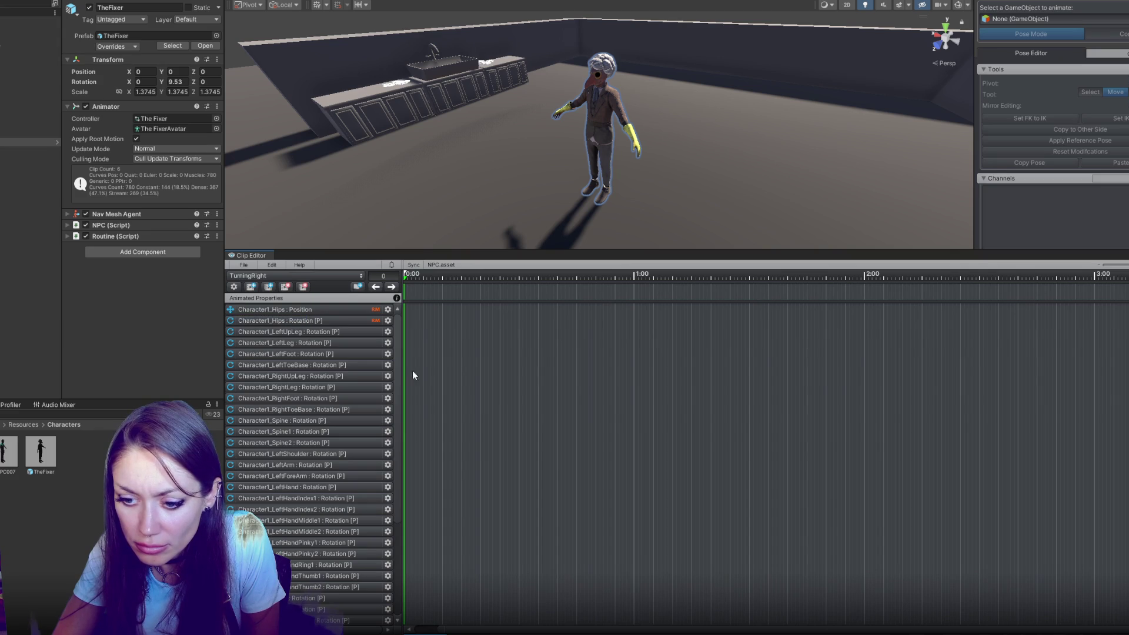
# Step: Switch the Clip Editor's active clip back to TurningRight
pyautogui.scroll(-2, 619, 463)
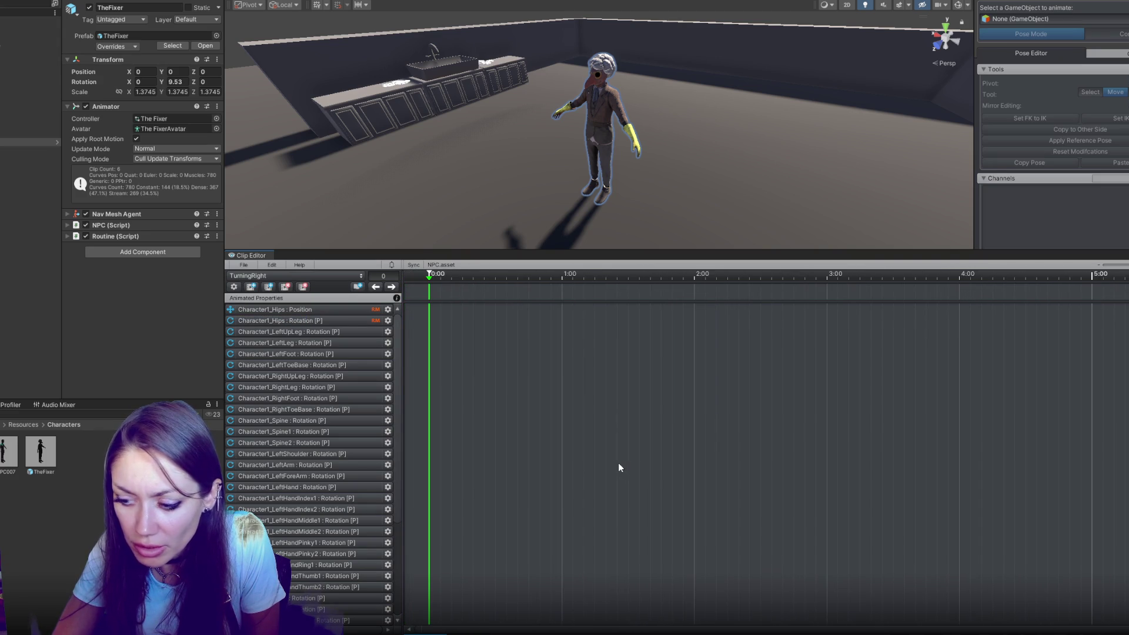
pyautogui.scroll(-1, 582, 454)
pyautogui.scroll(-1, 582, 454)
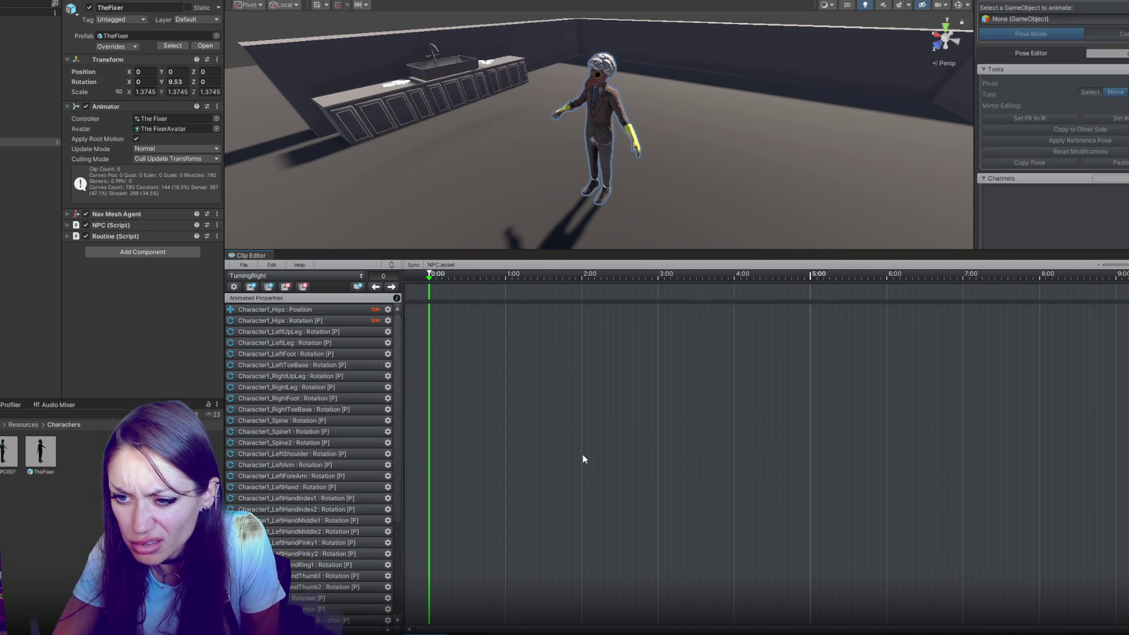
pyautogui.click(331, 275)
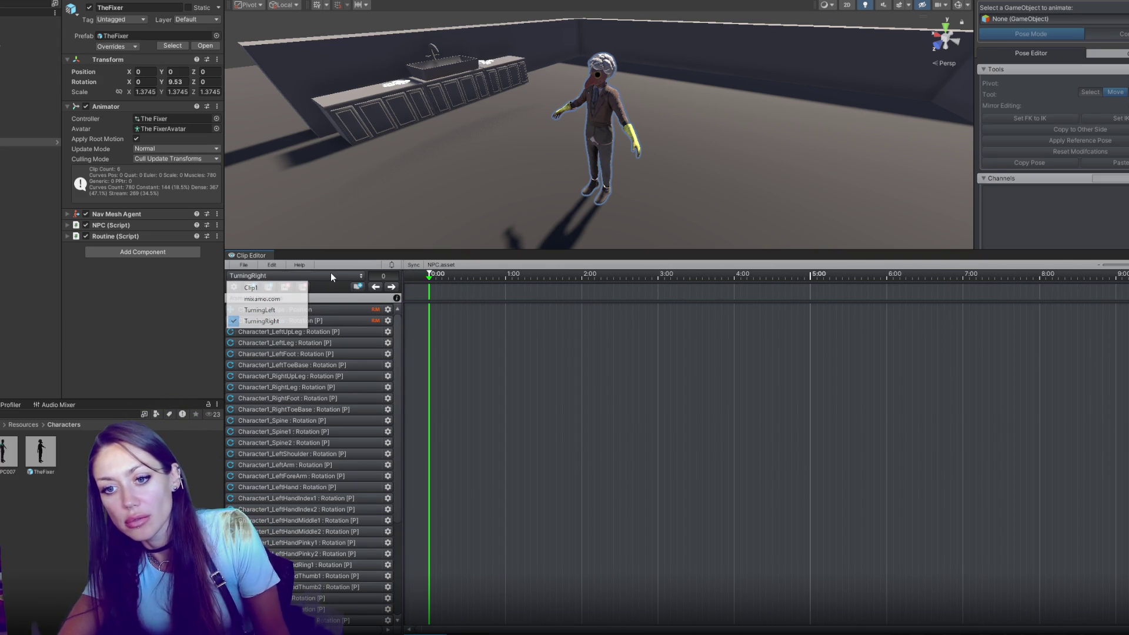
pyautogui.click(261, 321)
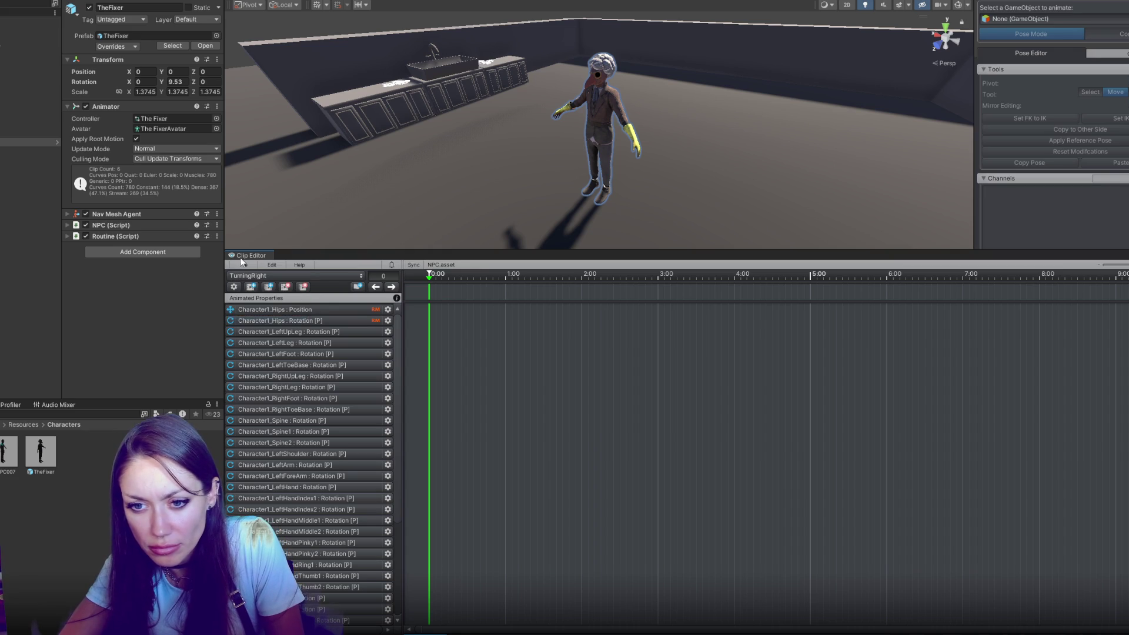
# Step: Try adding animation clips in UMotion's Import Clips window and dismiss the incompatible-clip warning
pyautogui.click(243, 265)
pyautogui.click(264, 338)
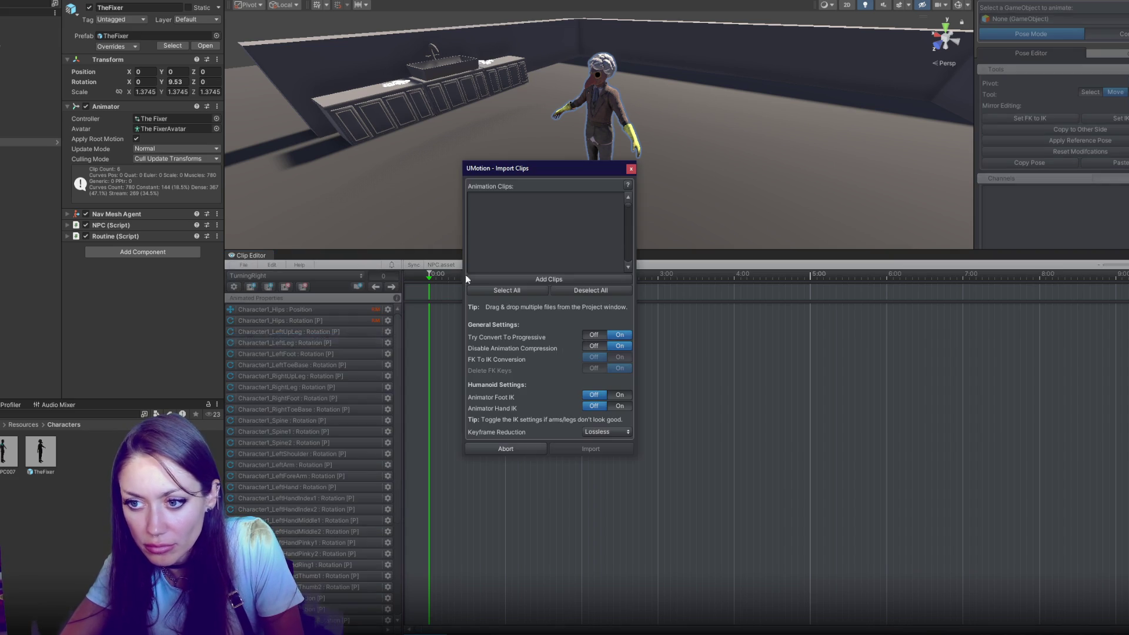
pyautogui.click(559, 277)
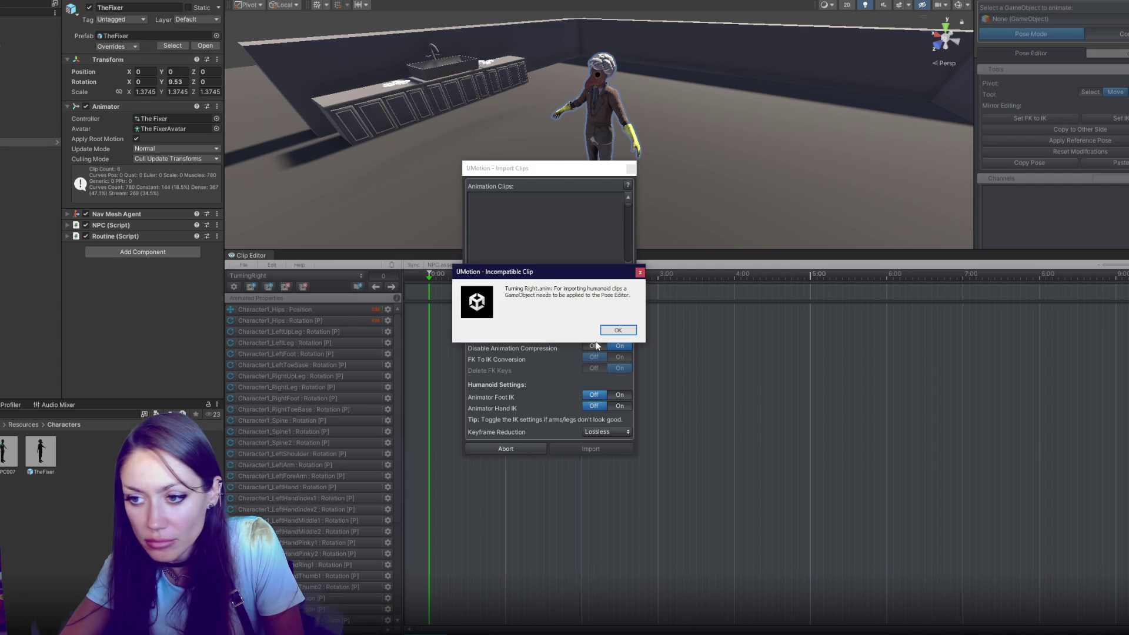
pyautogui.click(614, 332)
pyautogui.click(494, 447)
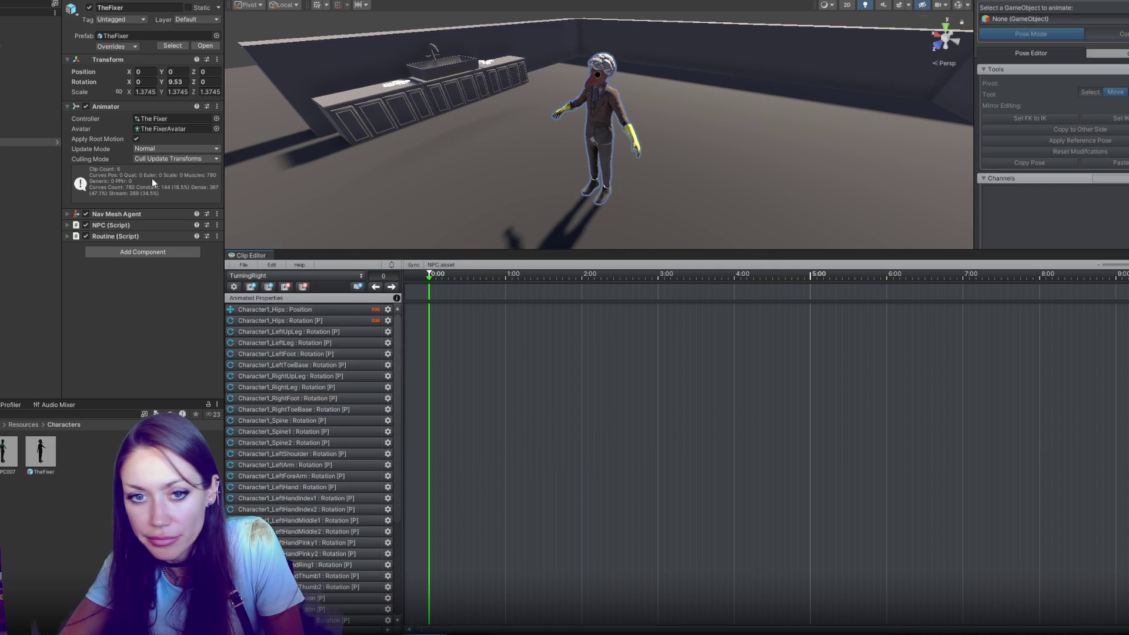
# Step: Assign TheFixer as the posed character and switch between the TurningRight and TurningLeft project clips
pyautogui.moveTo(1087, 24); pyautogui.dragTo(1088, 25)
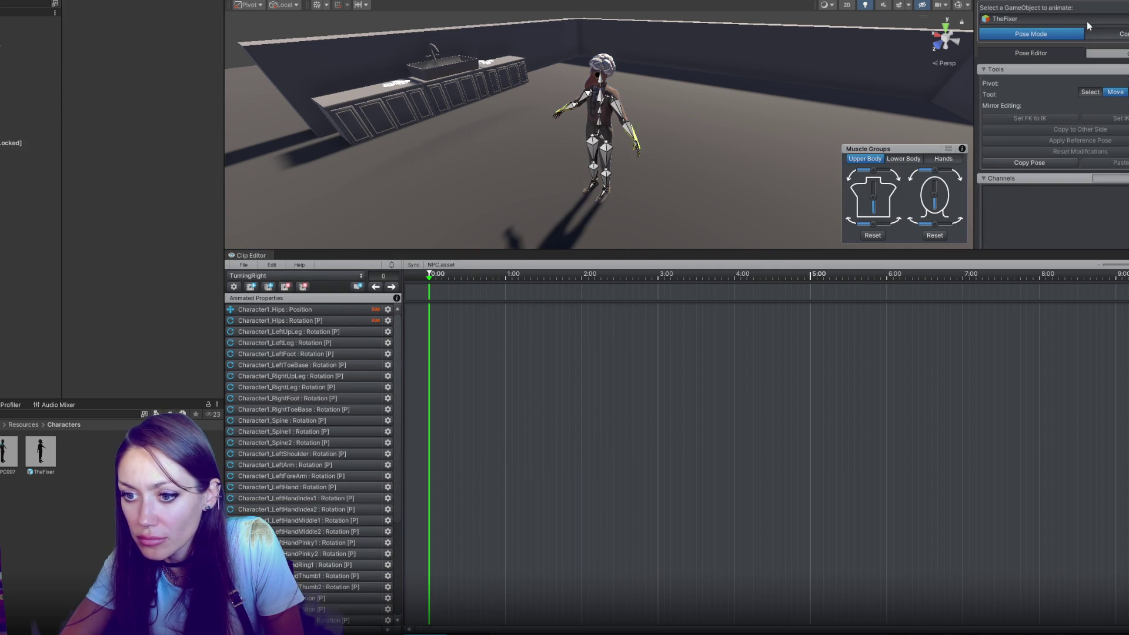
pyautogui.click(268, 276)
pyautogui.click(267, 322)
pyautogui.click(282, 278)
pyautogui.click(274, 321)
pyautogui.click(289, 278)
pyautogui.click(285, 312)
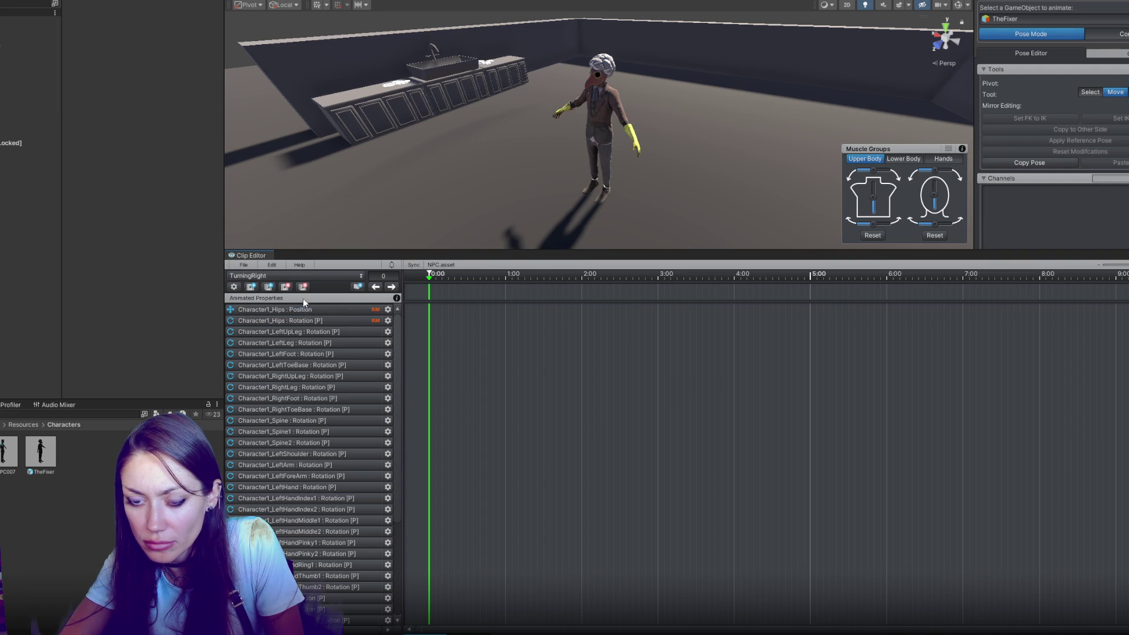
# Step: Import the Turning Right clip, close the import log, and zoom the Clip Editor timeline
pyautogui.click(244, 265)
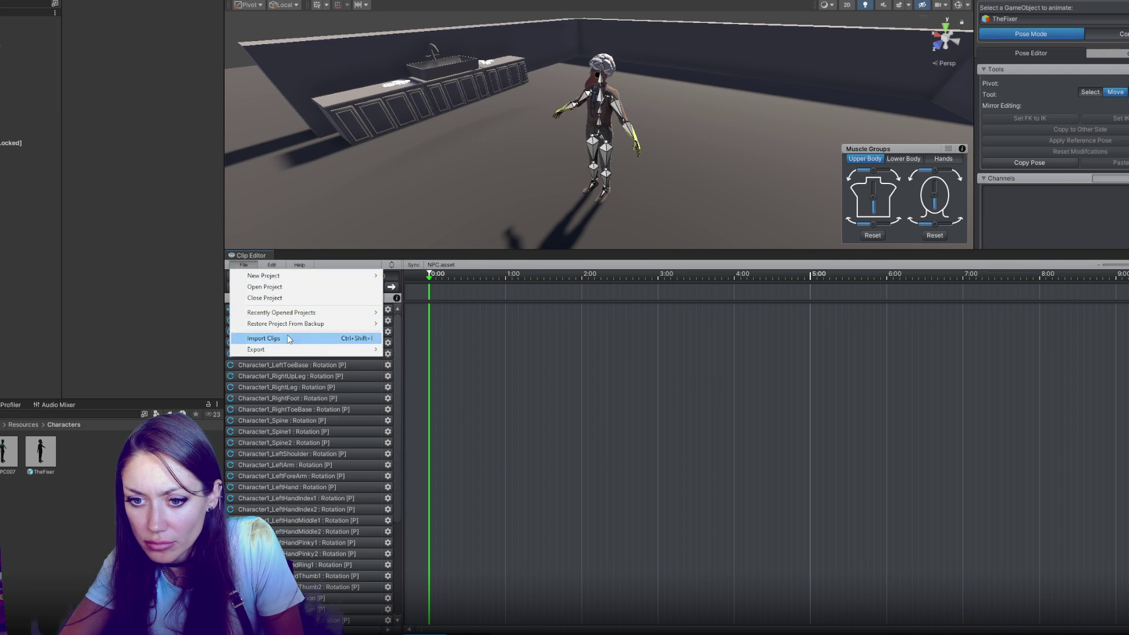
pyautogui.click(263, 338)
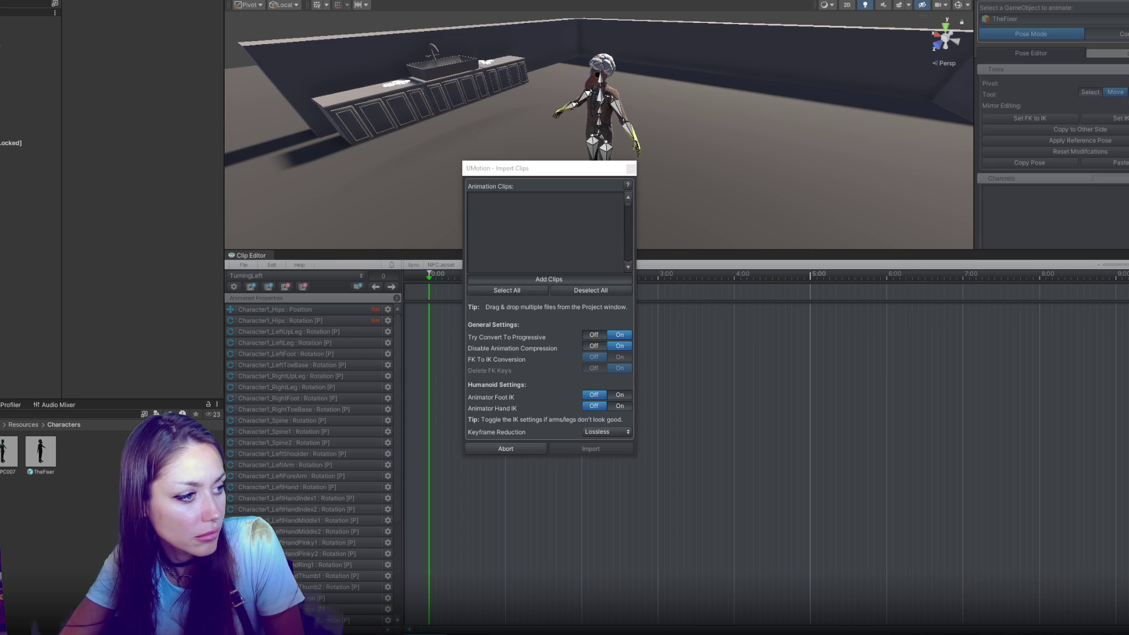
pyautogui.click(587, 447)
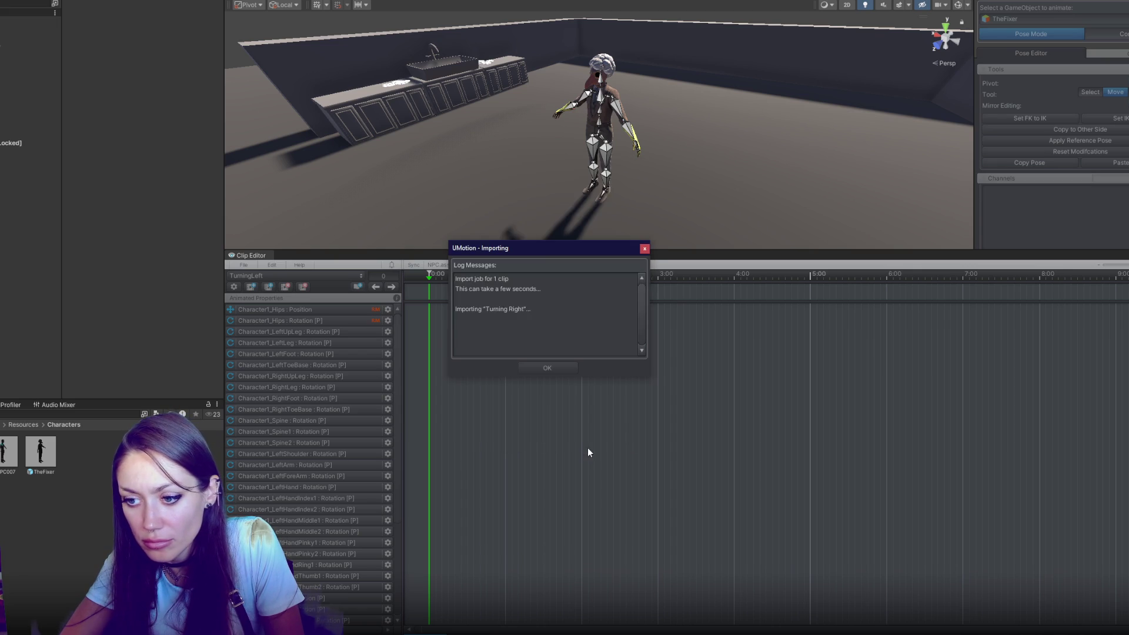
pyautogui.click(550, 368)
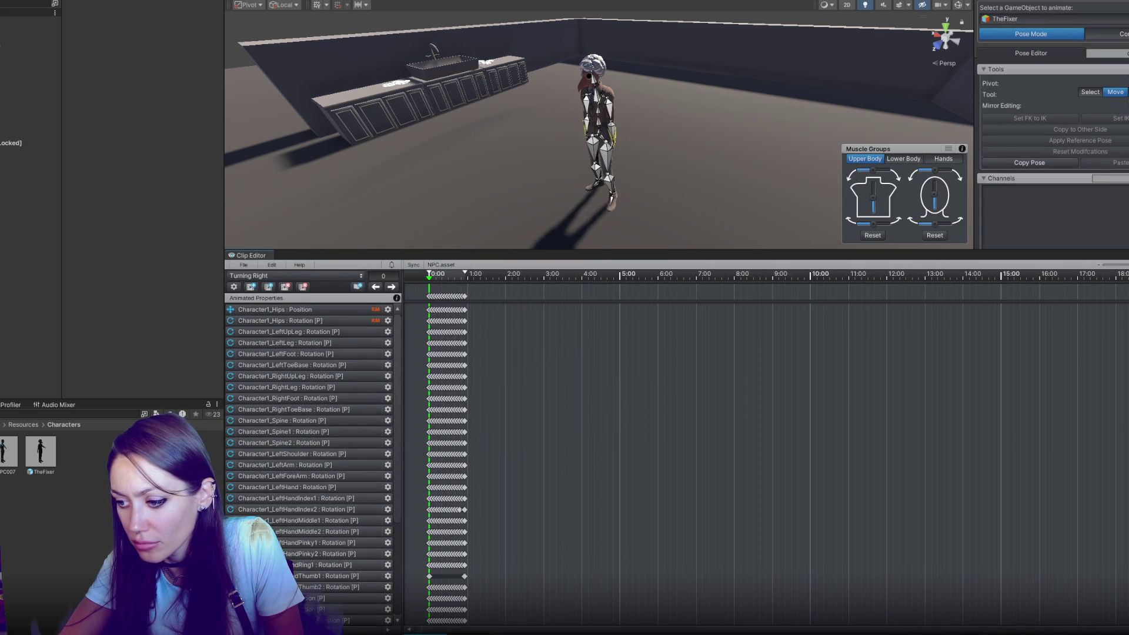
pyautogui.scroll(2, 437, 385)
pyautogui.scroll(2, 437, 385)
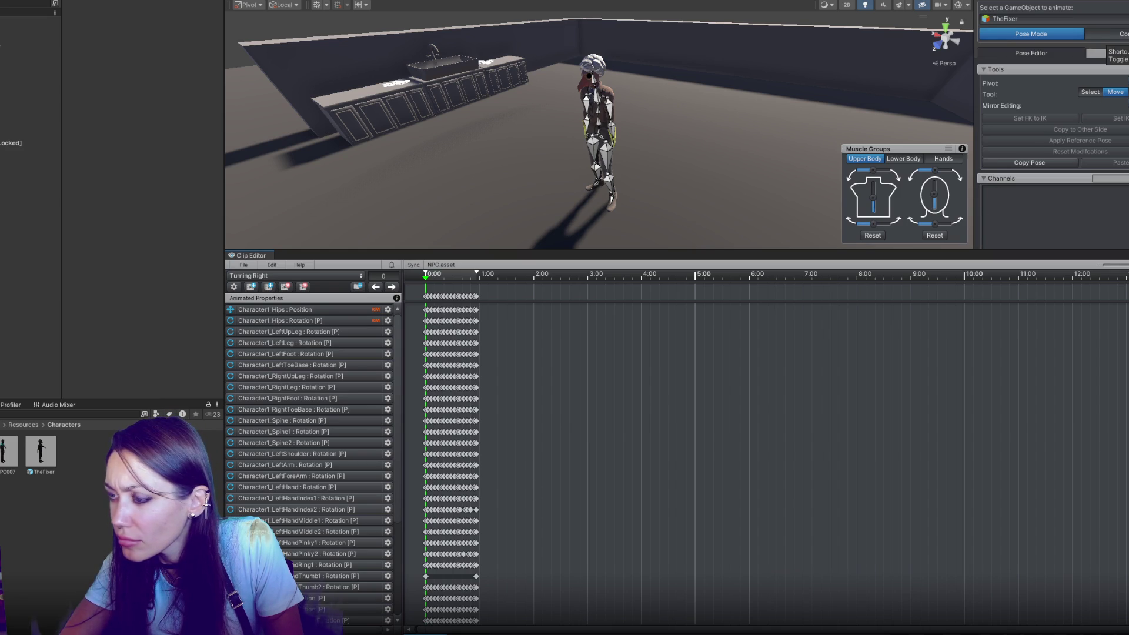
pyautogui.click(117, 0)
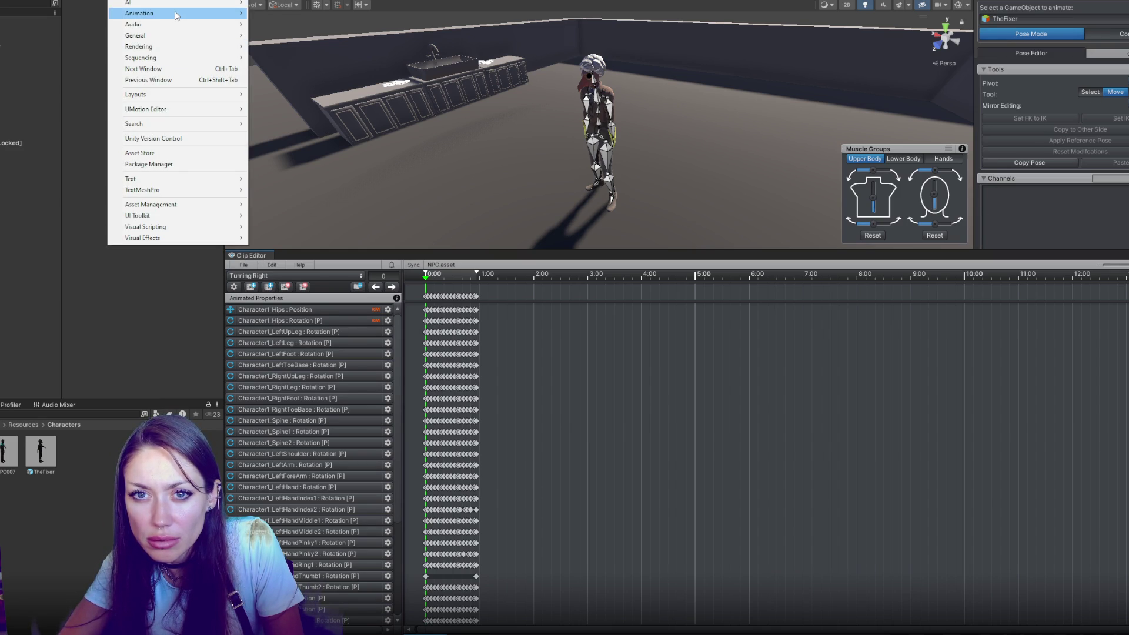
# Step: Switch to another saved editor layout and select the Turning Right 1 clip in the Anims folder
pyautogui.moveTo(176, 16)
pyautogui.moveTo(177, 95)
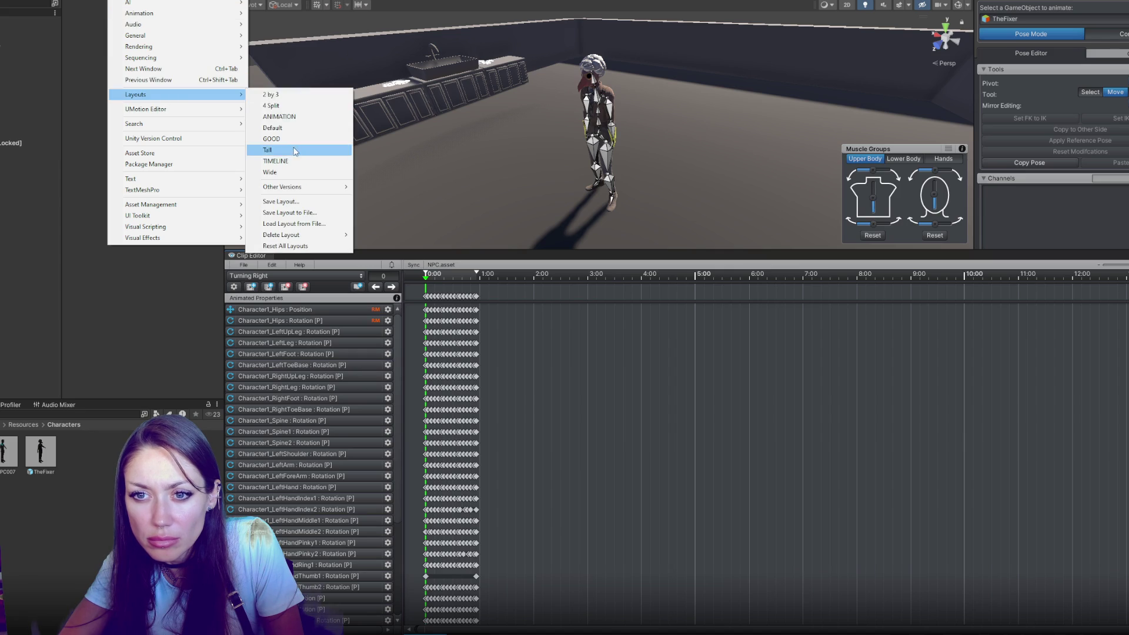
pyautogui.click(276, 150)
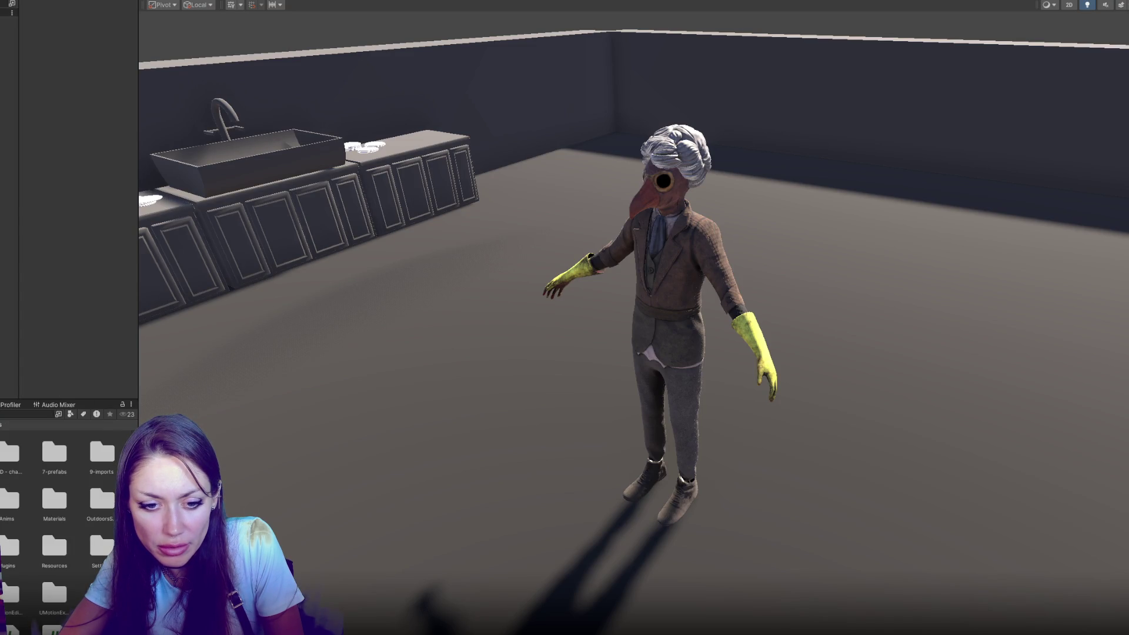
pyautogui.doubleClick(9, 501)
pyautogui.click(41, 453)
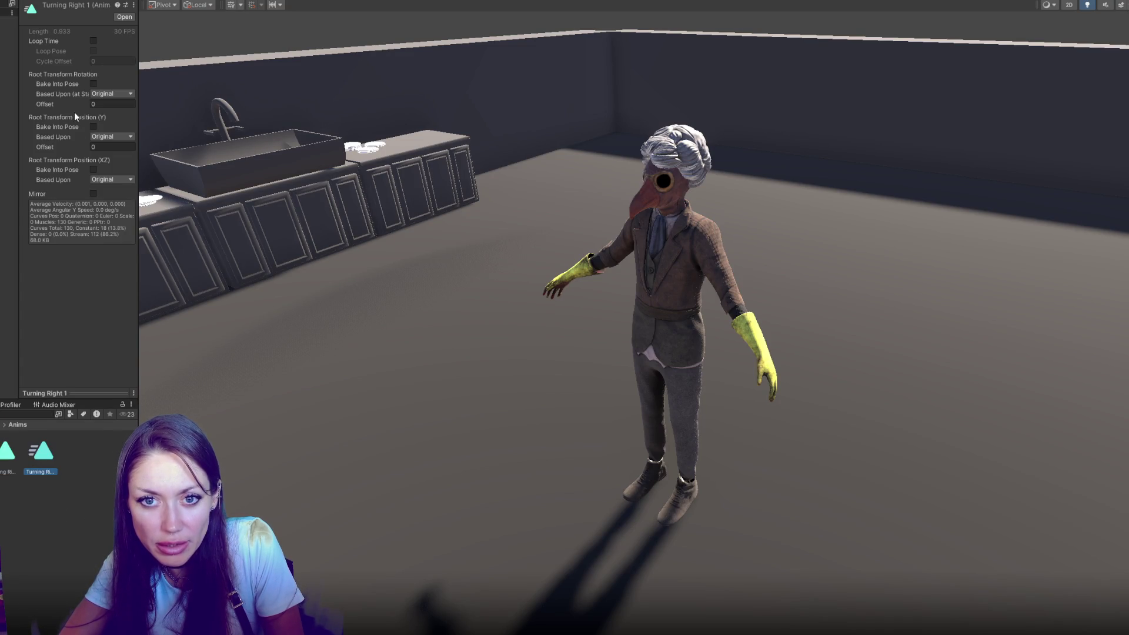
# Step: Enable Mirror on the Turning Right 1 clip and rename it TurningLeft
pyautogui.click(93, 193)
pyautogui.click(42, 471)
pyautogui.write('TurningLeft')
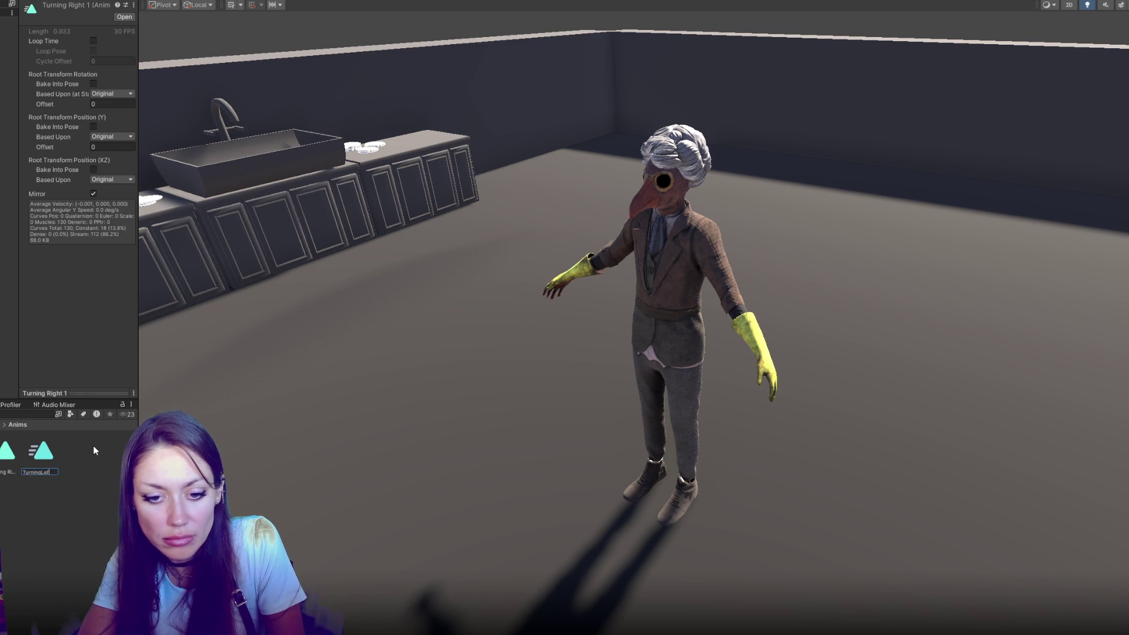
pyautogui.press('Return')
pyautogui.click(273, 1)
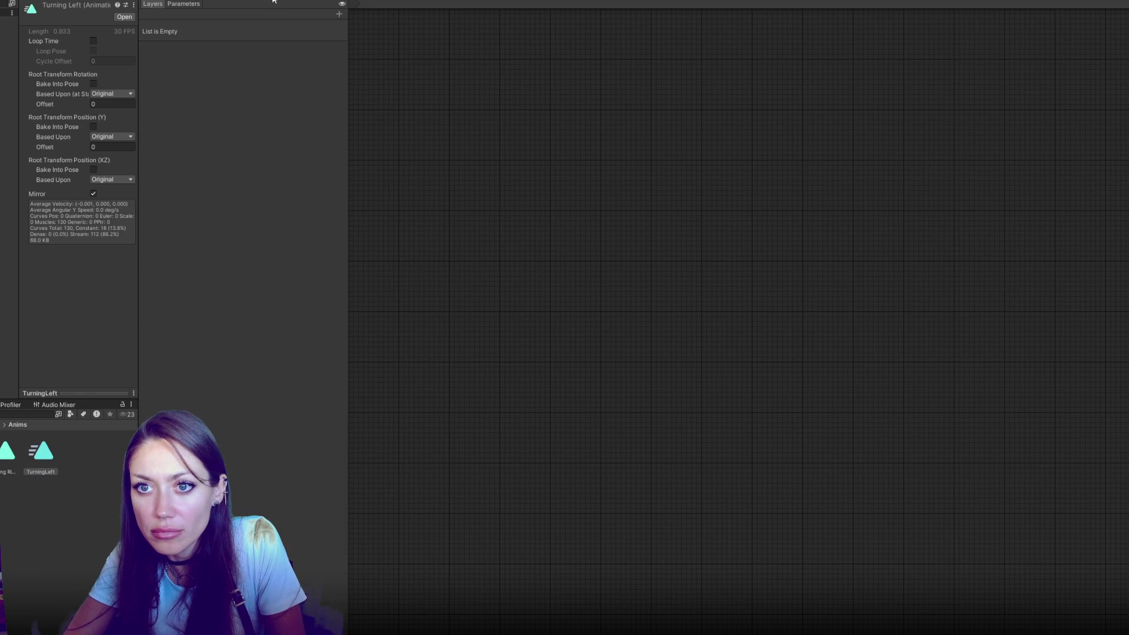
# Step: Load TheFixer's animator Legs layer and pull the TurningLeft state out from under TurningRight
pyautogui.click(325, 3)
pyautogui.click(273, 1)
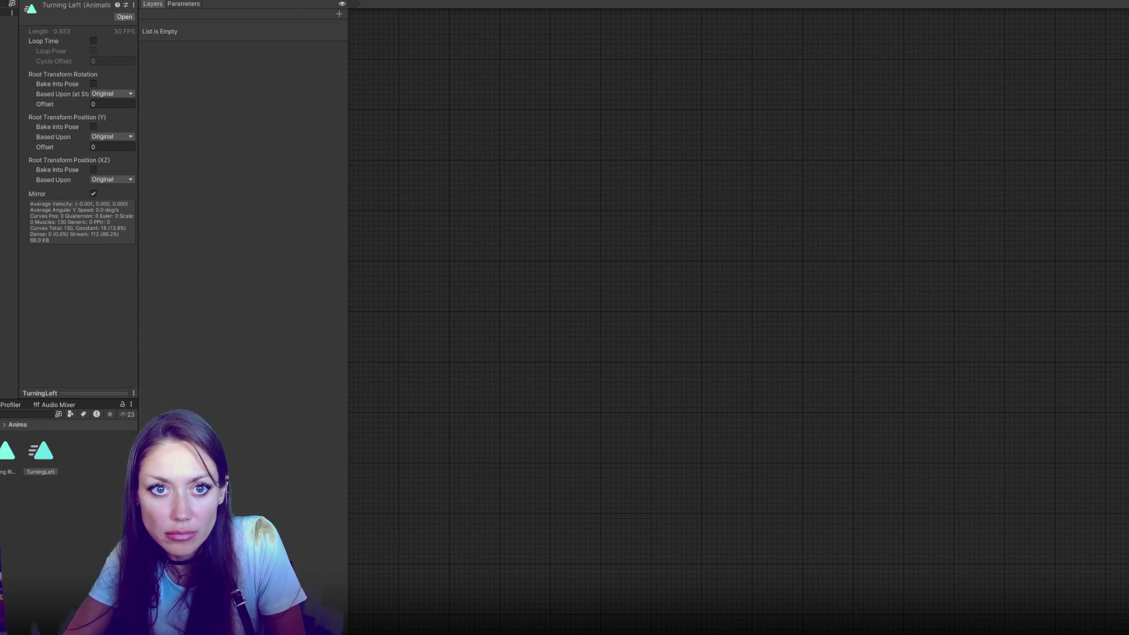
pyautogui.click(9, 142)
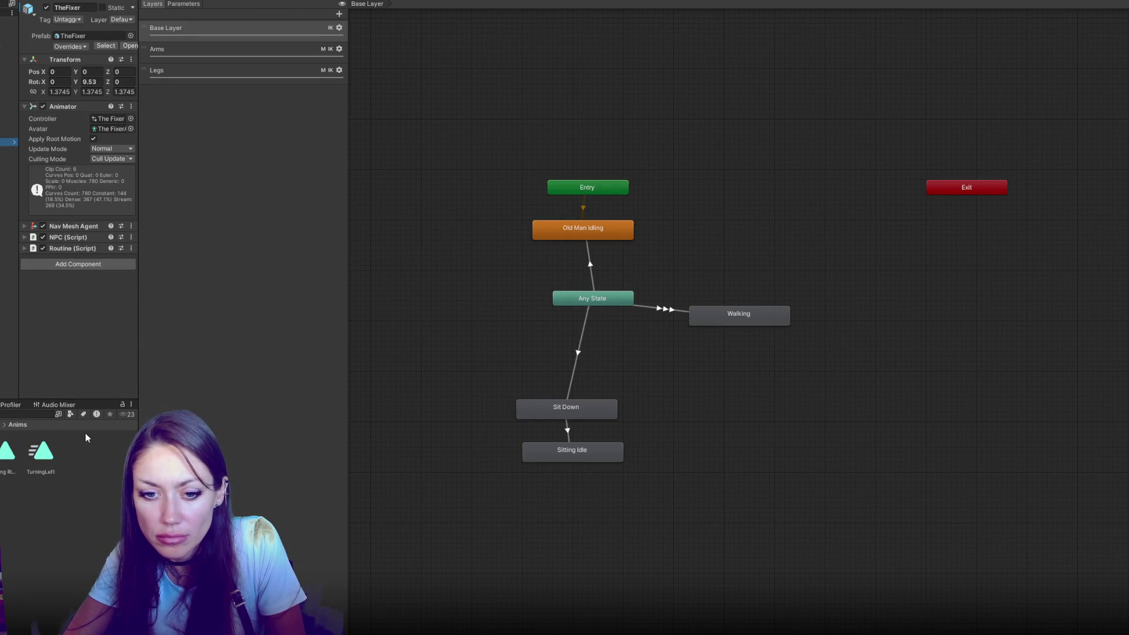
pyautogui.click(221, 54)
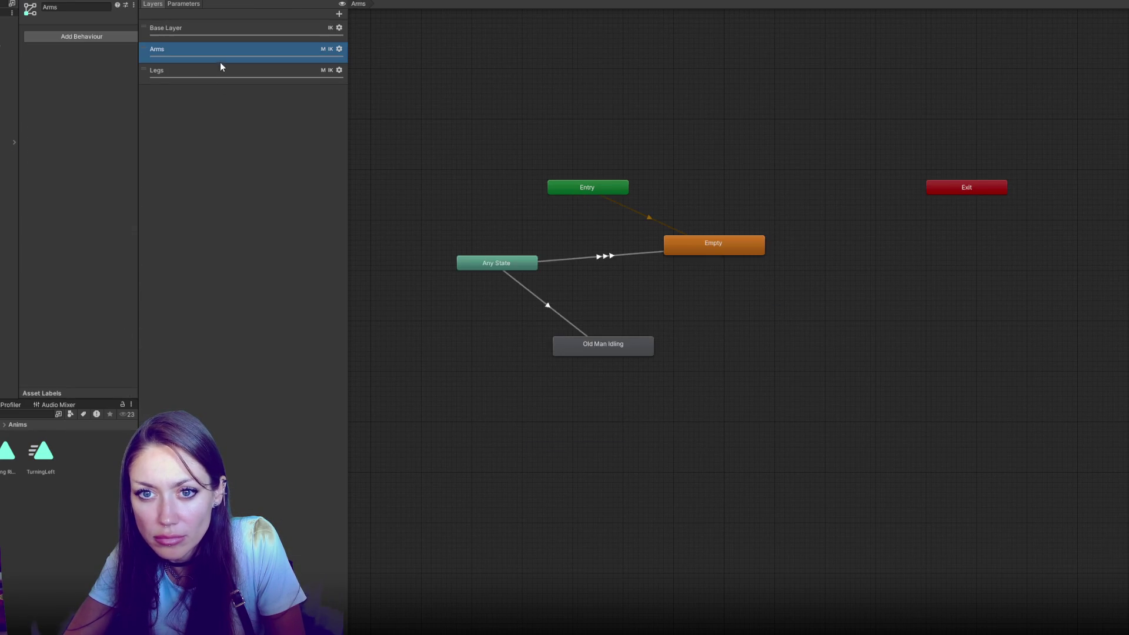
pyautogui.click(194, 72)
pyautogui.moveTo(575, 350)
pyautogui.mouseDown()
pyautogui.moveTo(436, 326)
pyautogui.moveTo(629, 333)
pyautogui.mouseUp()
# Step: Create a transition from Any State to the TurningLeft state
pyautogui.rightClick(457, 334)
pyautogui.click(457, 334)
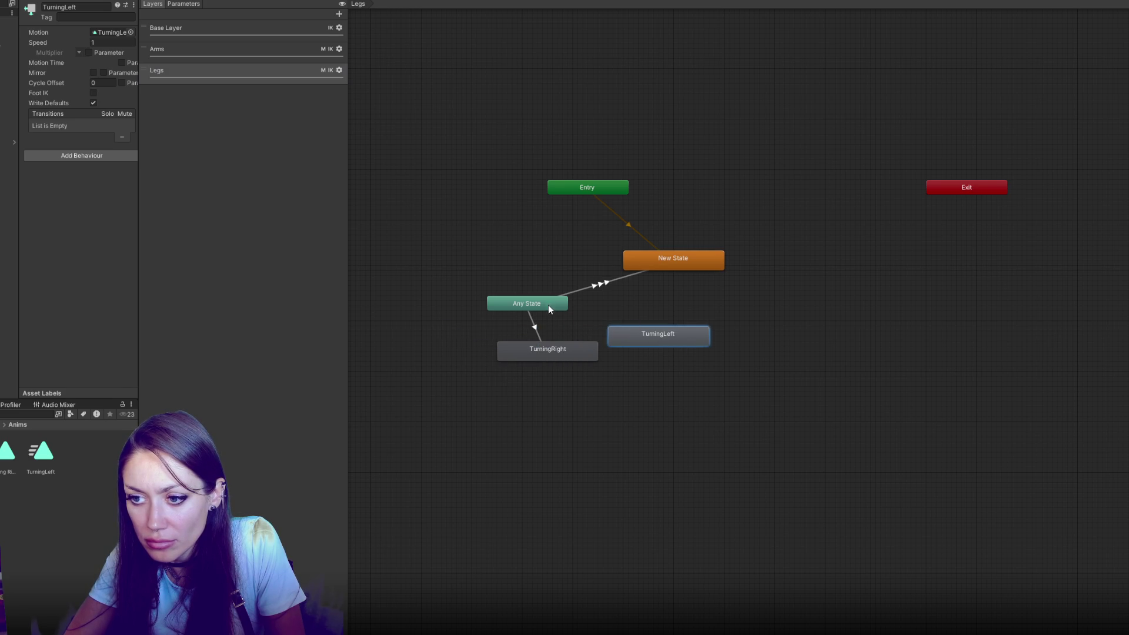
pyautogui.rightClick(548, 305)
pyautogui.click(574, 312)
pyautogui.click(644, 328)
pyautogui.click(601, 325)
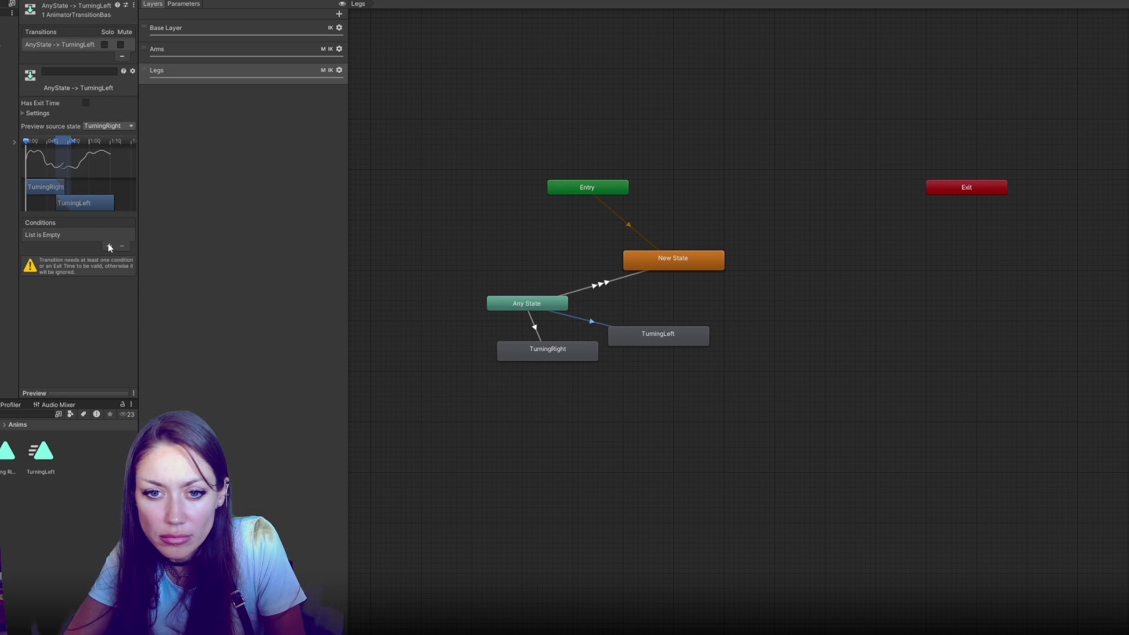
# Step: Add a TurningLeft Trigger parameter and make it the transition's condition
pyautogui.click(109, 247)
pyautogui.click(184, 3)
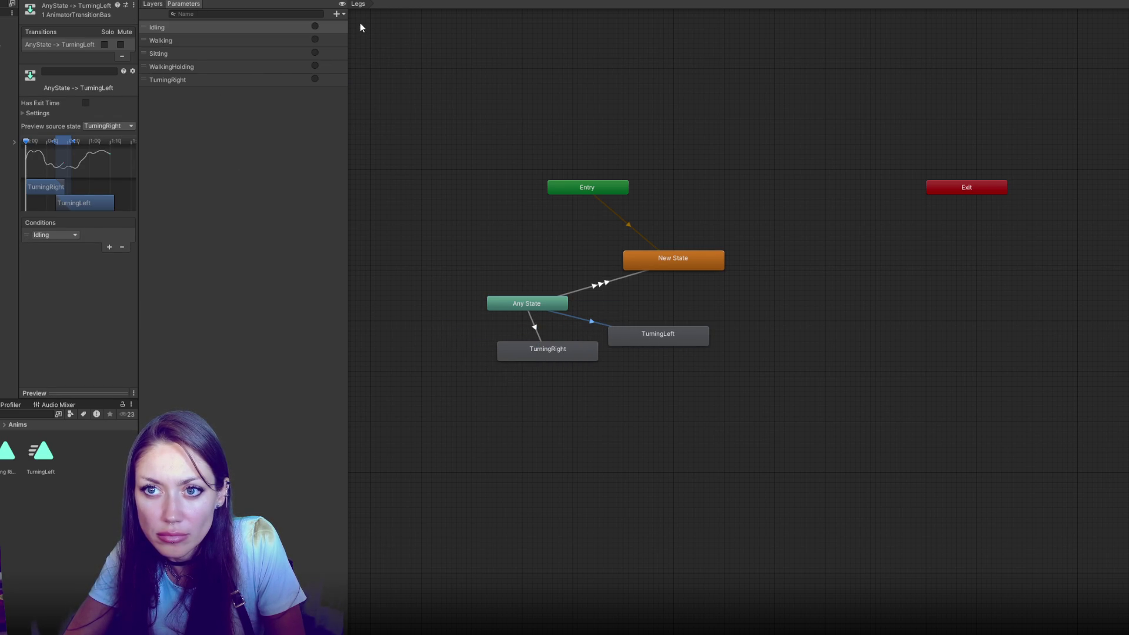
pyautogui.click(339, 13)
pyautogui.click(358, 59)
pyautogui.write('TurningLeft')
pyautogui.press('Return')
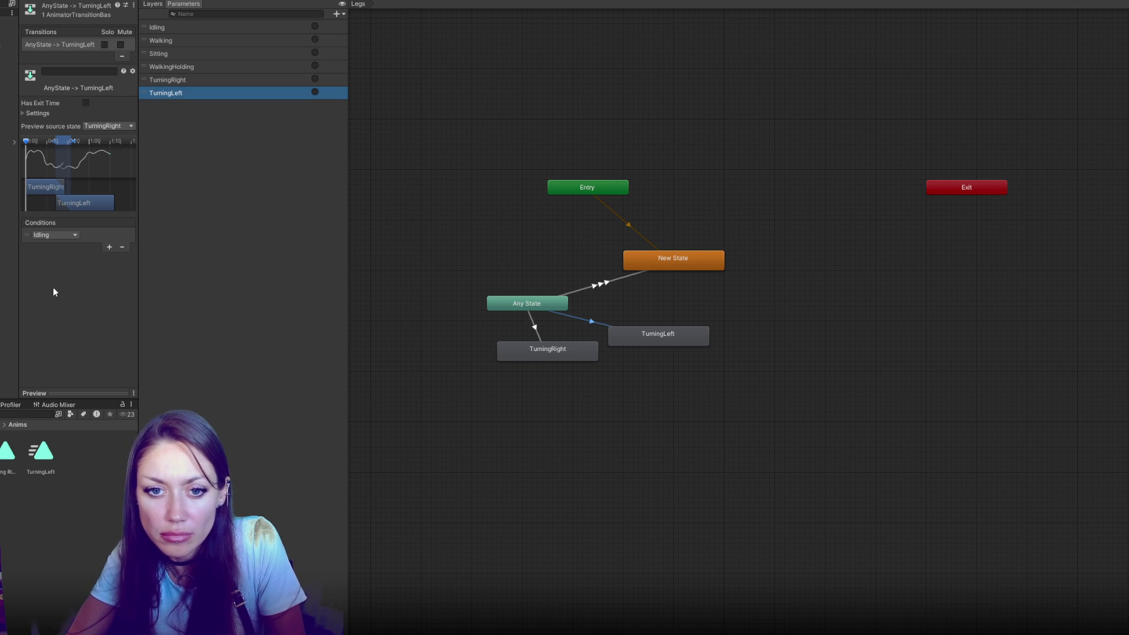
pyautogui.click(69, 235)
pyautogui.click(67, 310)
pyautogui.moveTo(69, 156); pyautogui.dragTo(34, 144)
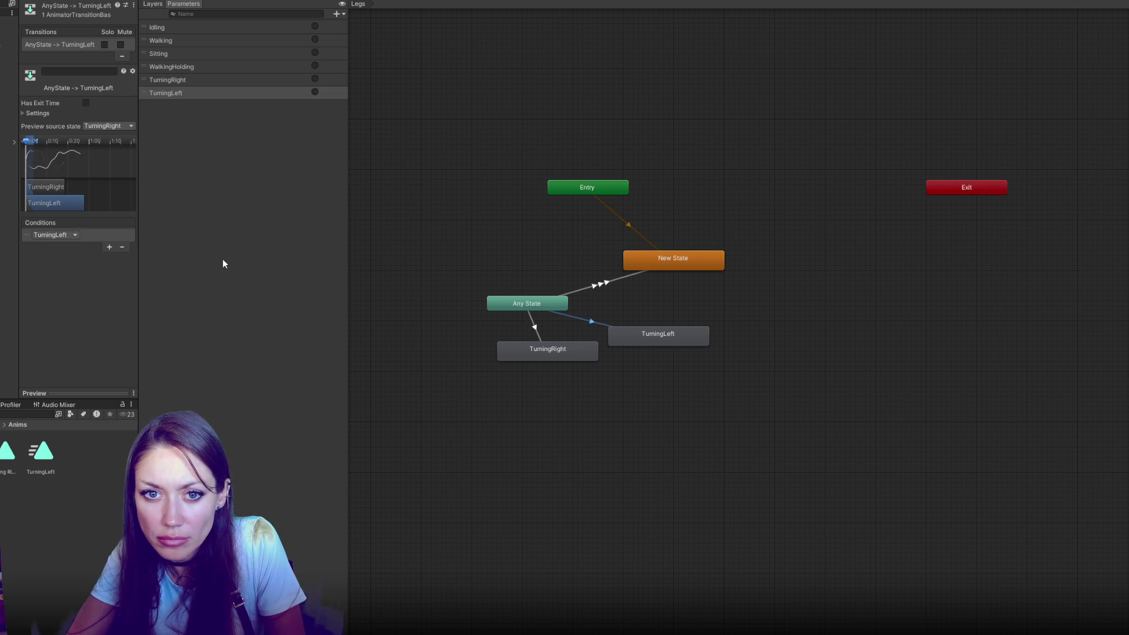
# Step: Set the transition's Interruption Source to Next State and compare it with the TurningRight transition
pyautogui.click(38, 113)
pyautogui.click(101, 165)
pyautogui.click(97, 194)
pyautogui.click(534, 327)
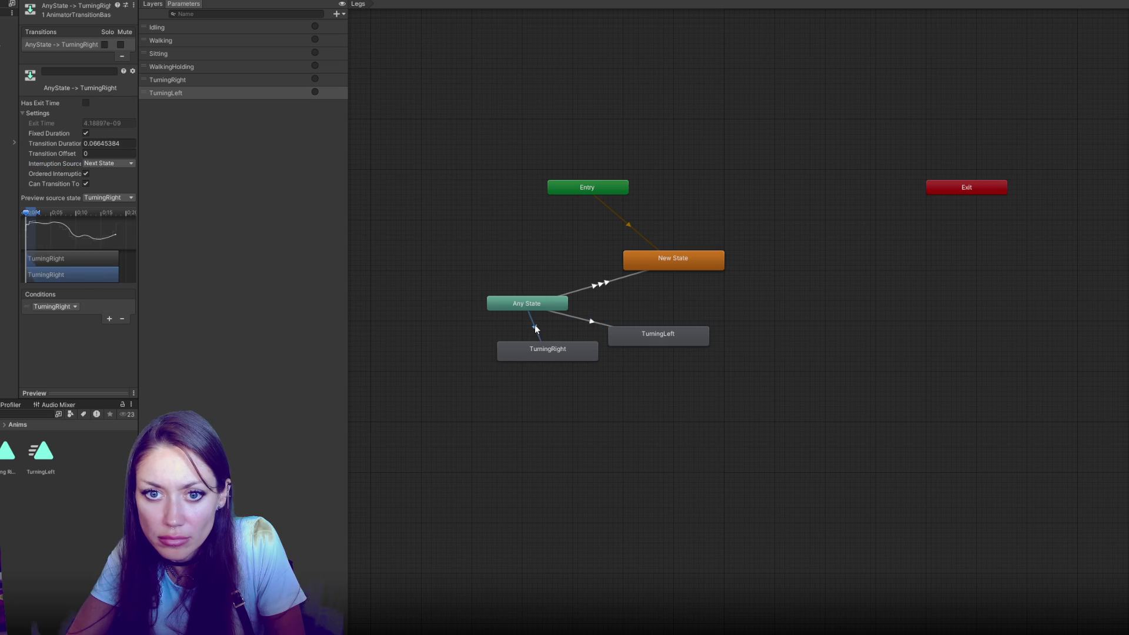
pyautogui.click(571, 315)
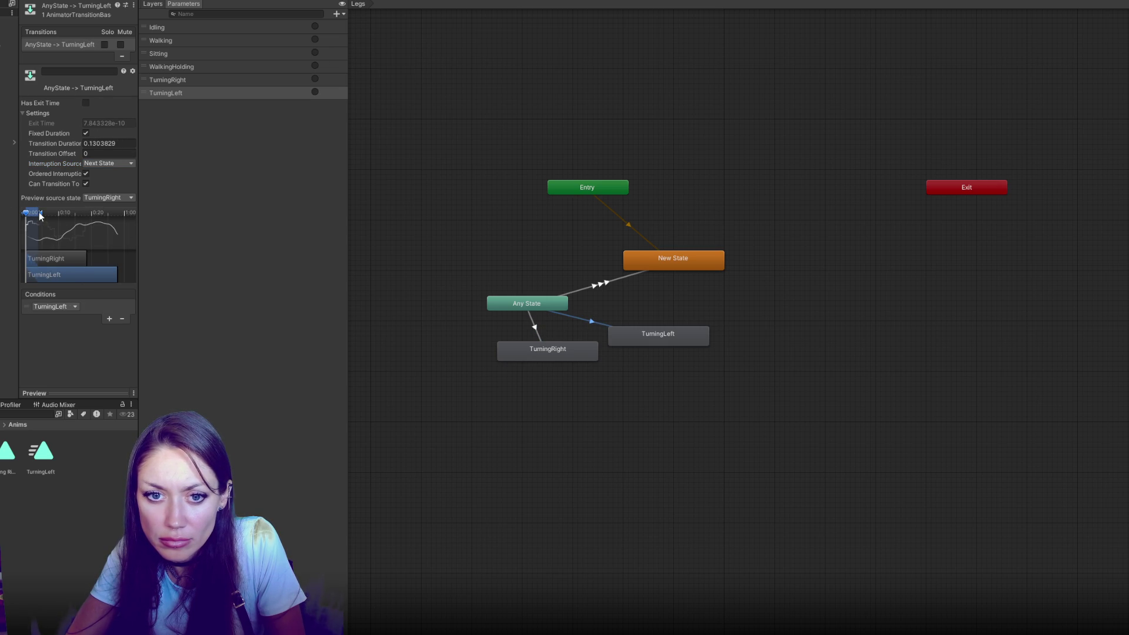
pyautogui.click(489, 270)
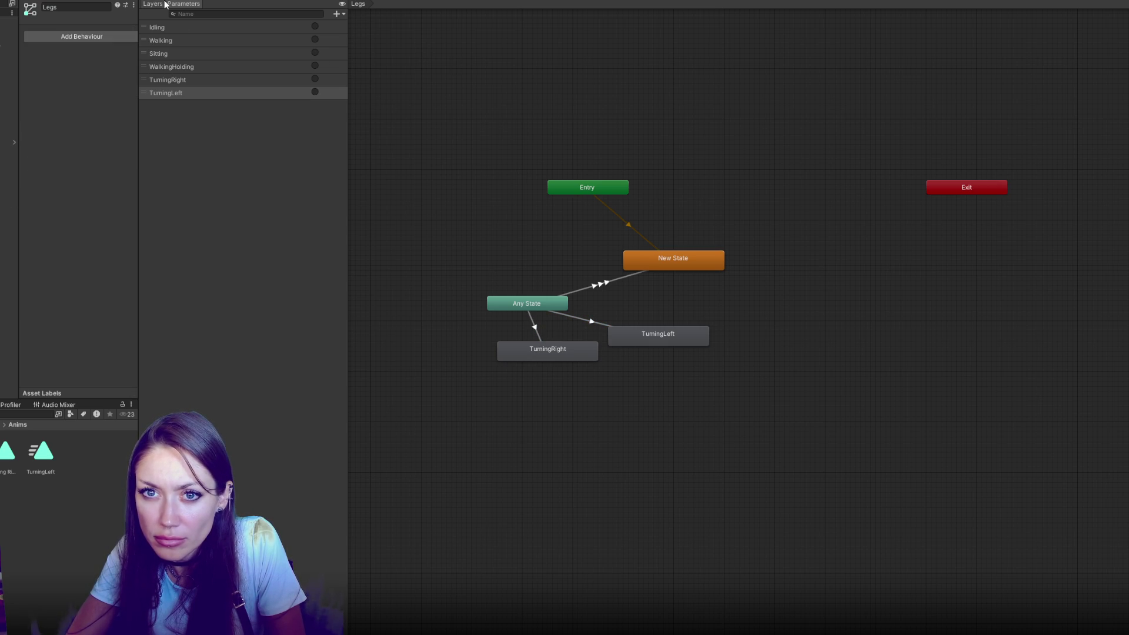
pyautogui.click(165, 2)
pyautogui.hotkey('alt', 'Tab')
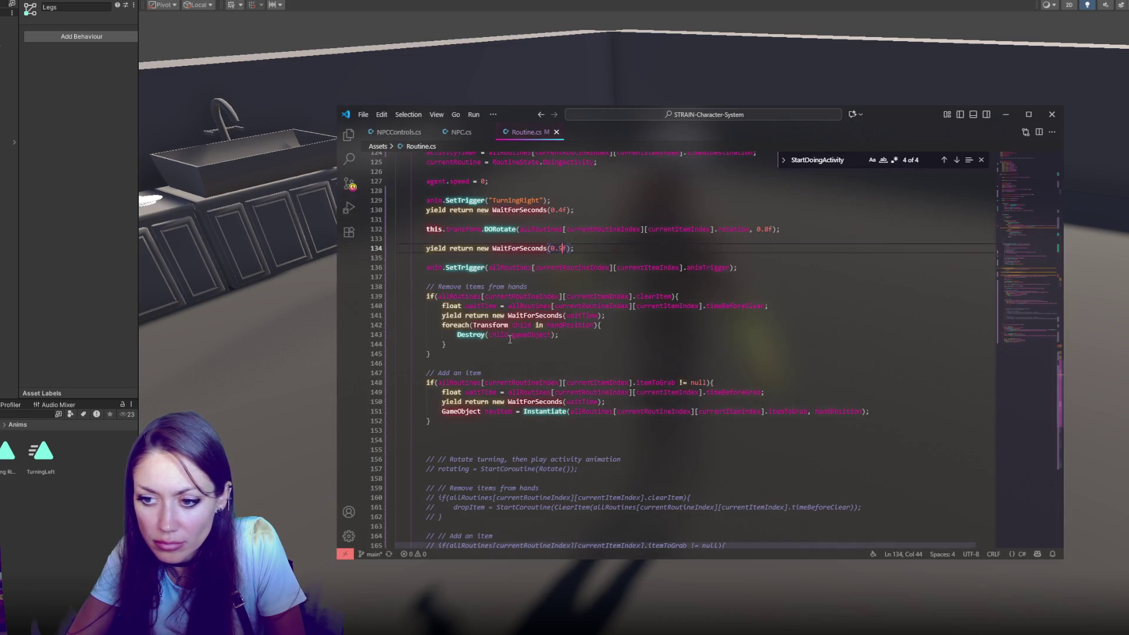
# Step: Insert an empty line after line 128, above the TurningRight trigger in Routine.cs
pyautogui.scroll(3, 575, 249)
pyautogui.click(566, 267)
pyautogui.press('Return')
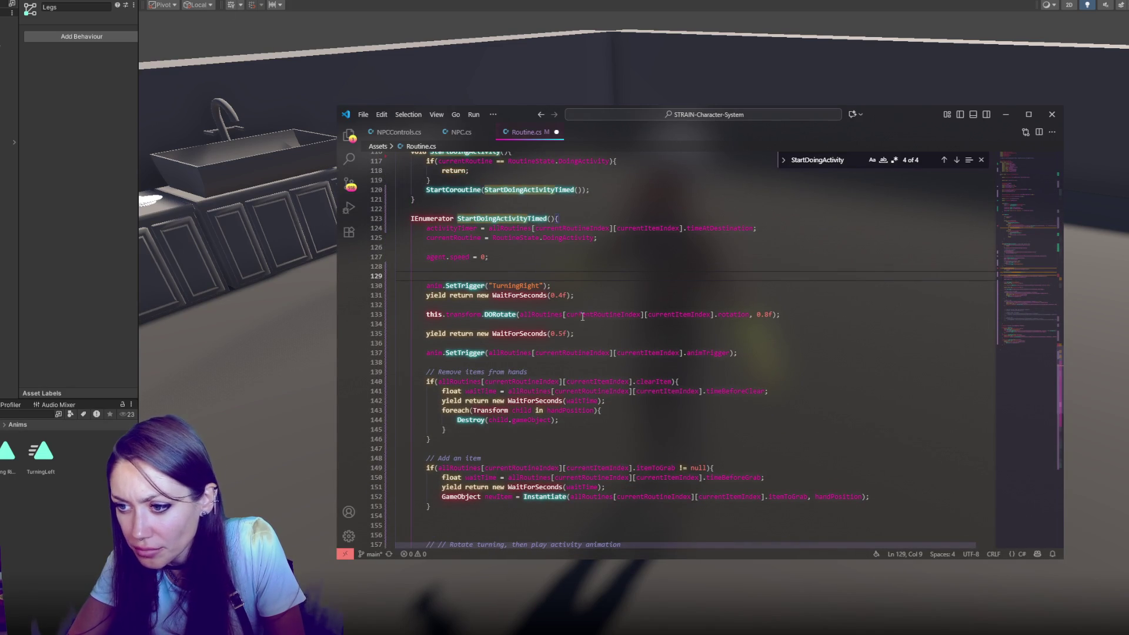
pyautogui.doubleClick(544, 315)
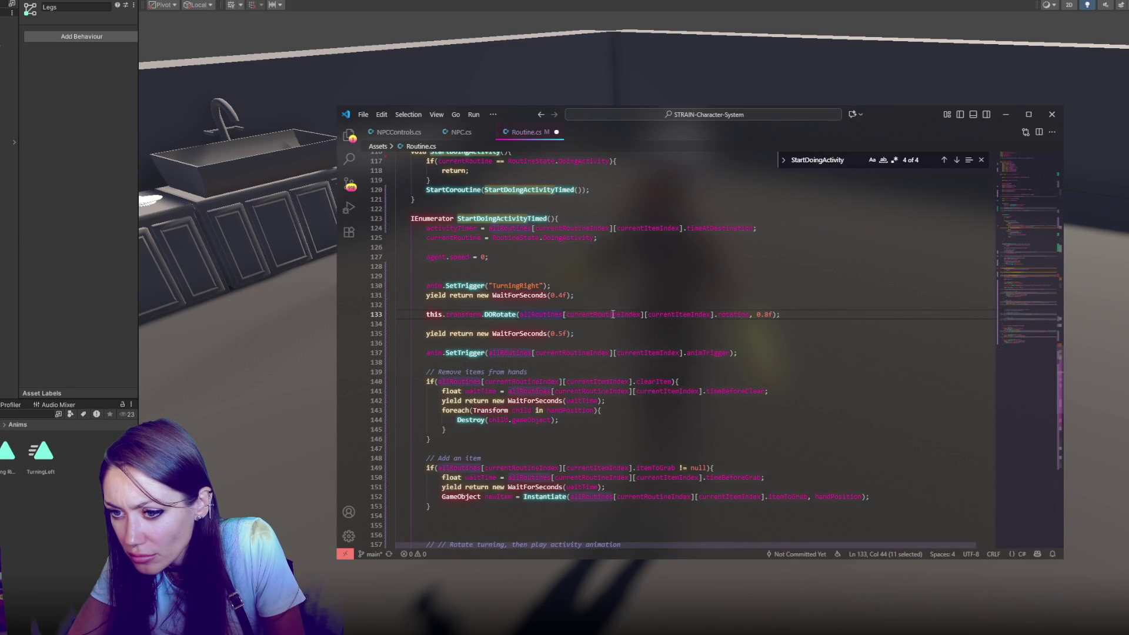
pyautogui.doubleClick(500, 315)
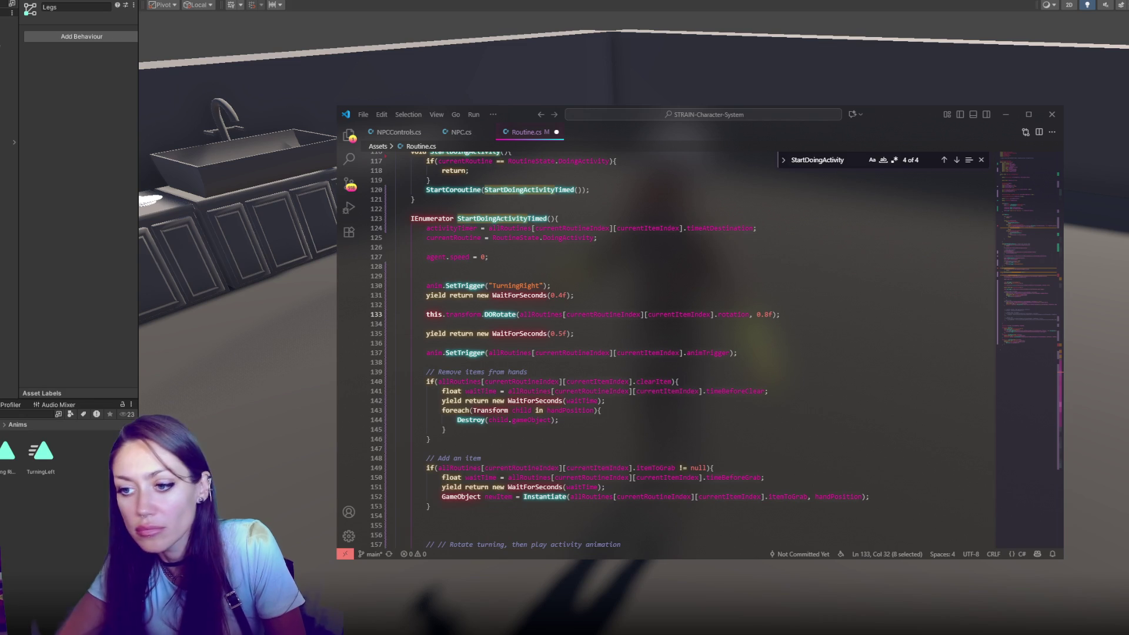
# Step: Select the DORotate target rotation expression on line 133, then return to empty line 129
pyautogui.click(548, 324)
pyautogui.click(564, 287)
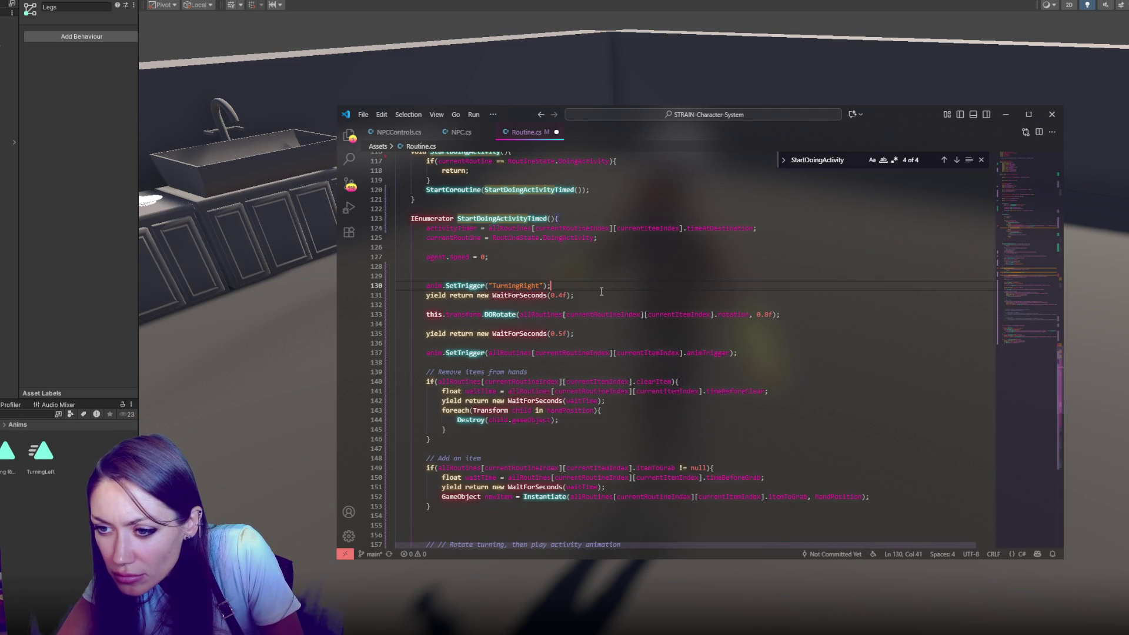
pyautogui.click(515, 314)
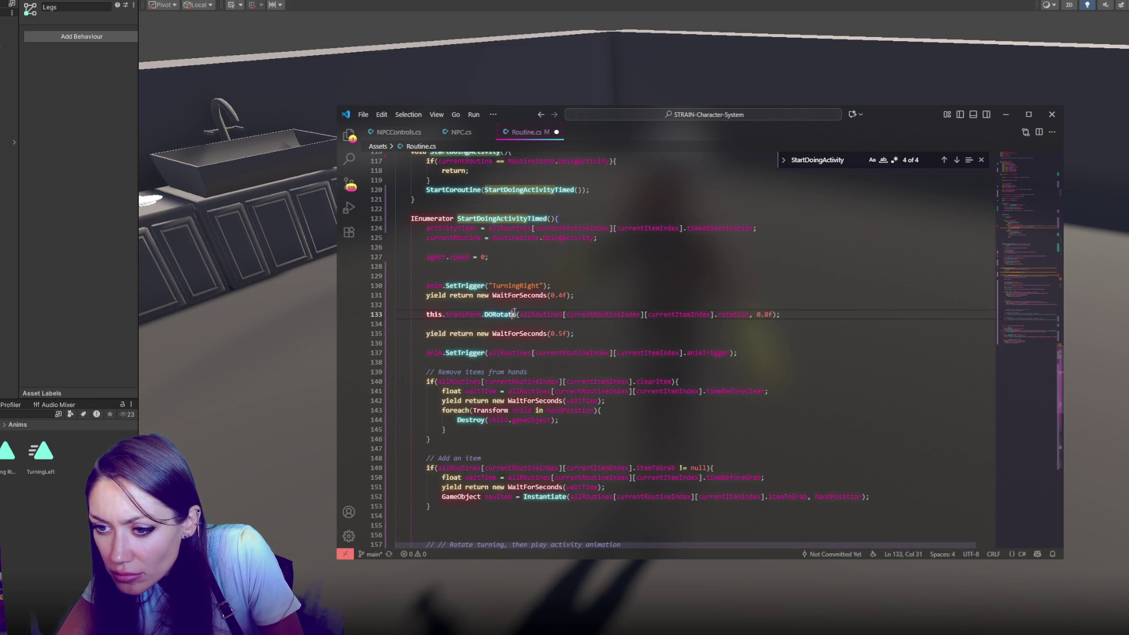
pyautogui.moveTo(520, 314); pyautogui.dragTo(750, 314)
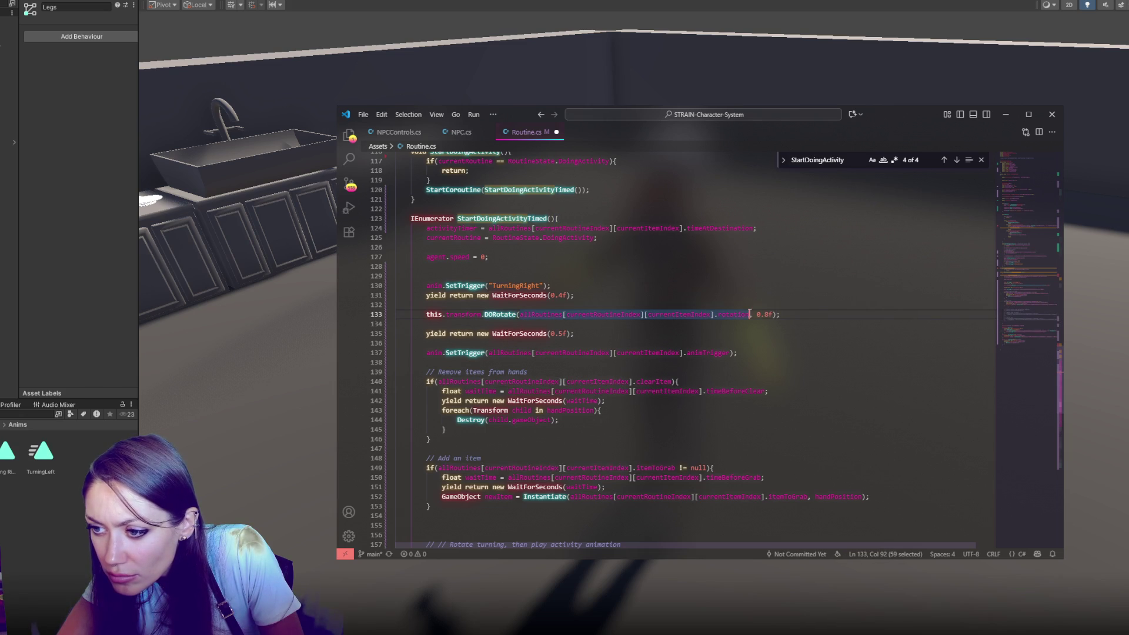
pyautogui.click(611, 267)
# Step: Start an if on the pasted rotation expression and begin 'float turnRotation =' above it
pyautogui.press('Return')
pyautogui.press('Return')
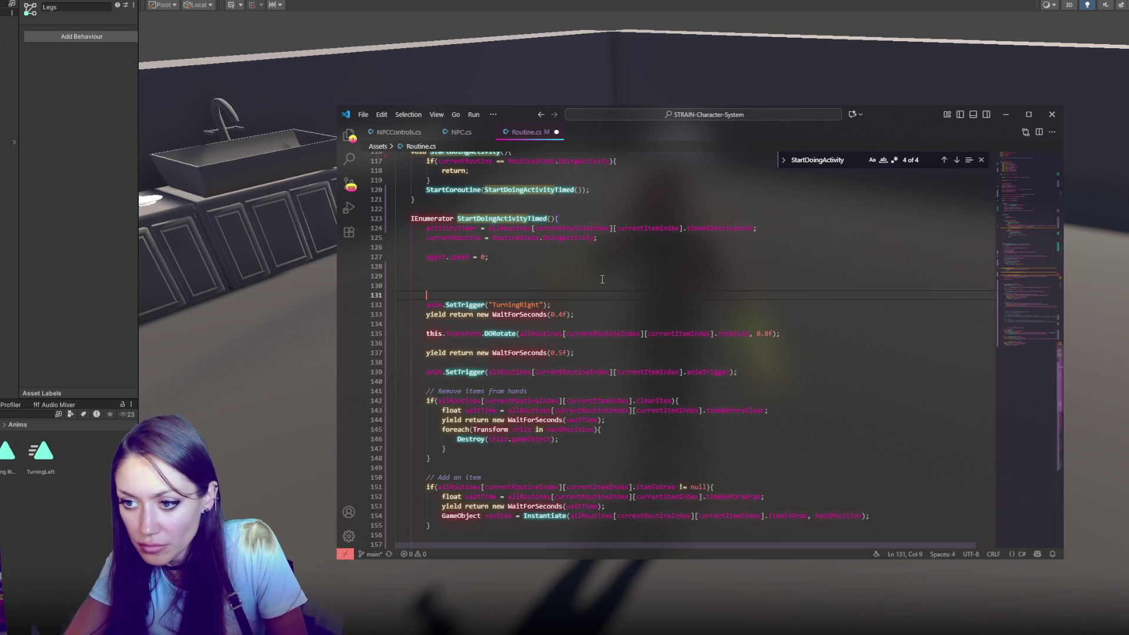
pyautogui.press('Tab')
pyautogui.write('if(')
pyautogui.write('allRoutines[currentRoutineIndex][currentItemIndex].rotation')
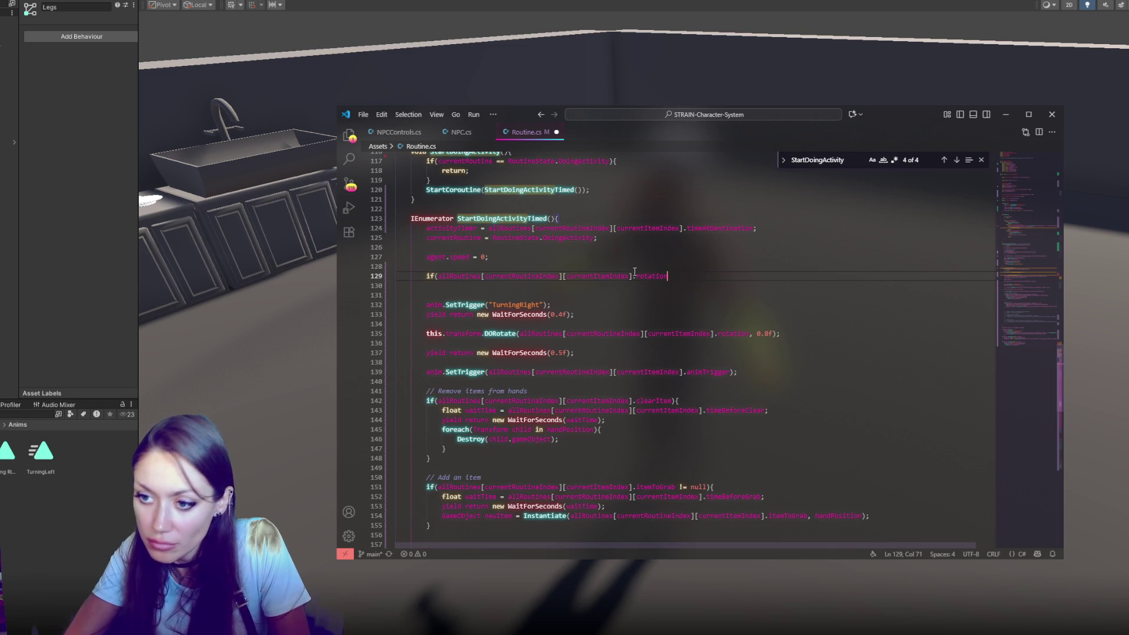
pyautogui.hotkey('ctrl', 'shift', 'Return')
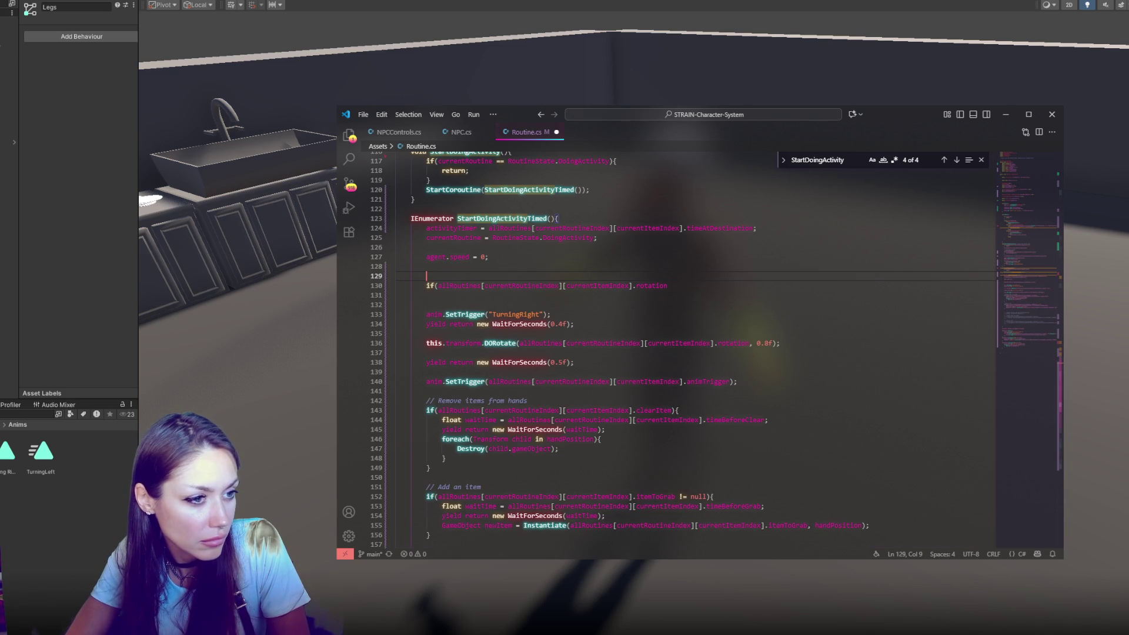
pyautogui.write('if')
pyautogui.write('oat ')
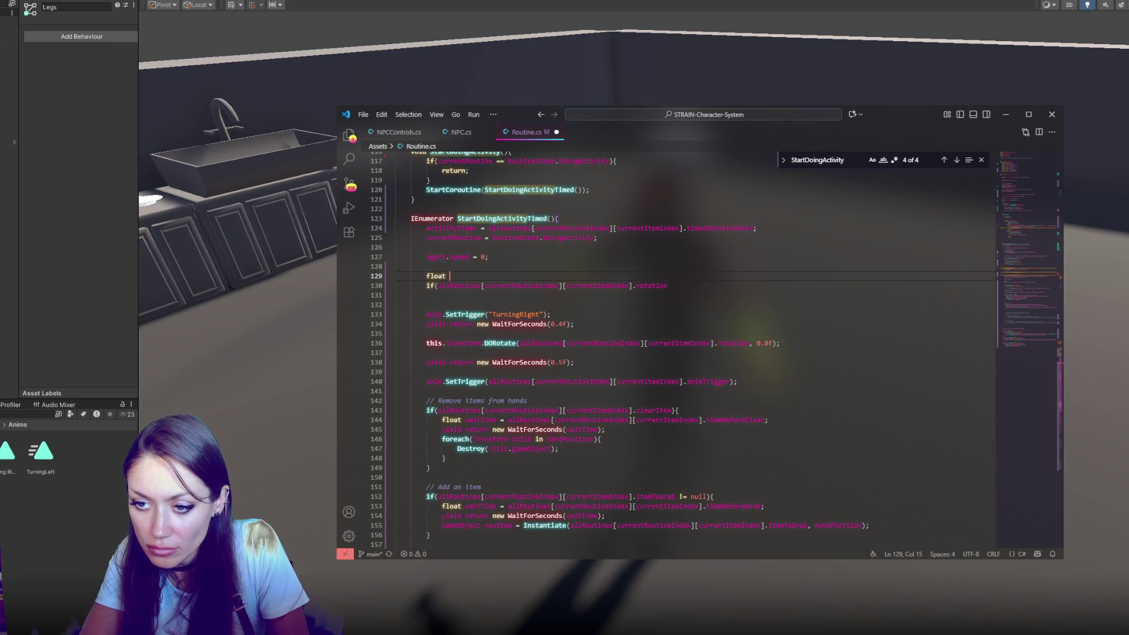
pyautogui.write('turnRotation =')
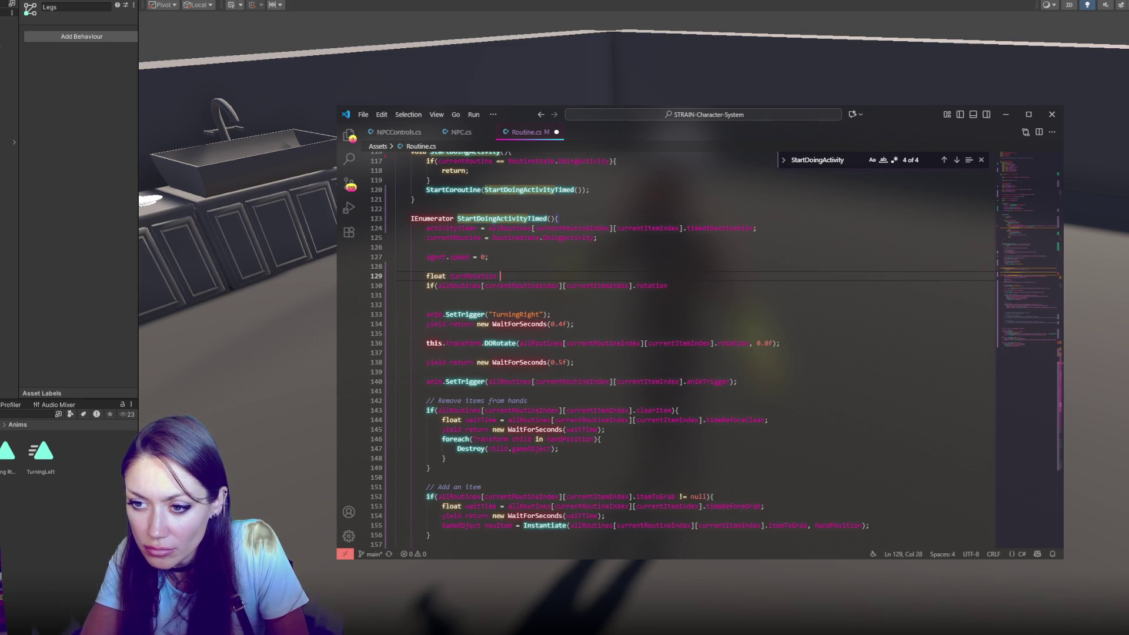
pyautogui.write('allRoutines[currentRoutineIndex][currentItemIndex].rotation')
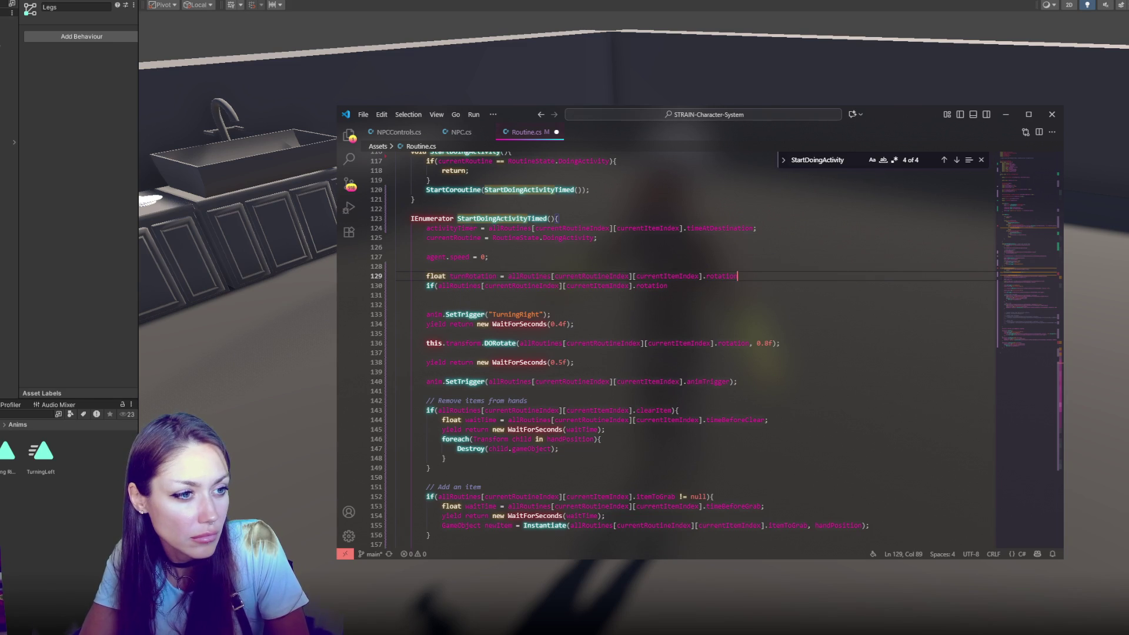
pyautogui.hotkey('ctrl', 'z')
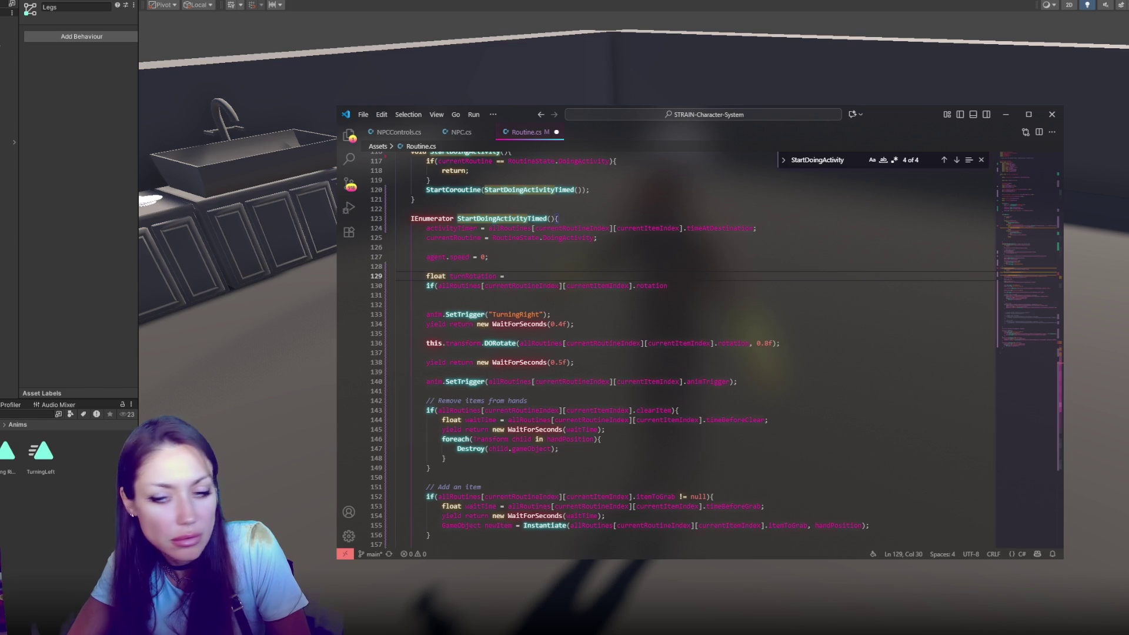
# Step: Rename the variable to cross and assign Vector3.Cross(this.transform.forward, …)
pyautogui.doubleClick(473, 276)
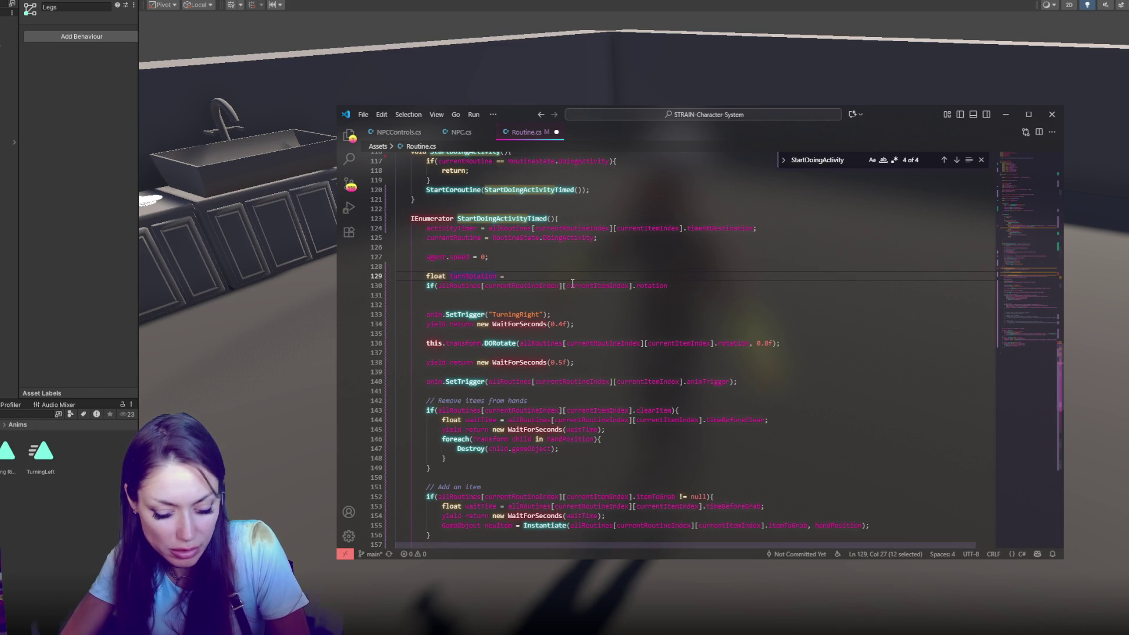
pyautogui.write('cor')
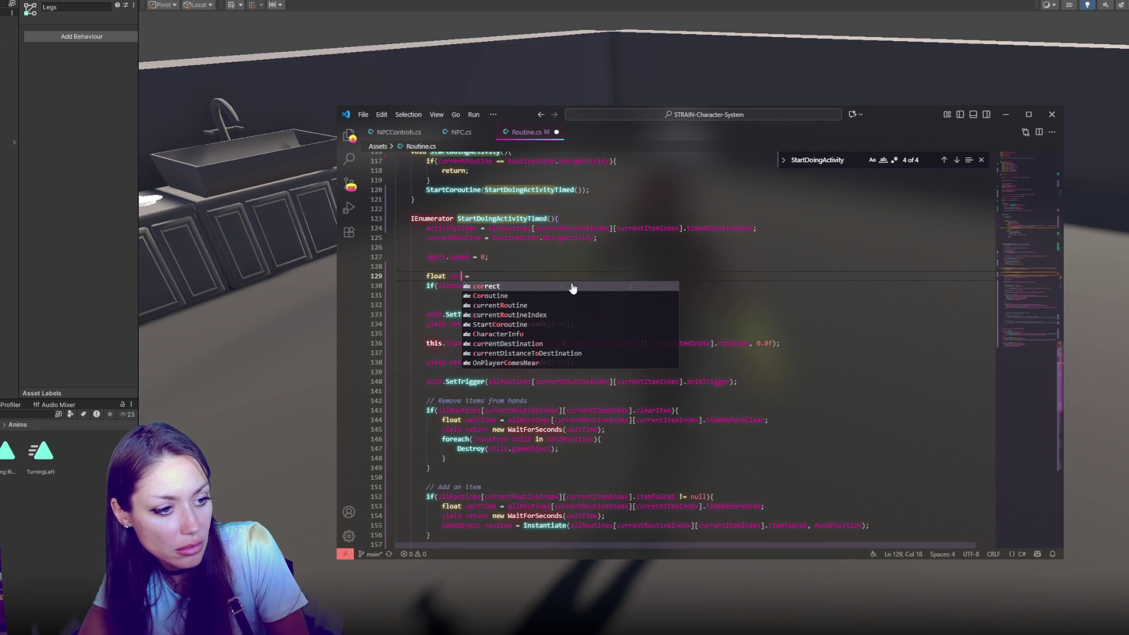
pyautogui.press('BackSpace')
pyautogui.press('BackSpace')
pyautogui.write('ross')
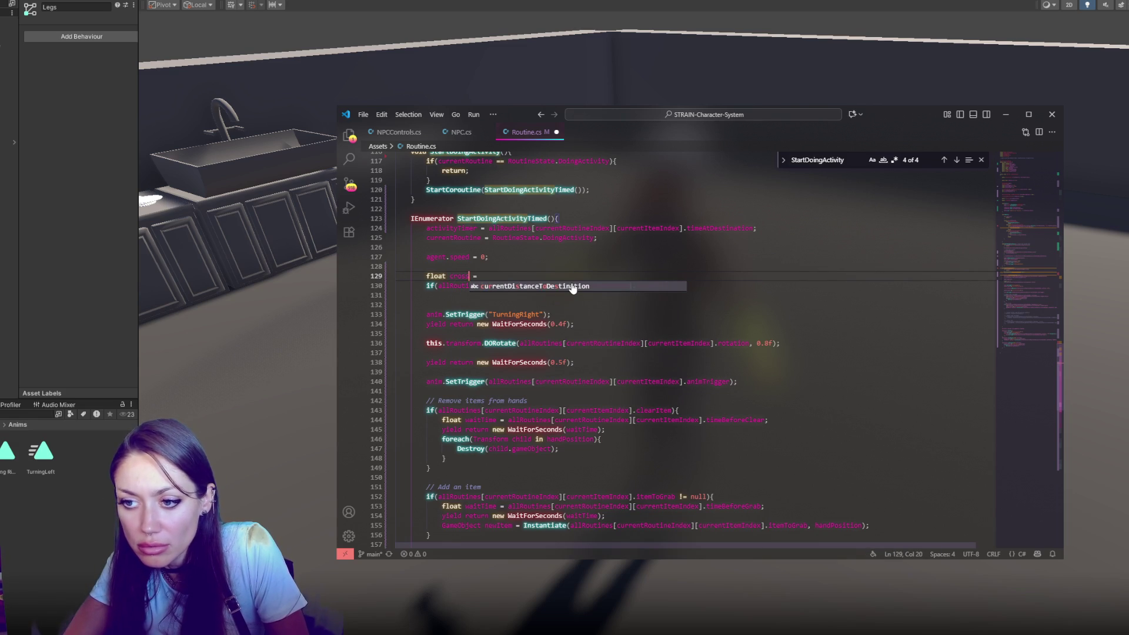
pyautogui.click(569, 275)
pyautogui.write('Vector3.')
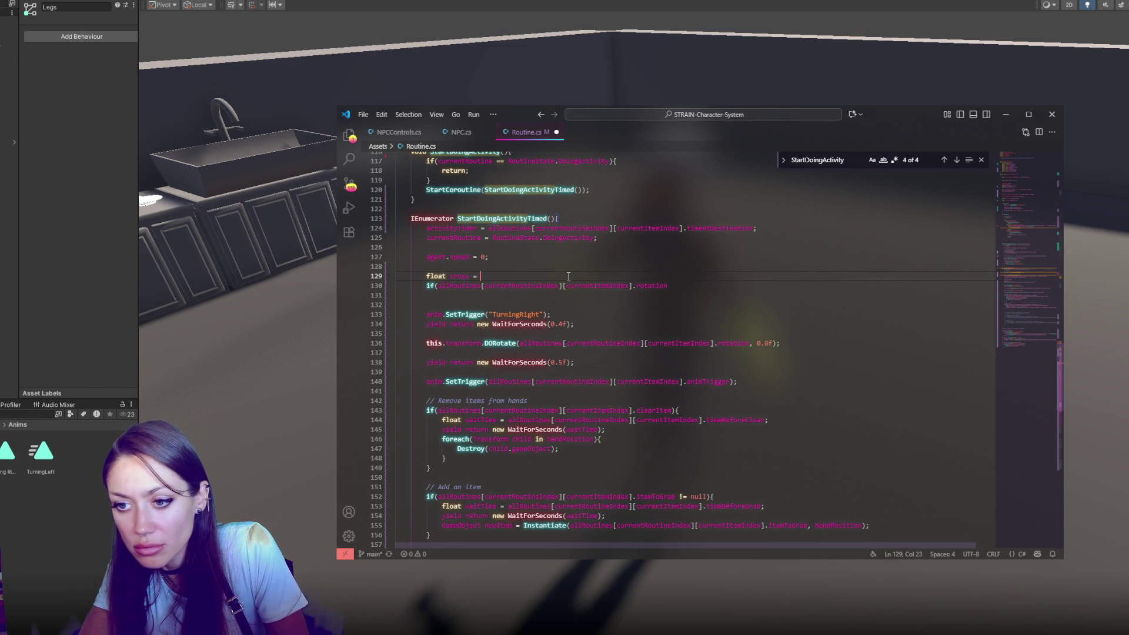
pyautogui.write('Vector3.Cross(')
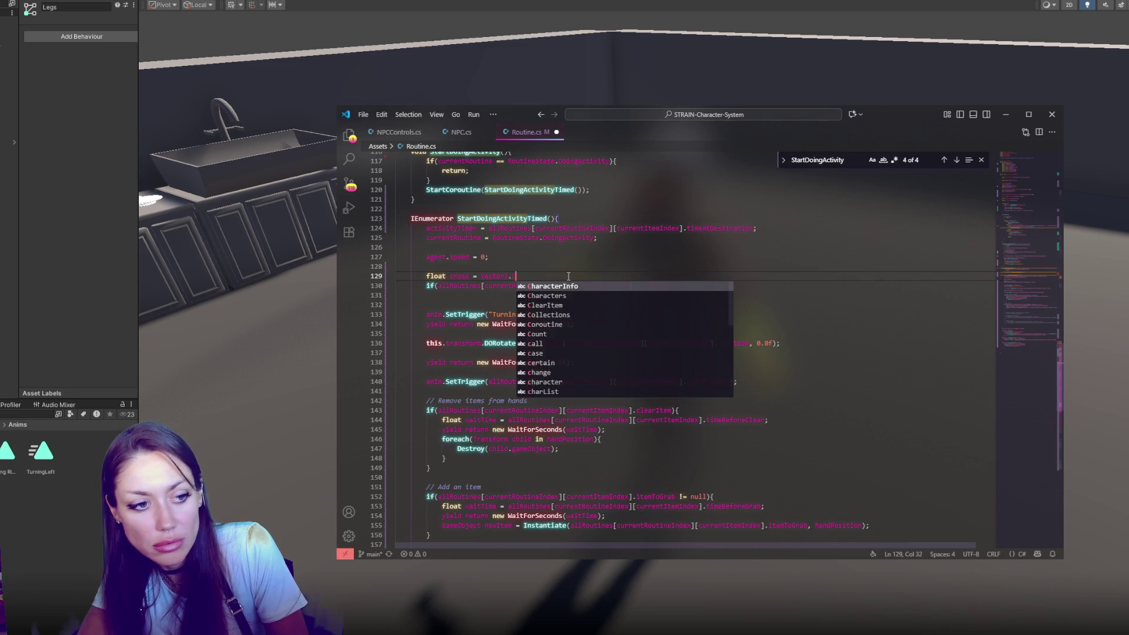
pyautogui.write('this.Tra')
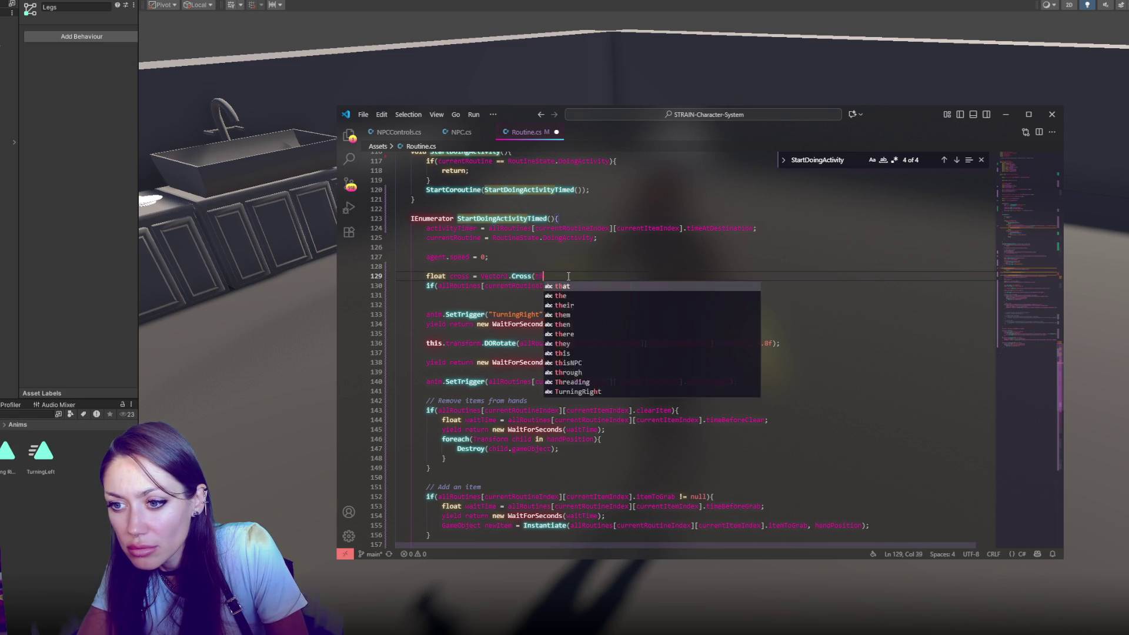
pyautogui.press('Tab')
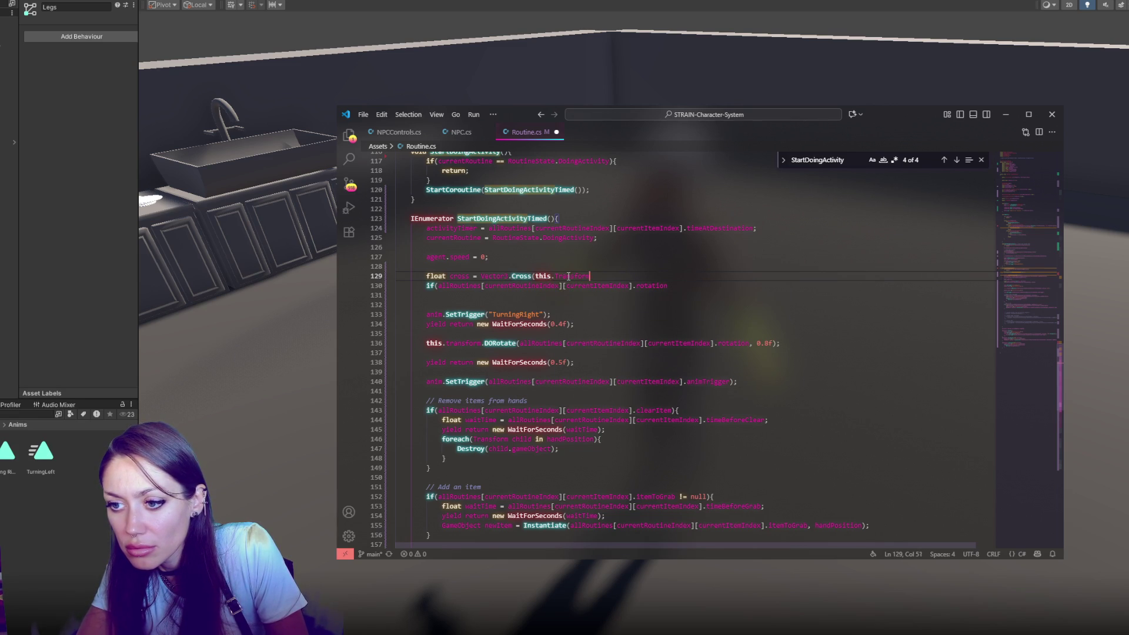
pyautogui.write('forwadr')
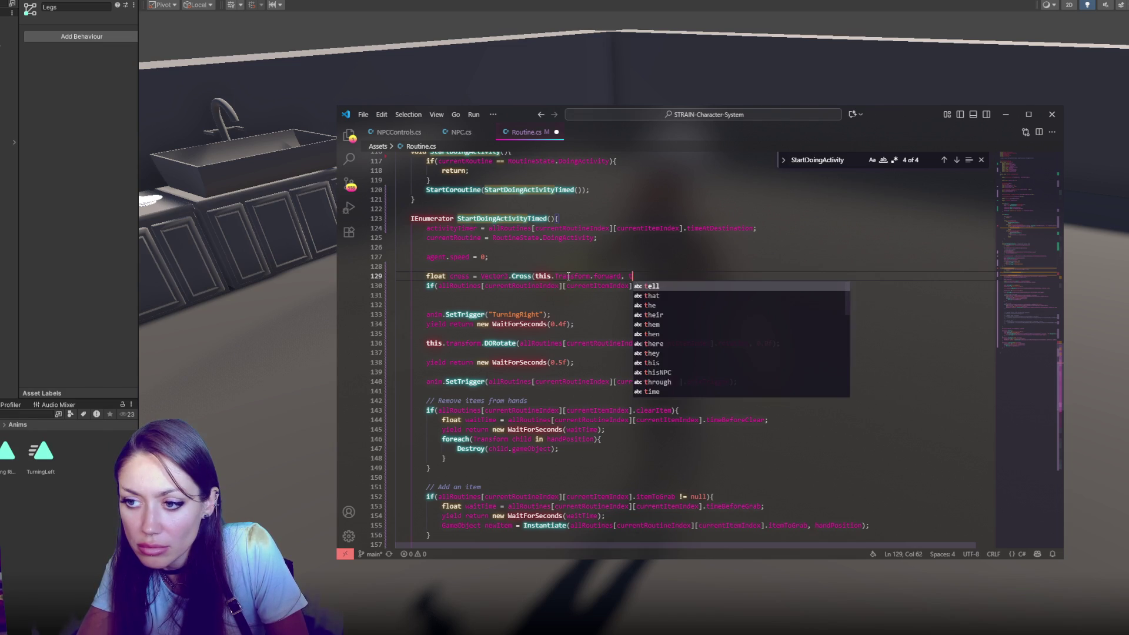
pyautogui.press('Escape')
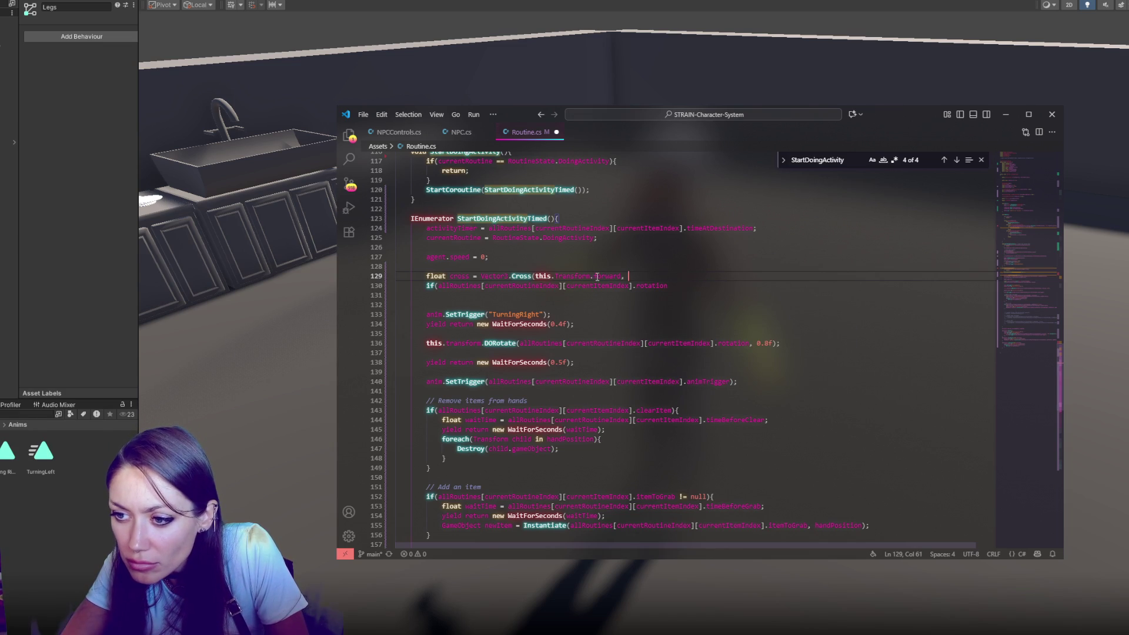
# Step: Add a Vector3 rotationToTurnTo line holding the rotation expression cut from the if
pyautogui.press('Return')
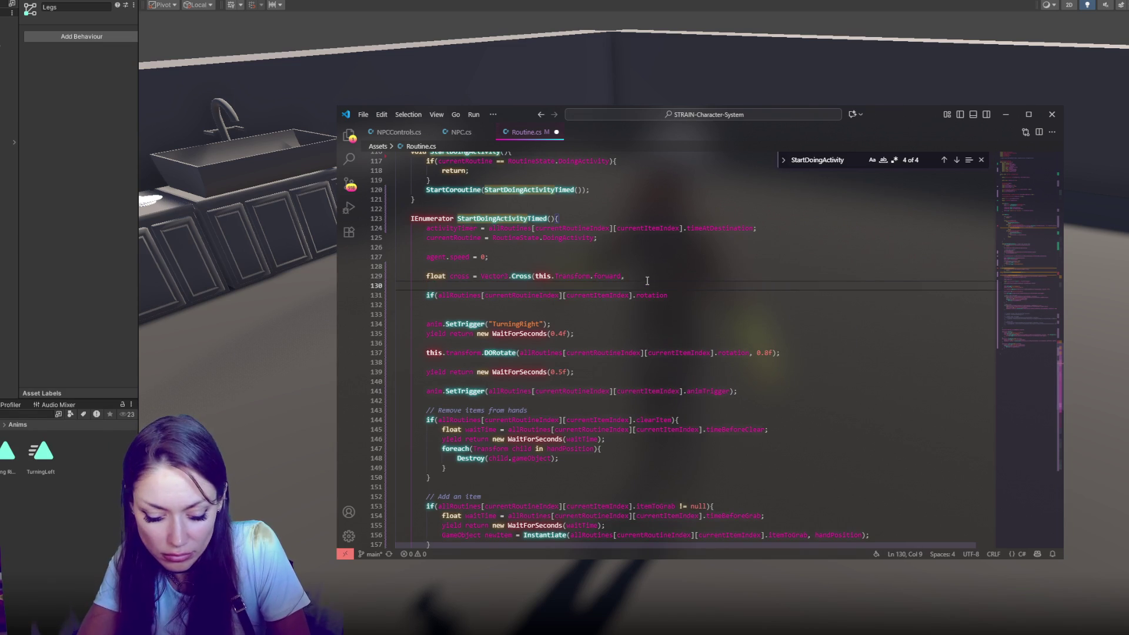
pyautogui.write('Vec')
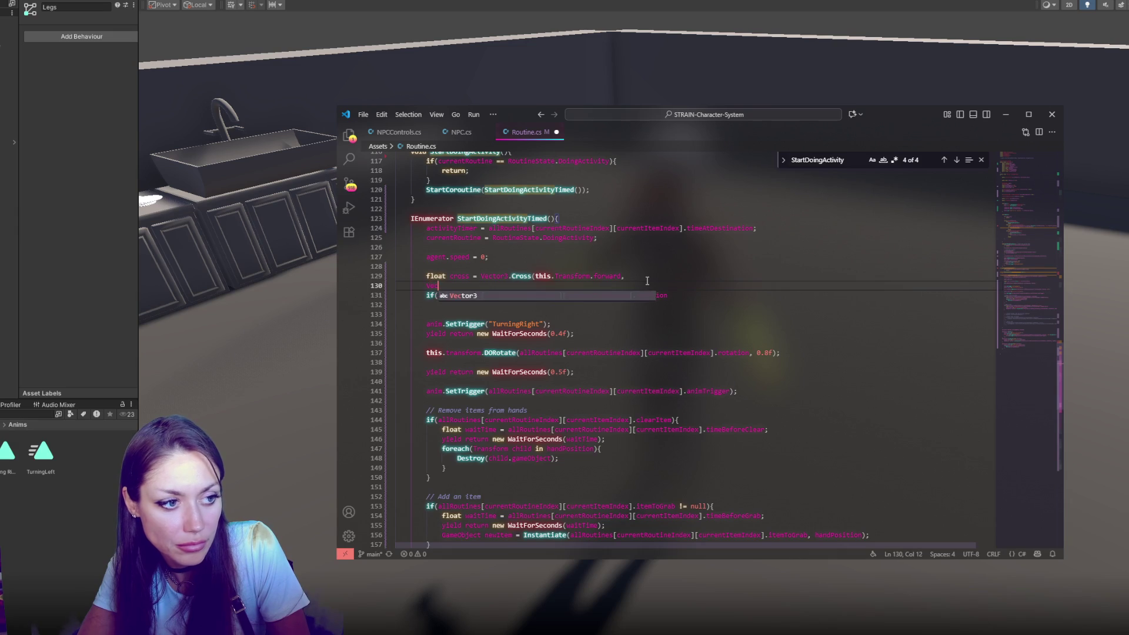
pyautogui.write('tor3 rotation')
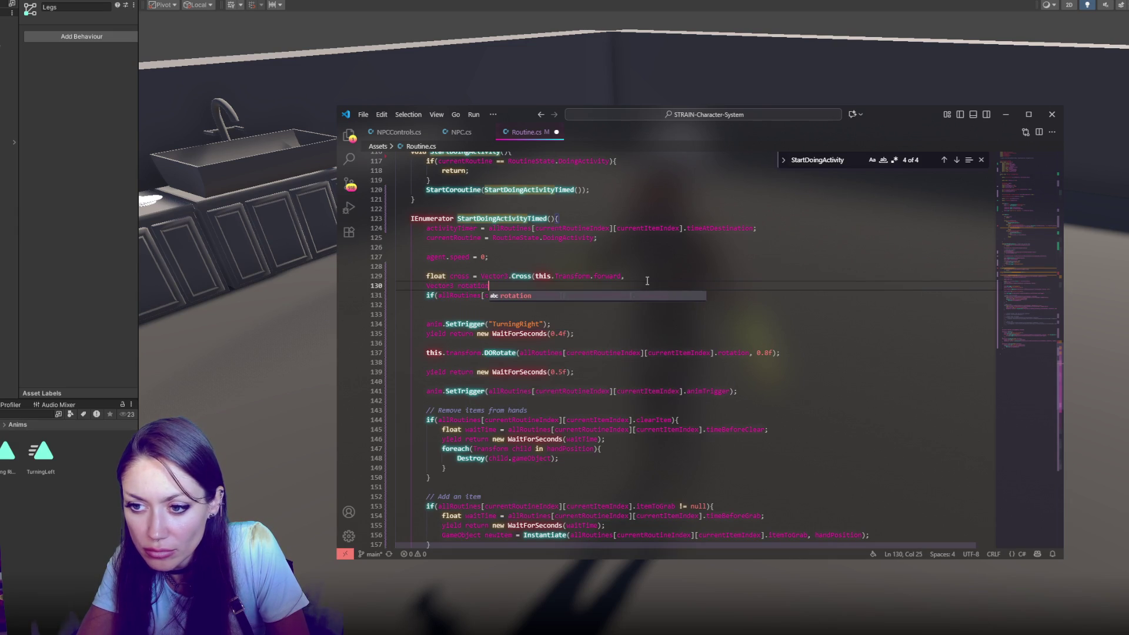
pyautogui.write('Tor')
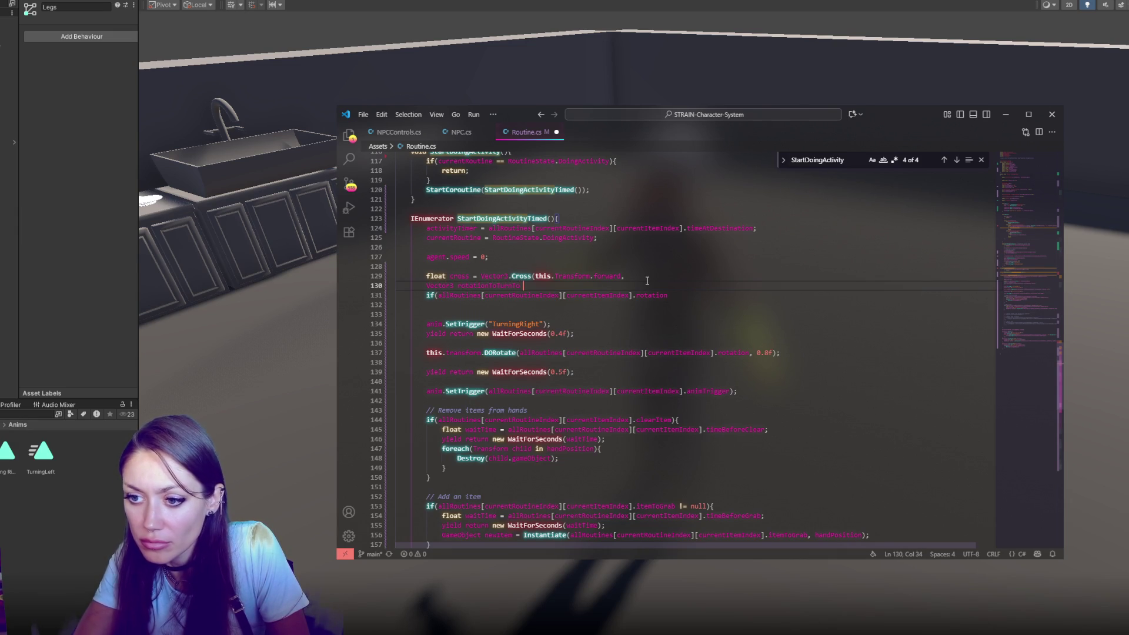
pyautogui.moveTo(438, 295); pyautogui.dragTo(663, 293)
pyautogui.hotkey('ctrl', 'x')
pyautogui.click(651, 285)
pyautogui.hotkey('ctrl', 'v')
pyautogui.write(';')
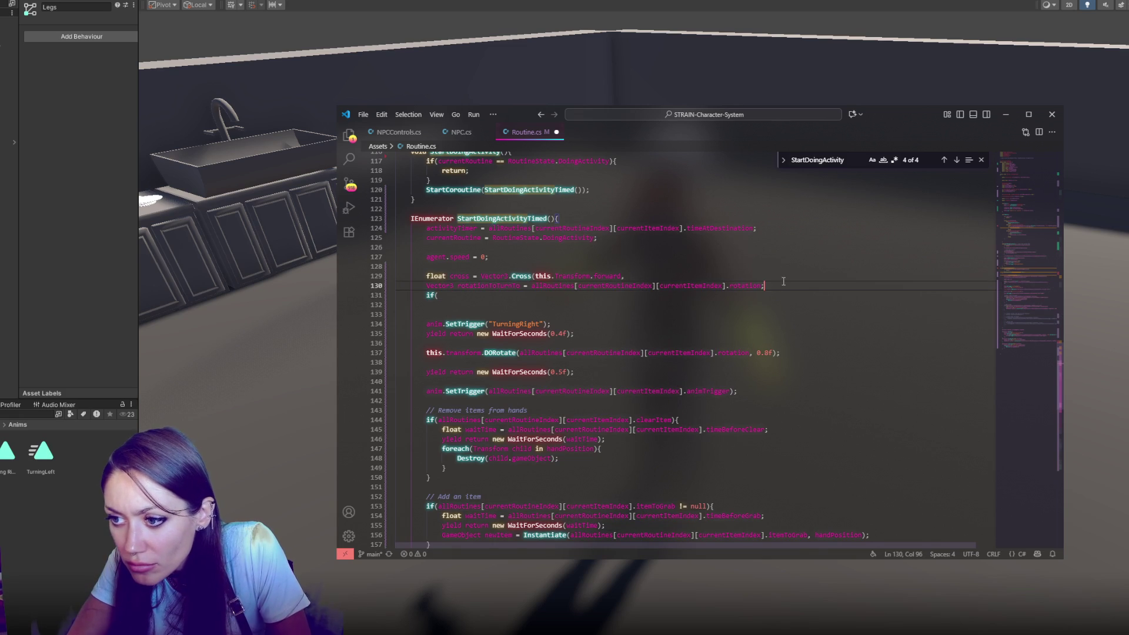
# Step: Cut the rotationToTurnTo line and start a '// FIG…' comment above the cross calculation
pyautogui.hotkey('ctrl', 'x')
pyautogui.press('Up')
pyautogui.hotkey('ctrl', 'shift', 'Return')
pyautogui.write('// FIG')
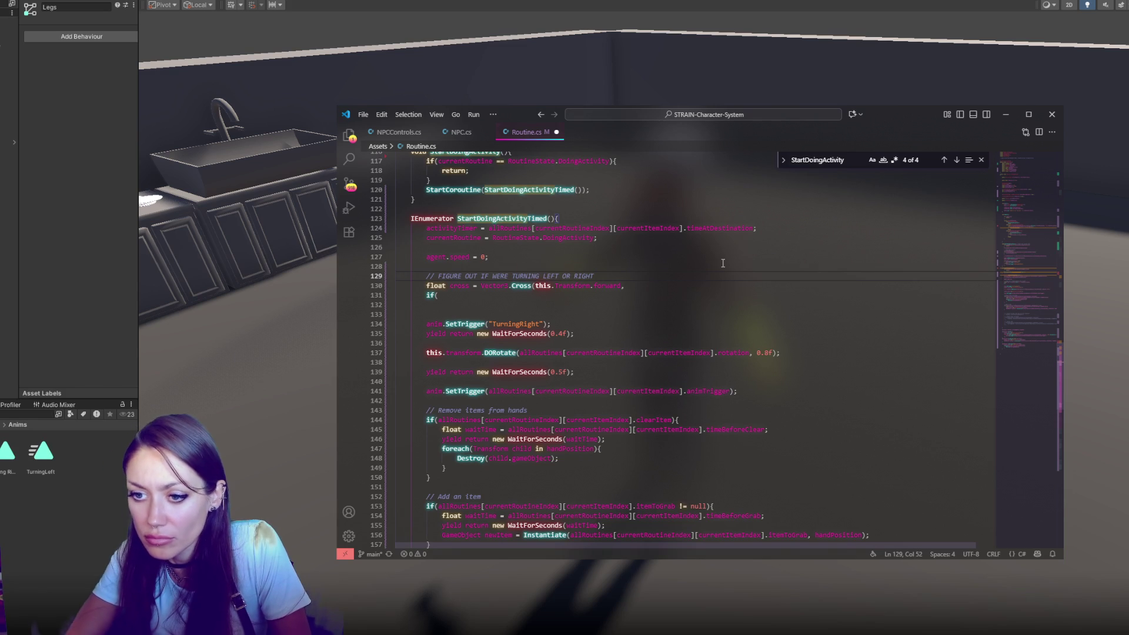
# Step: Place the rotationToTurnTo line above the cross calculation and use it as DORotate's rotation argument
pyautogui.click(675, 299)
pyautogui.hotkey('ctrl', 'v')
pyautogui.hotkey('ctrl', 'z')
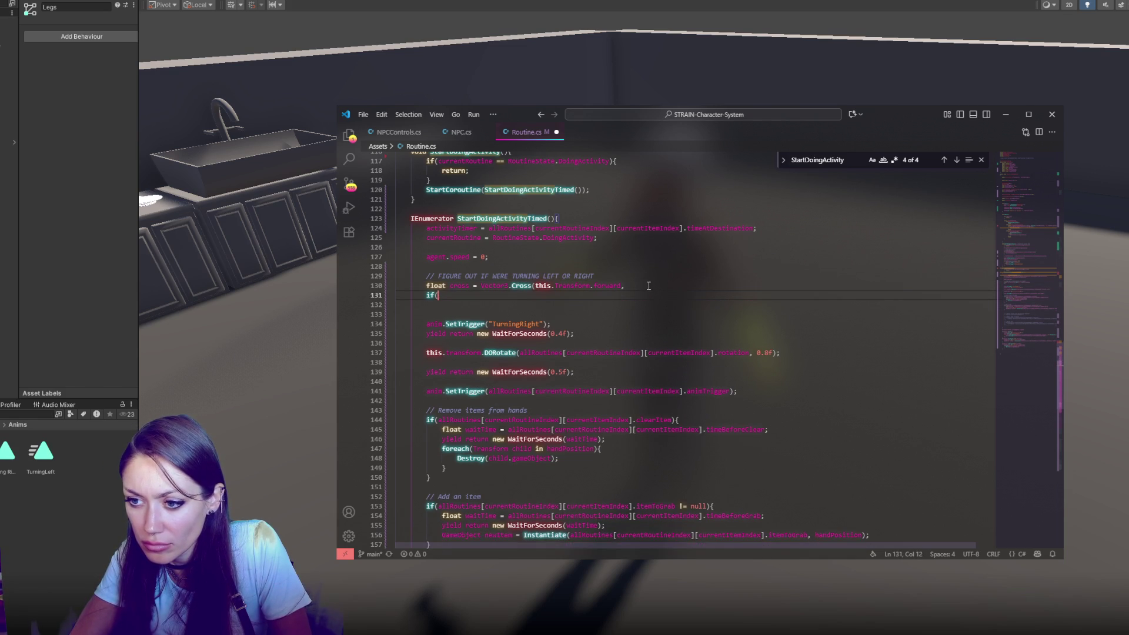
pyautogui.hotkey('ctrl', 'y')
pyautogui.hotkey('ctrl', 'y')
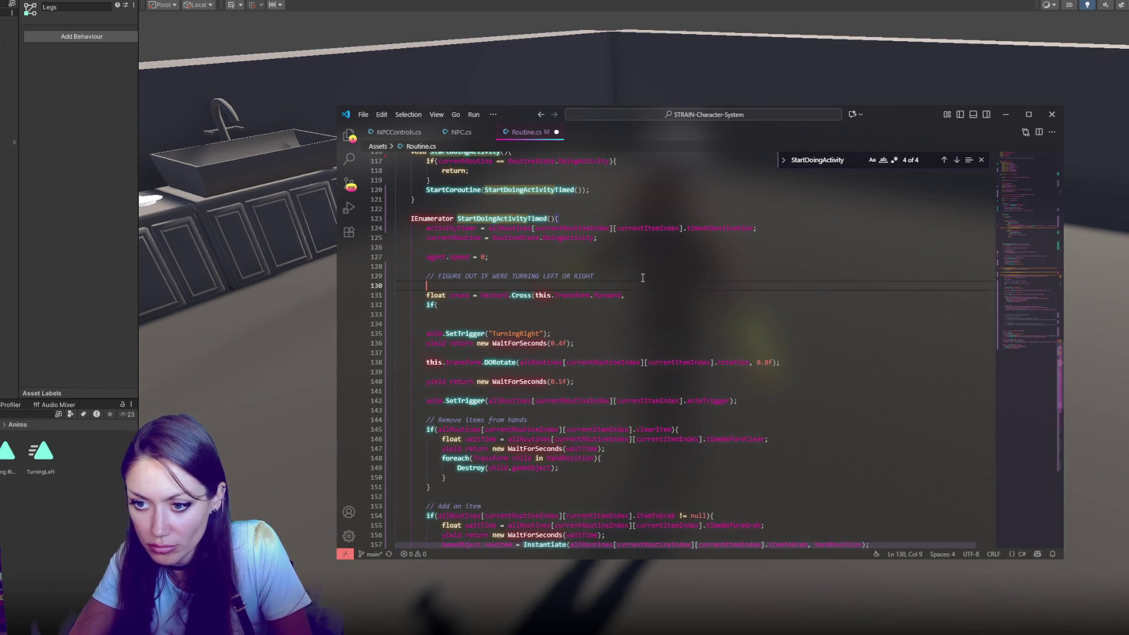
pyautogui.doubleClick(504, 295)
pyautogui.moveTo(531, 295); pyautogui.dragTo(748, 295)
pyautogui.moveTo(509, 409)
pyautogui.mouseDown()
pyautogui.moveTo(508, 387)
pyautogui.moveTo(750, 371)
pyautogui.mouseUp()
pyautogui.hotkey('ctrl', 'v')
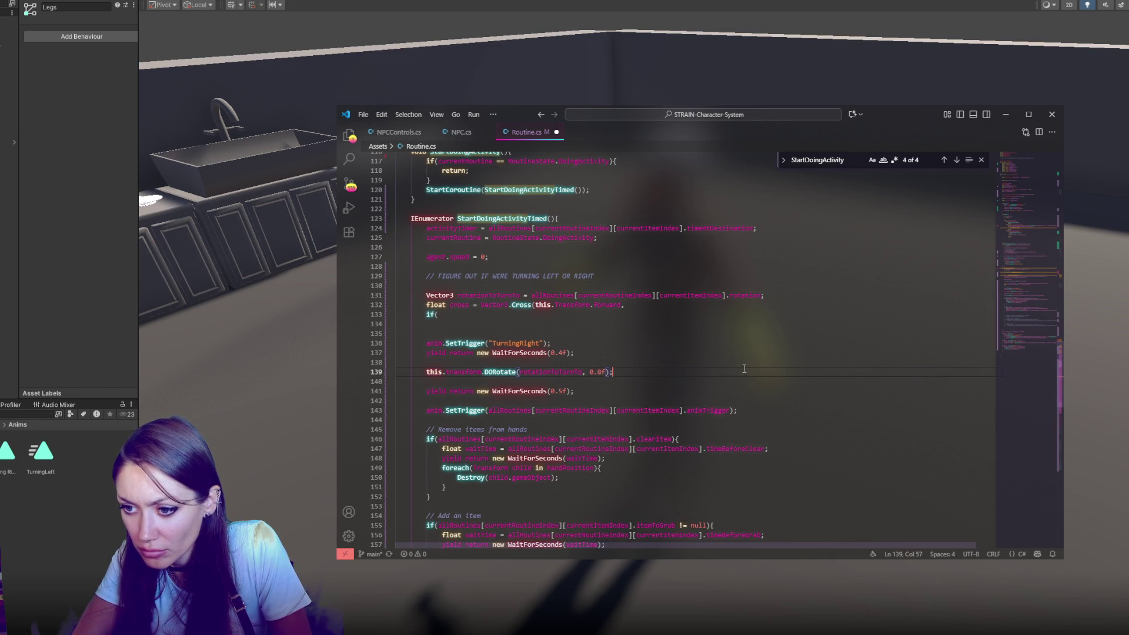
# Step: Make the cross line a Vector3 crossing transform.forward with rotationToTurnTo
pyautogui.click(644, 303)
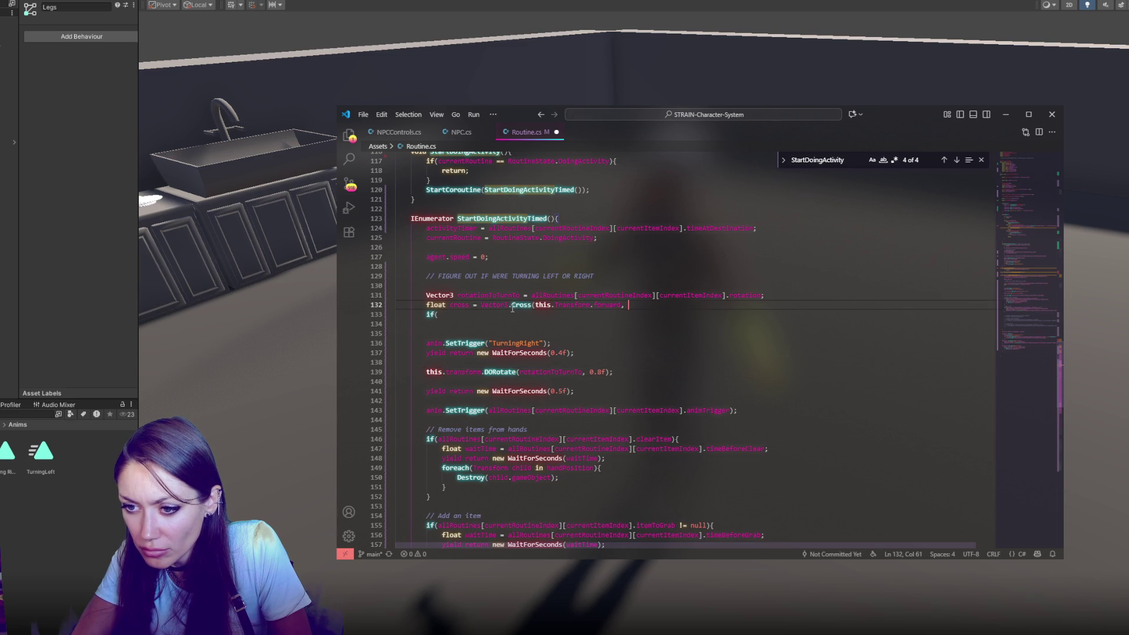
pyautogui.click(659, 305)
pyautogui.write('rotationToTurnTo);')
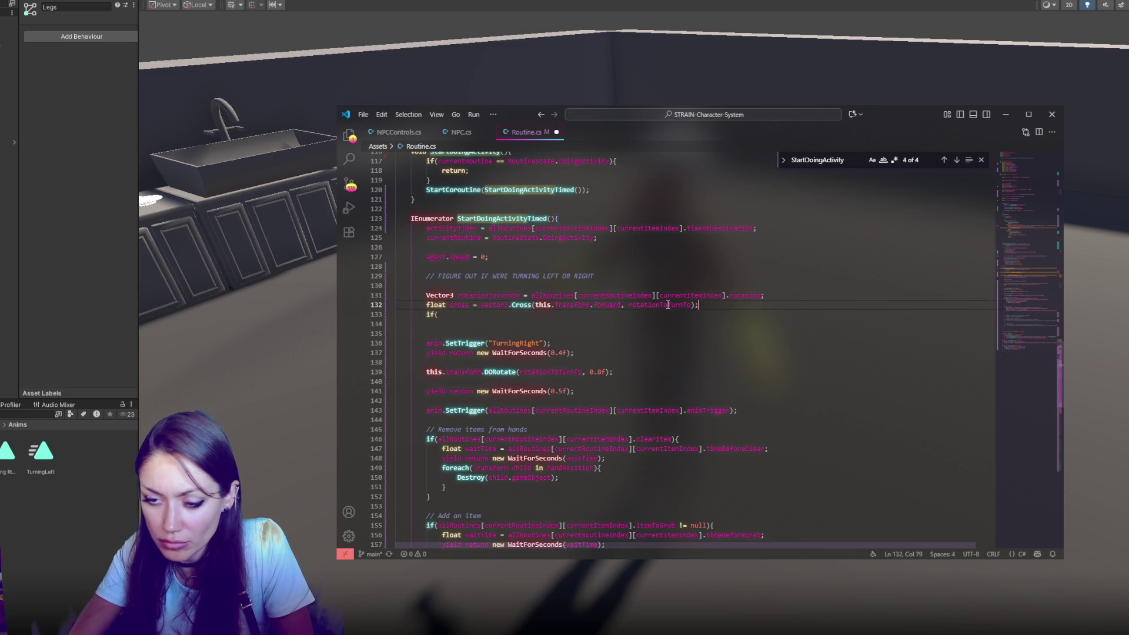
pyautogui.press('Return')
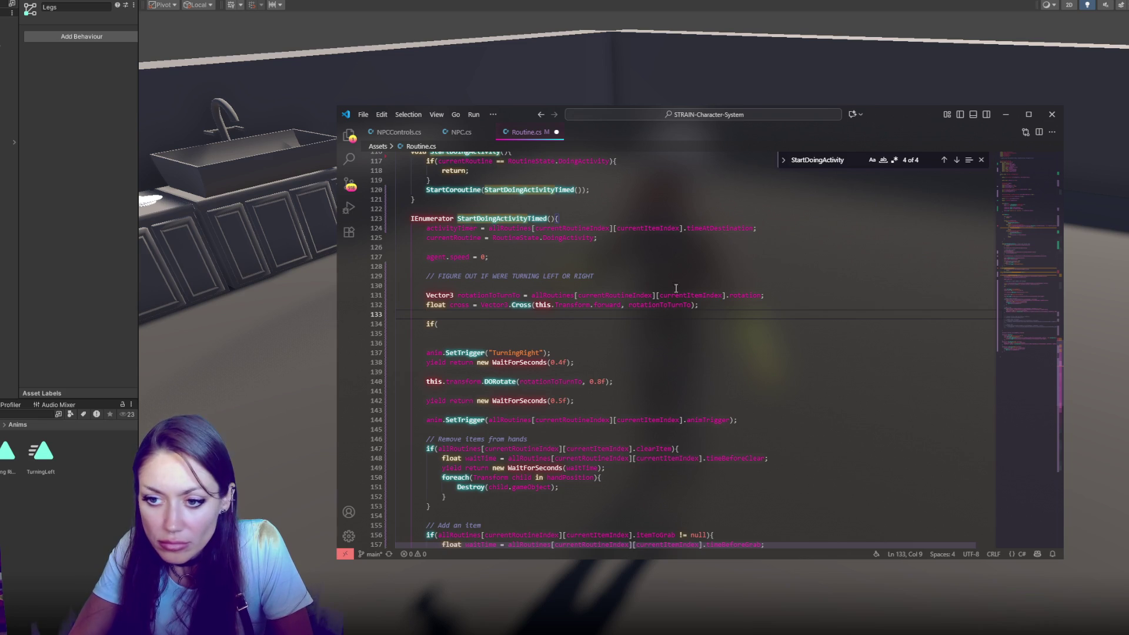
pyautogui.doubleClick(443, 306)
pyautogui.write('Vector3')
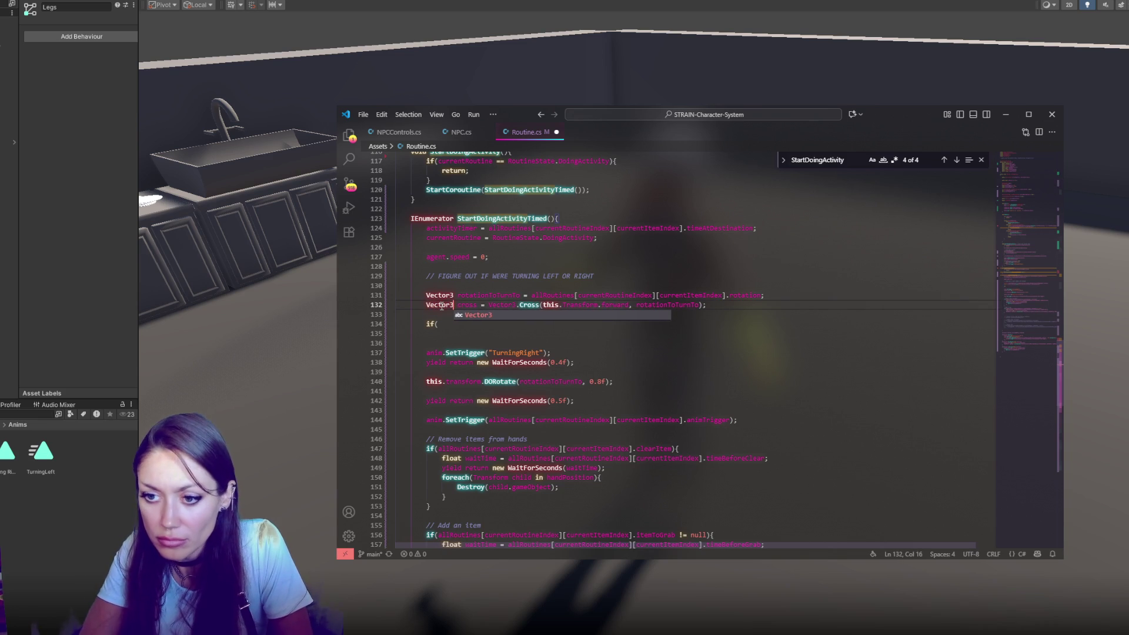
# Step: Add float direction = Vector3.Dot(coss, Vector3.up); below the cross line
pyautogui.click(434, 316)
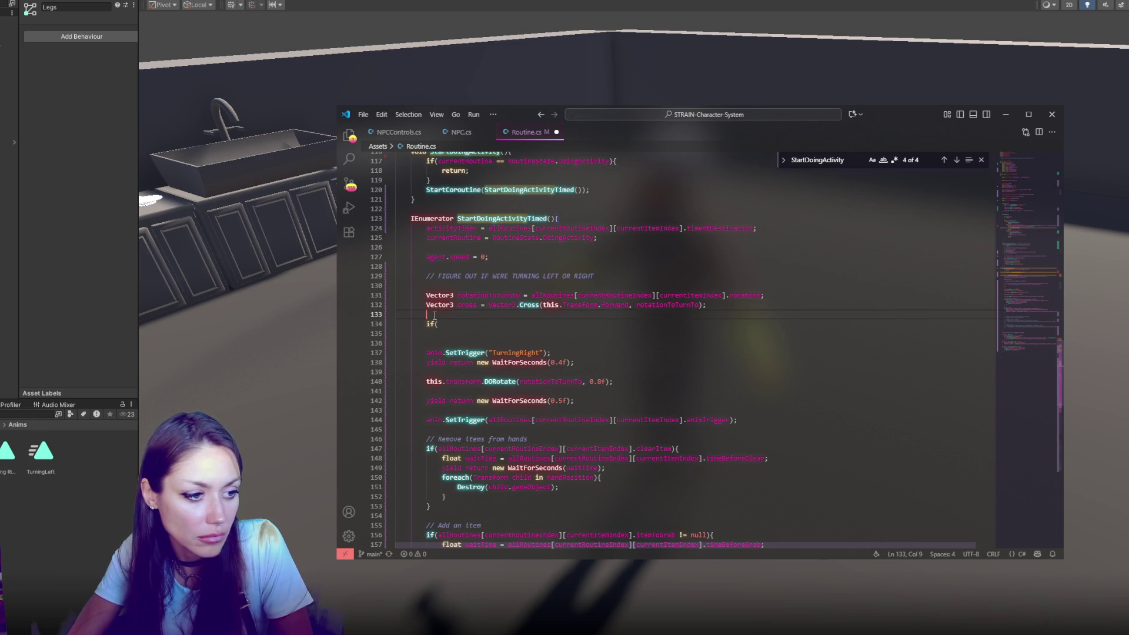
pyautogui.write('float direc')
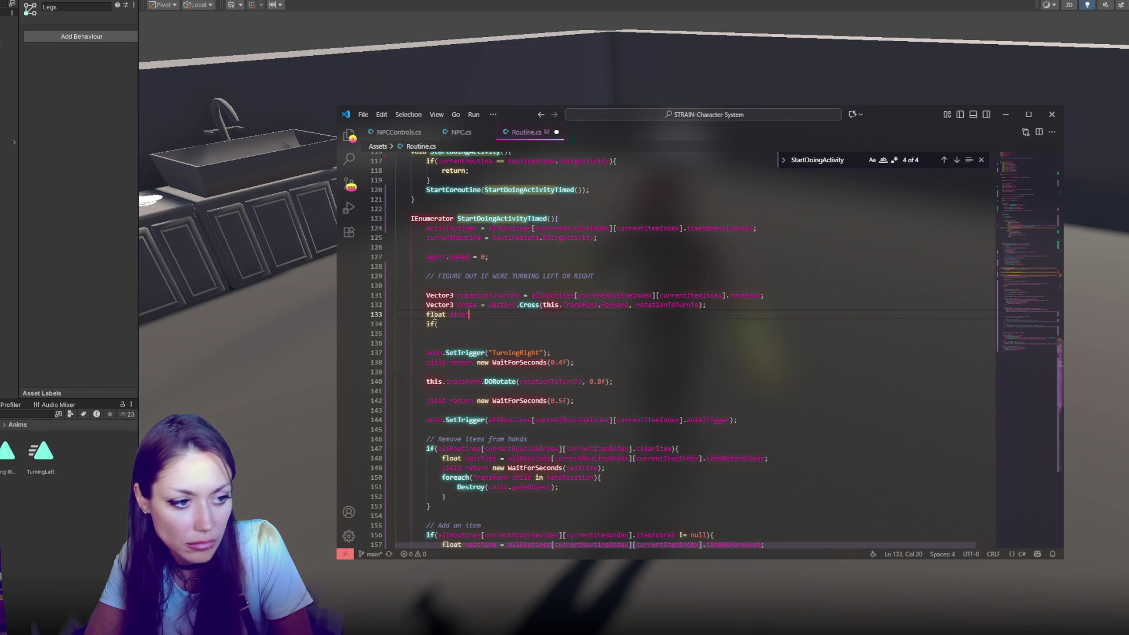
pyautogui.write('tion = Vector3.')
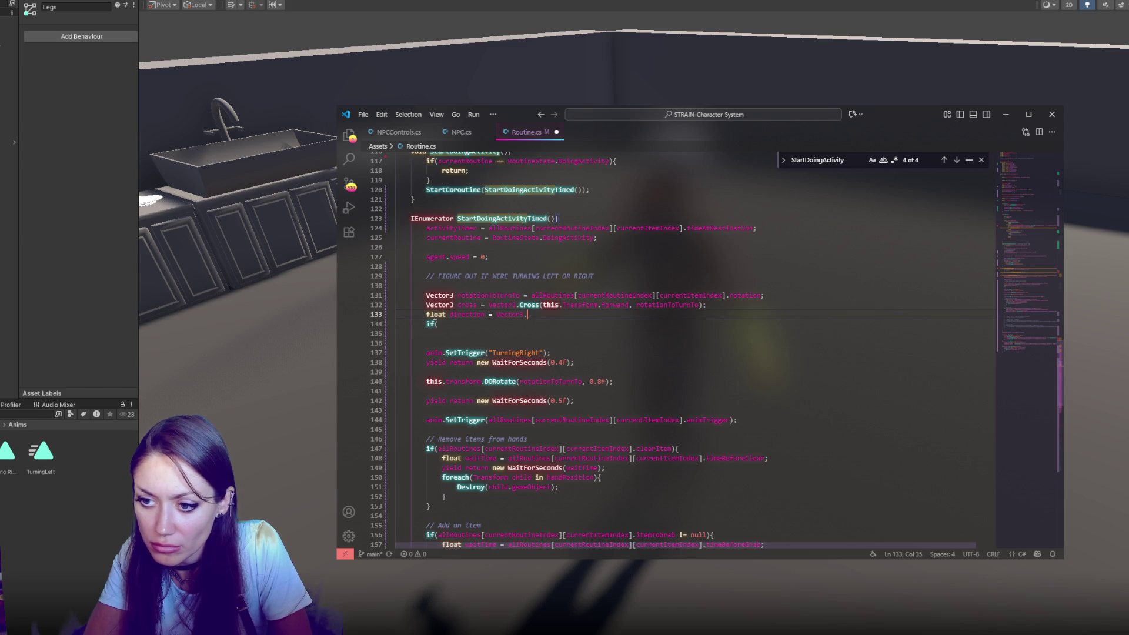
pyautogui.write('Dot')
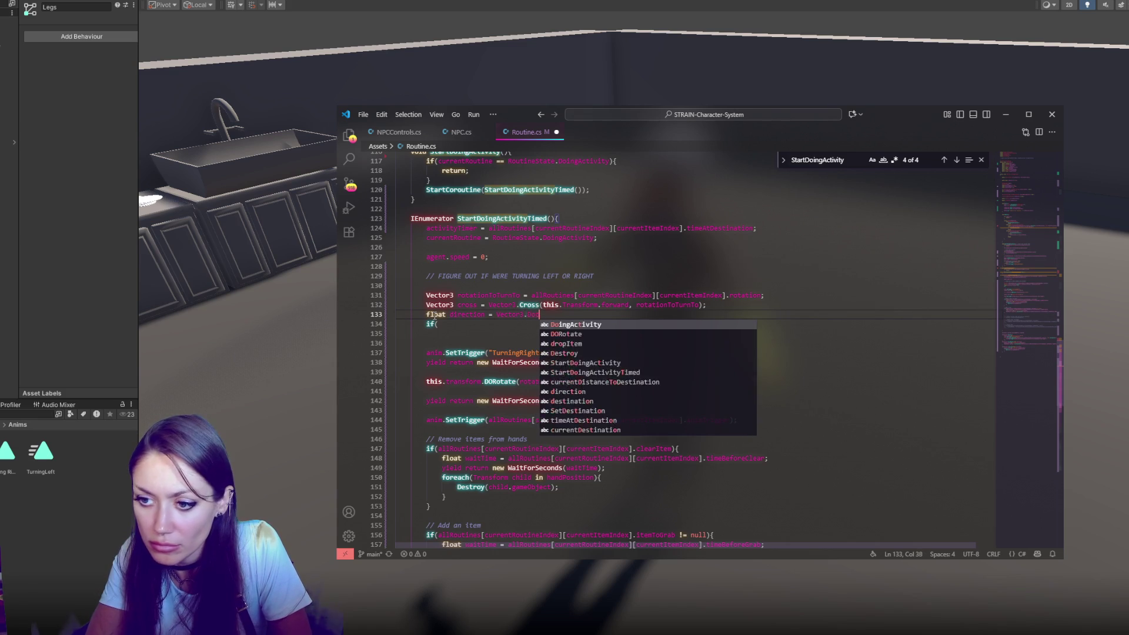
pyautogui.write('(coss, ')
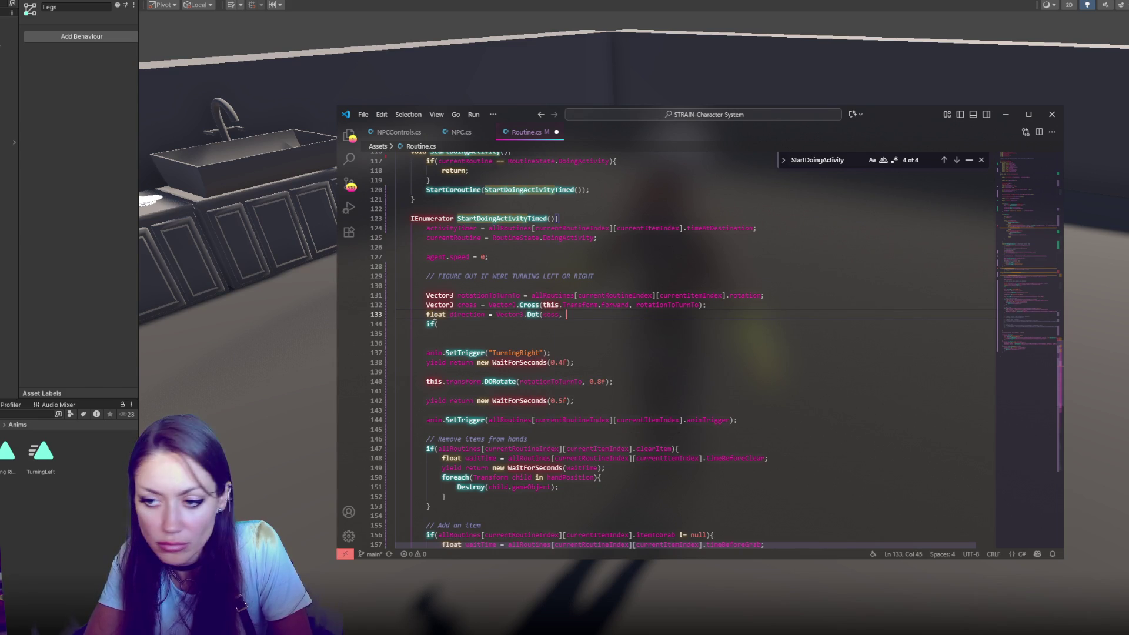
pyautogui.write('Vector3.up);')
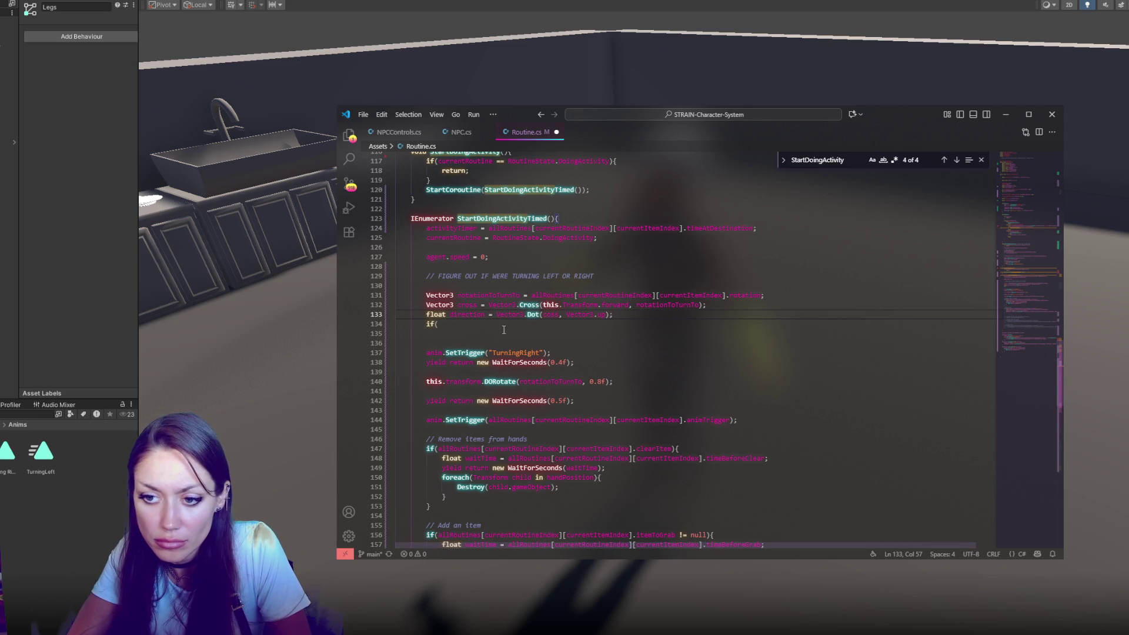
# Step: Complete the if (direction > 0f) { } else { } structure
pyautogui.click(474, 323)
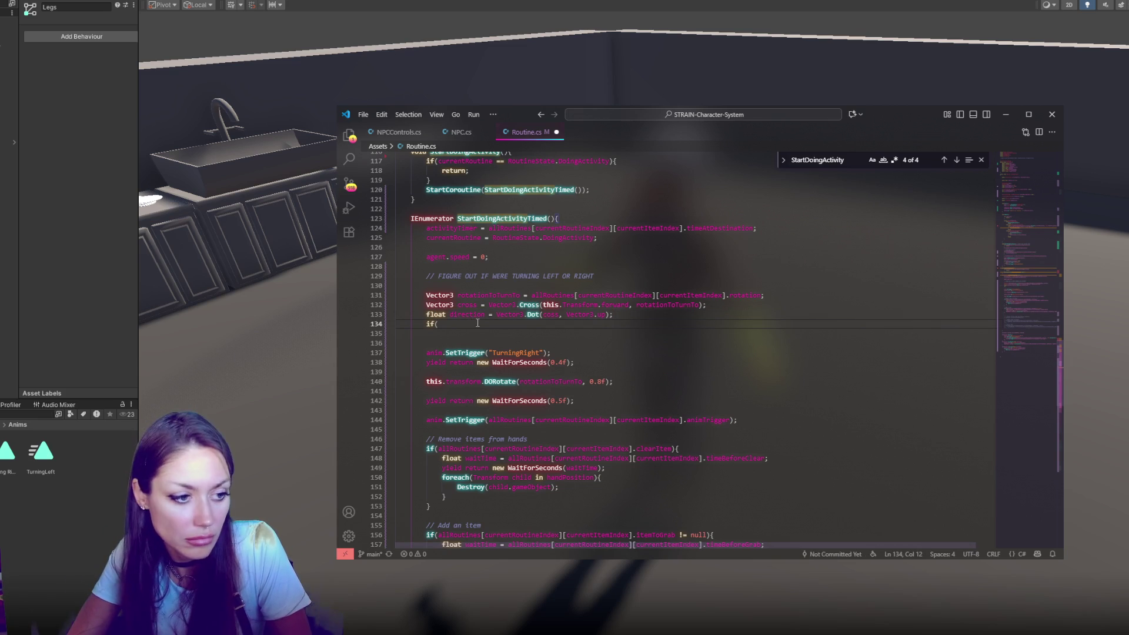
pyautogui.write('direction > 0f){')
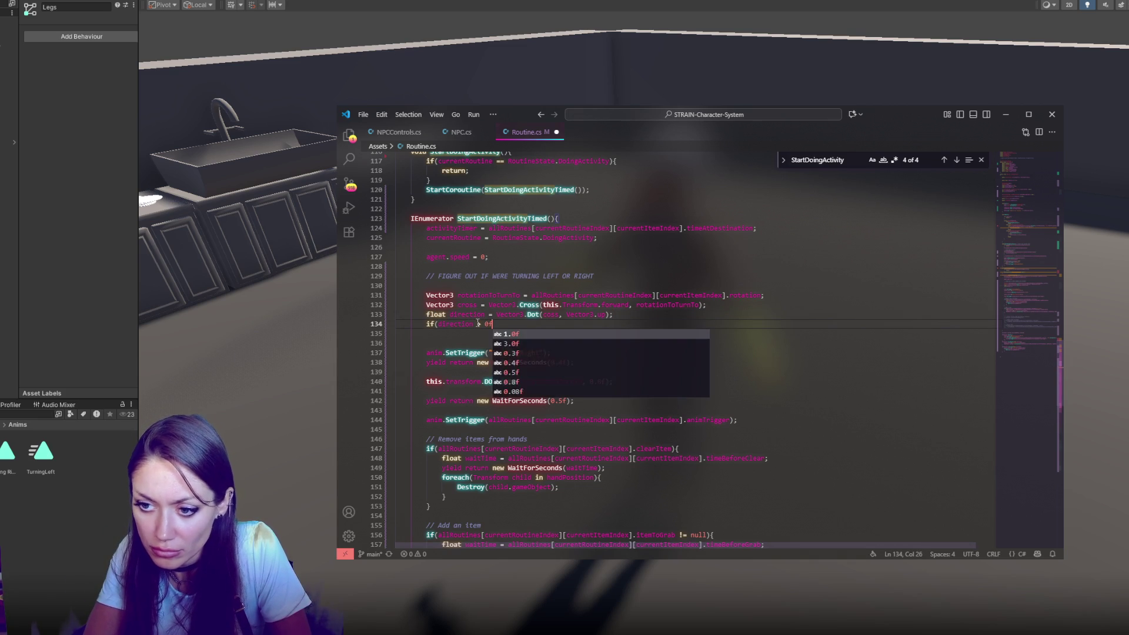
pyautogui.press('Return')
pyautogui.press('Return')
pyautogui.write('} else {')
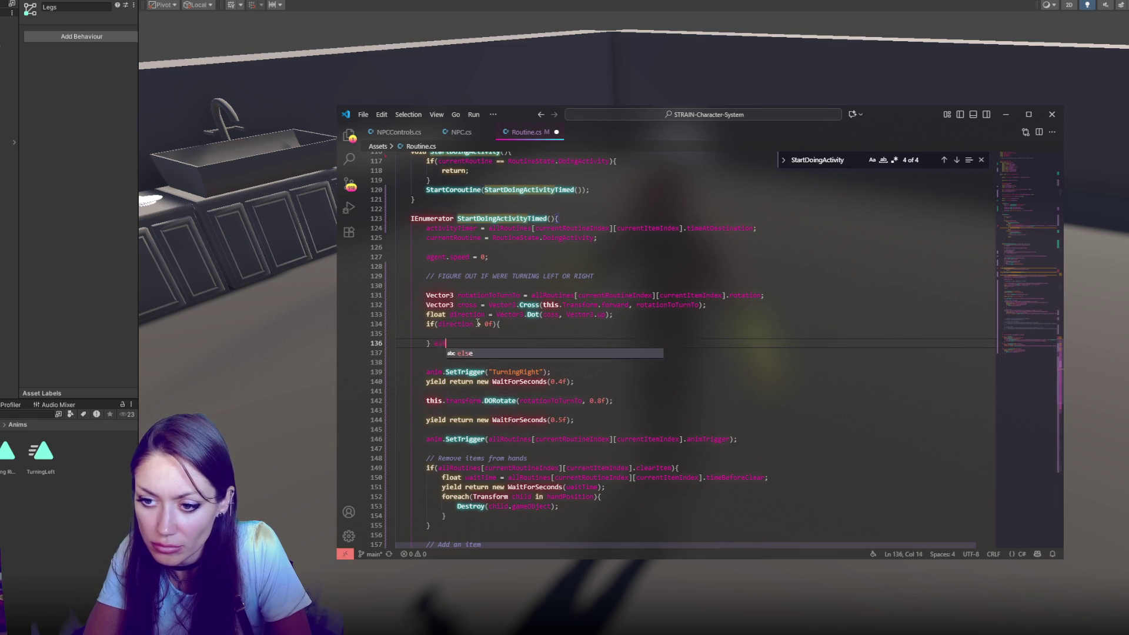
pyautogui.press('BackSpace')
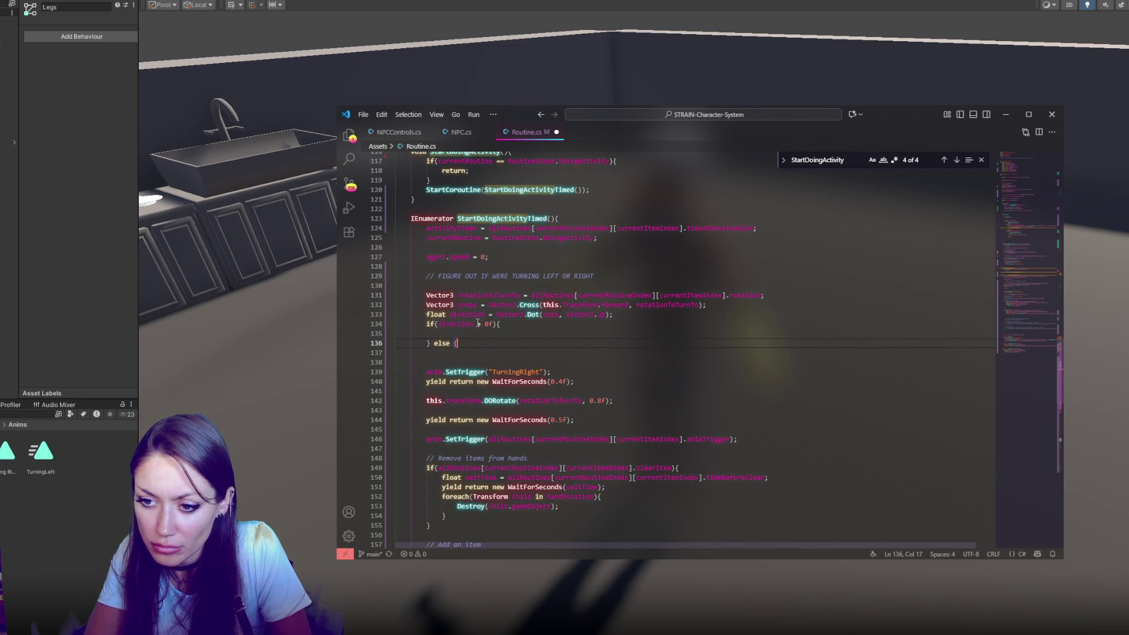
pyautogui.press('Return')
pyautogui.press('Return')
pyautogui.write('}')
# Step: Put SetTrigger TurningLeft in the if branch and TurningRight in the else branch
pyautogui.click(479, 332)
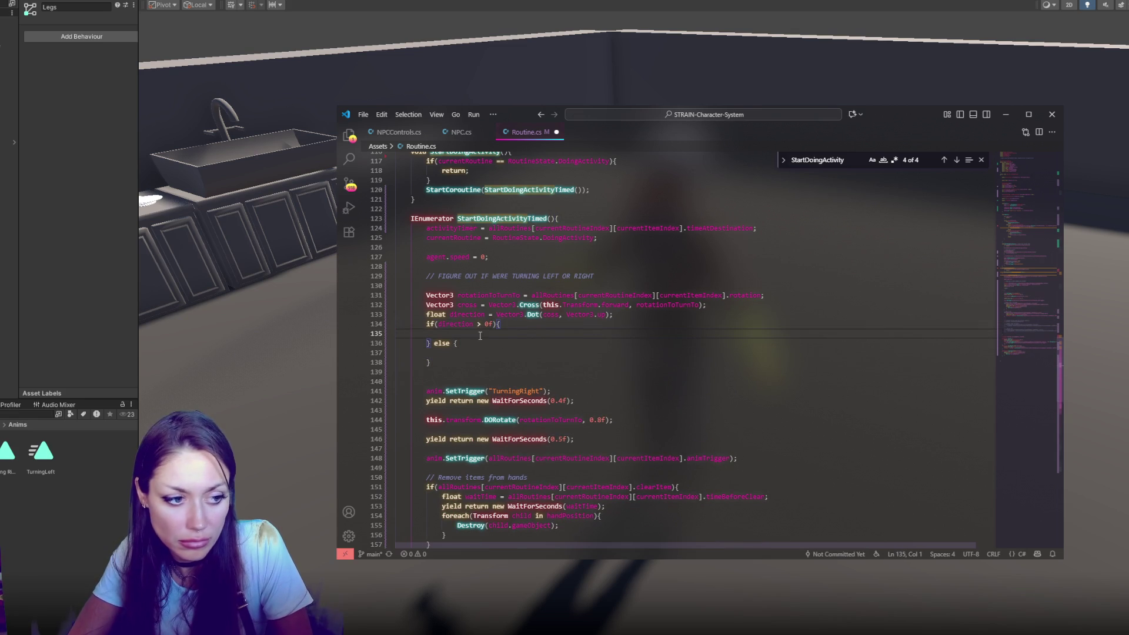
pyautogui.click(561, 394)
pyautogui.hotkey('ctrl', 'c')
pyautogui.click(470, 353)
pyautogui.press('Return')
pyautogui.hotkey('ctrl', 'v')
pyautogui.click(511, 334)
pyautogui.press('Return')
pyautogui.hotkey('ctrl', 'v')
pyautogui.moveTo(517, 345); pyautogui.dragTo(540, 345)
pyautogui.write('Left')
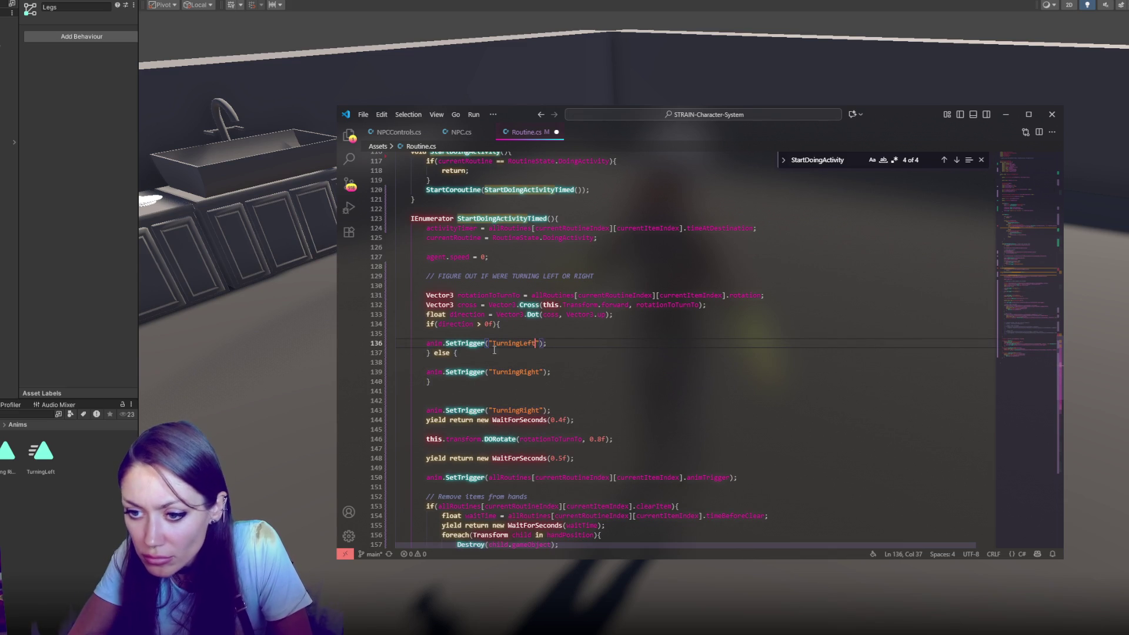
# Step: Indent both trigger calls, remove blank lines and the leftover TurningRight line, then save
pyautogui.click(427, 343)
pyautogui.press('Tab')
pyautogui.click(426, 372)
pyautogui.press('Tab')
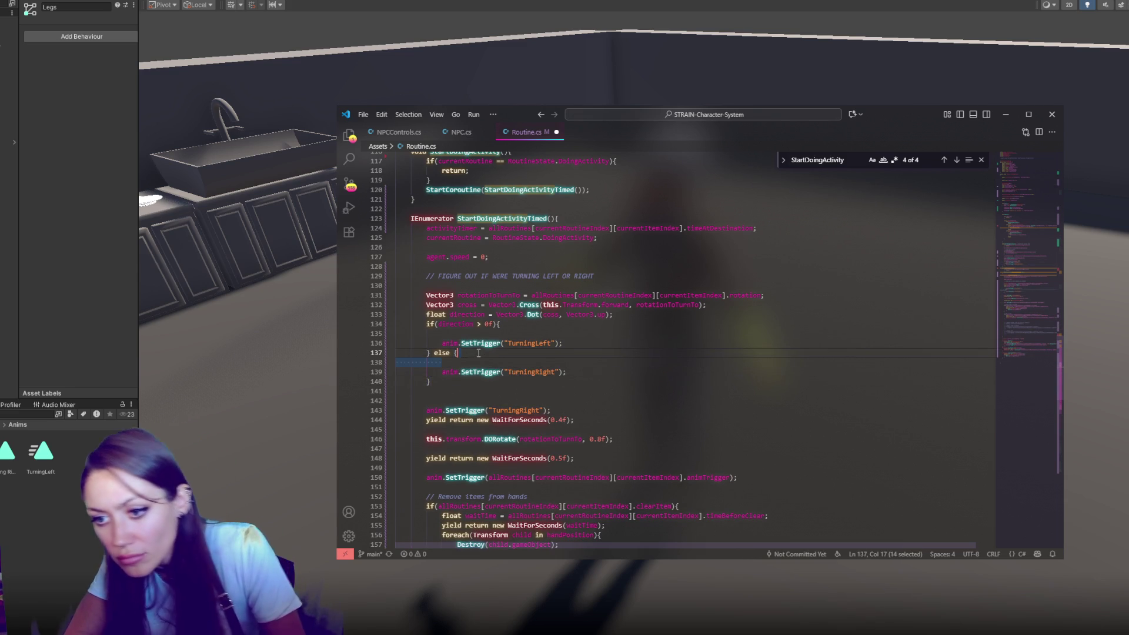
pyautogui.click(458, 353)
pyautogui.press('Delete')
pyautogui.click(500, 333)
pyautogui.press('BackSpace')
pyautogui.moveTo(553, 391); pyautogui.dragTo(589, 364)
pyautogui.press('BackSpace')
pyautogui.click(638, 353)
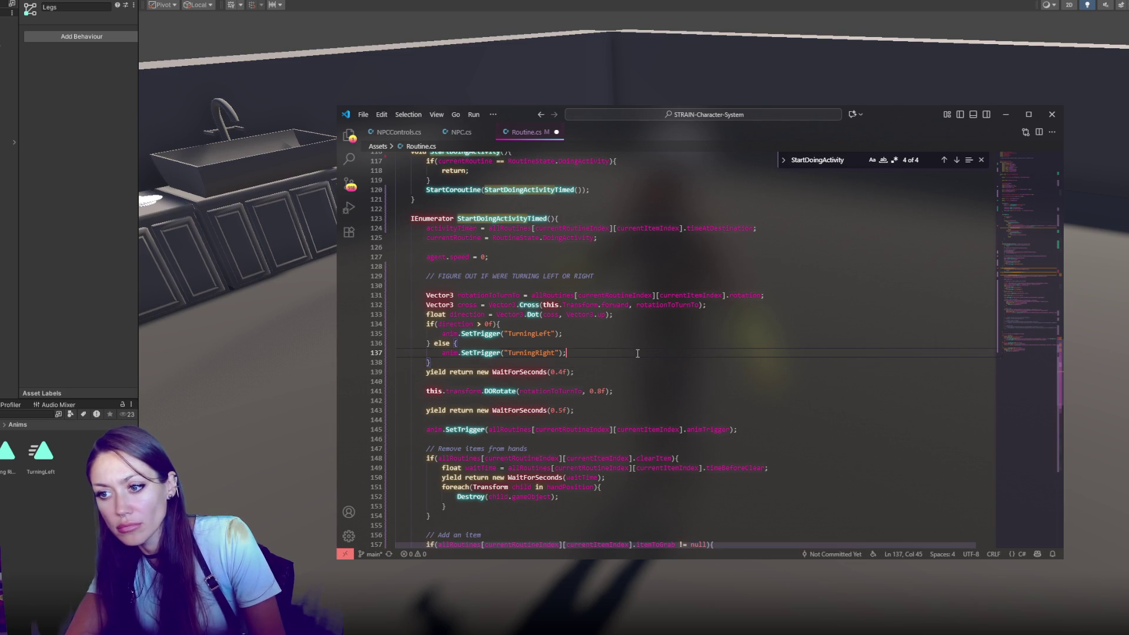
pyautogui.hotkey('alt', 'Tab')
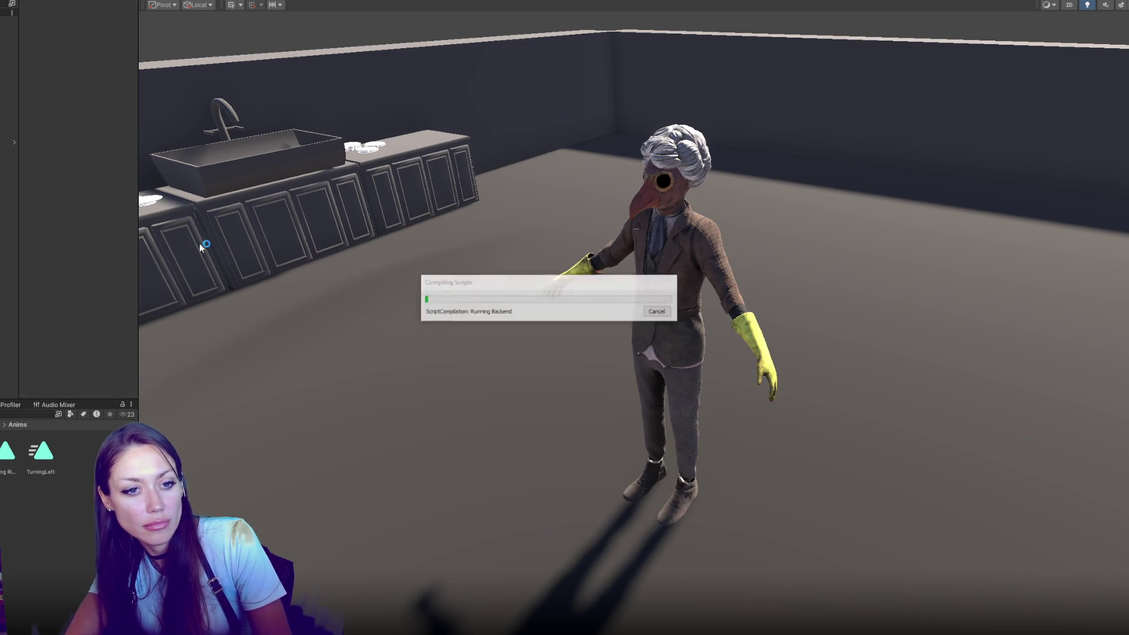
# Step: Read the console errors and fix the transform reference on line 132 of Routine.cs
pyautogui.hotkey('alt', 'Tab')
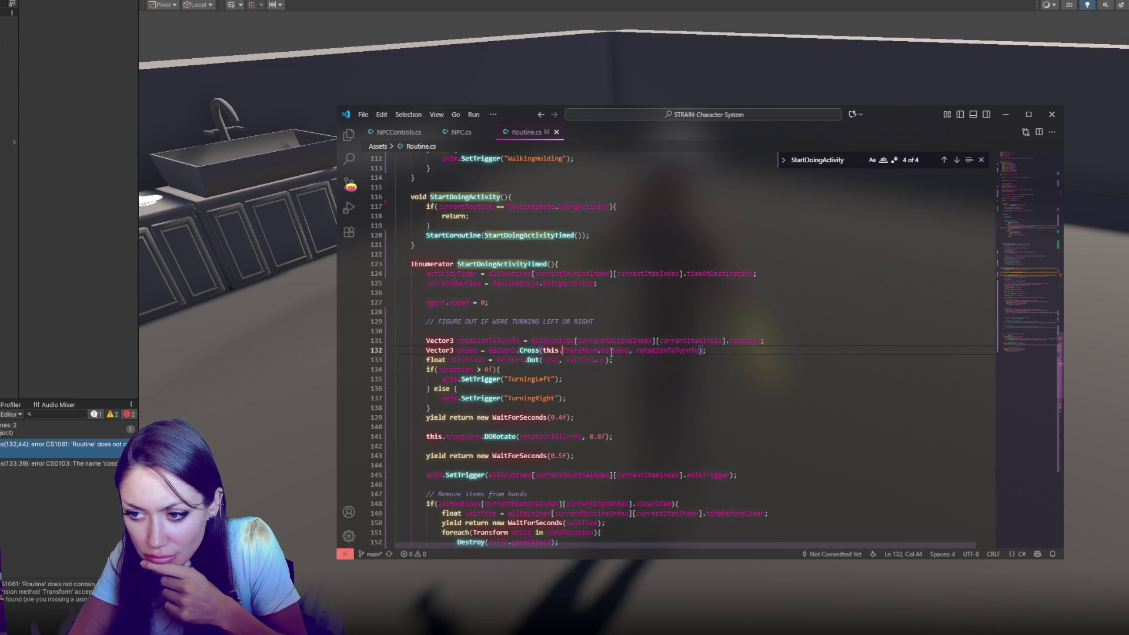
pyautogui.doubleClick(667, 350)
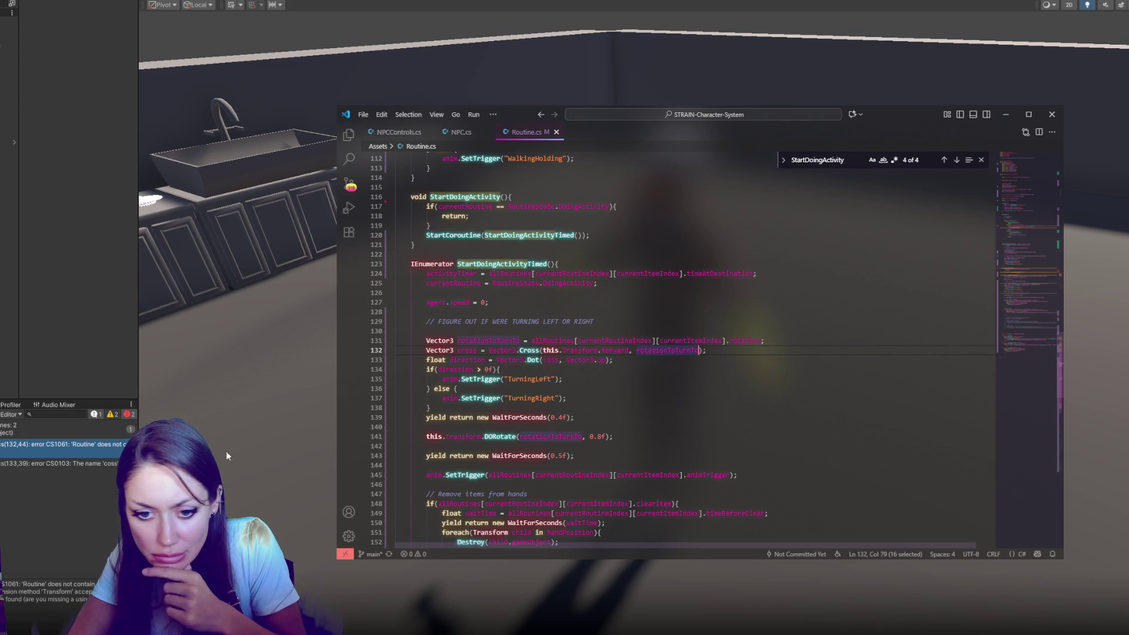
pyautogui.moveTo(139, 462)
pyautogui.mouseDown()
pyautogui.moveTo(612, 465)
pyautogui.moveTo(68, 464)
pyautogui.mouseUp()
pyautogui.hotkey('alt', 'Tab')
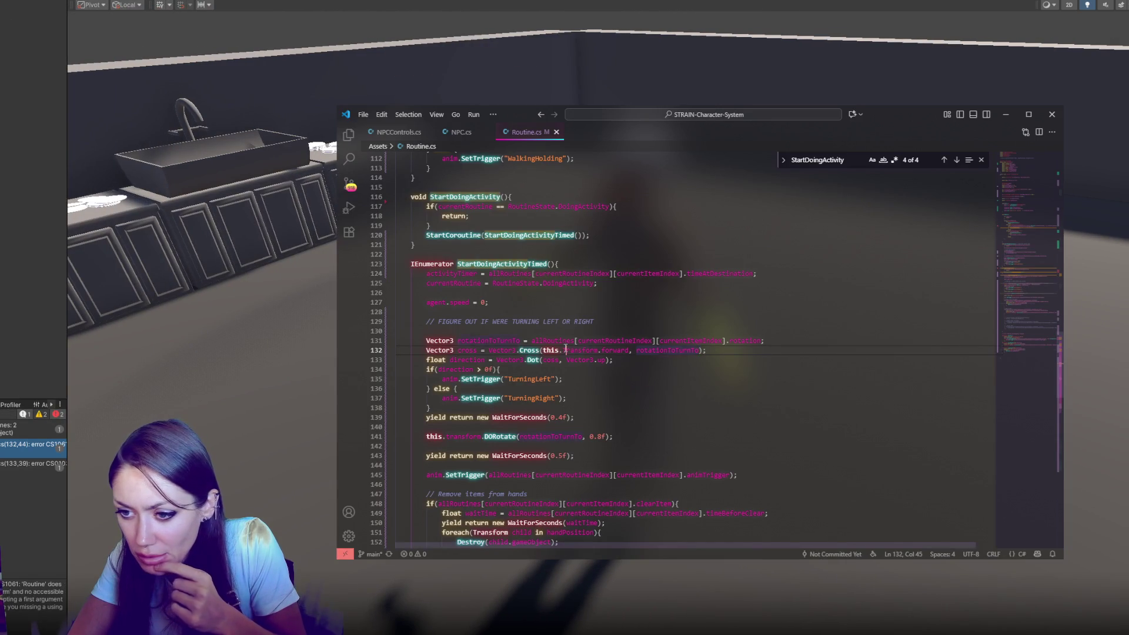
pyautogui.hotkey('ctrl', 'space')
# Step: Open the remaining error and fix the misspelled cross variable in the Dot call, then recompile
pyautogui.click(12, 330)
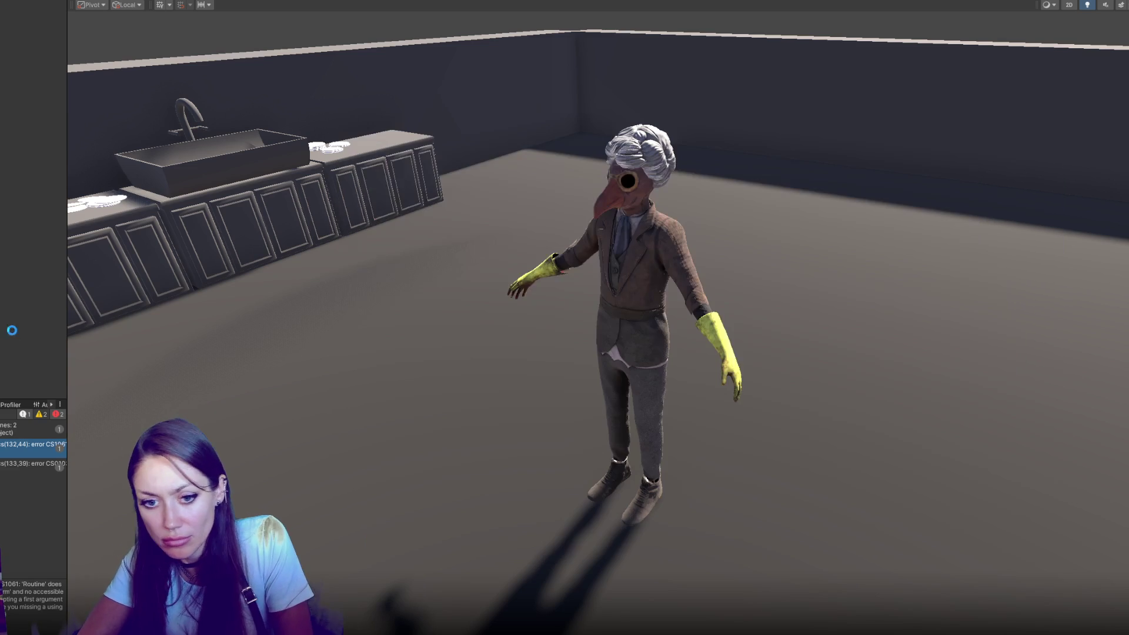
pyautogui.moveTo(67, 353); pyautogui.dragTo(171, 353)
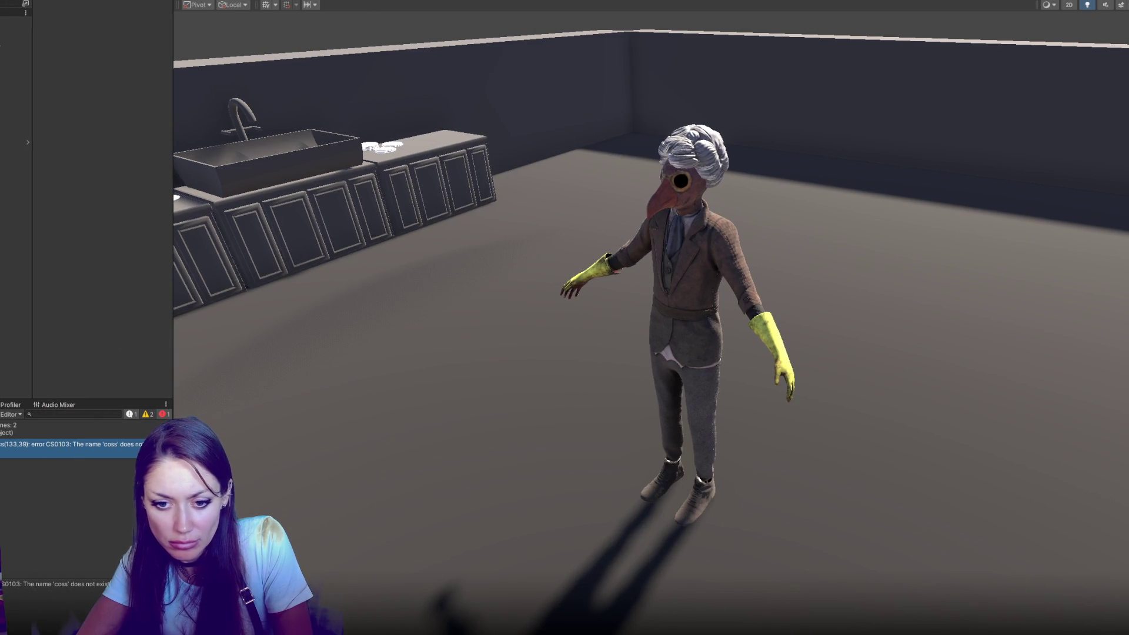
pyautogui.doubleClick(70, 444)
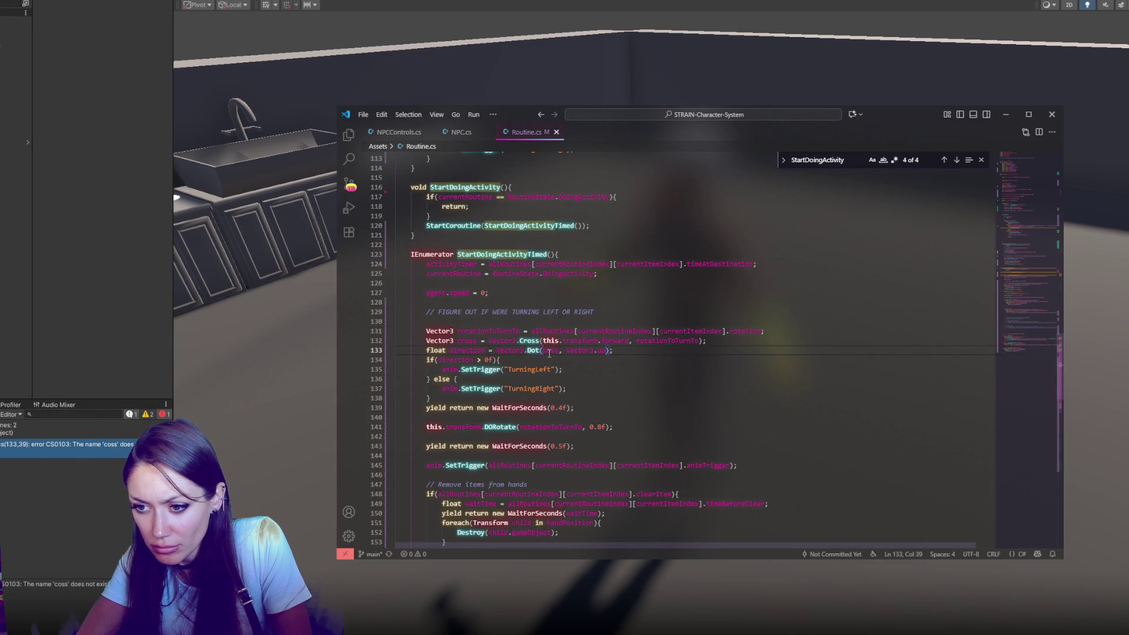
pyautogui.click(113, 320)
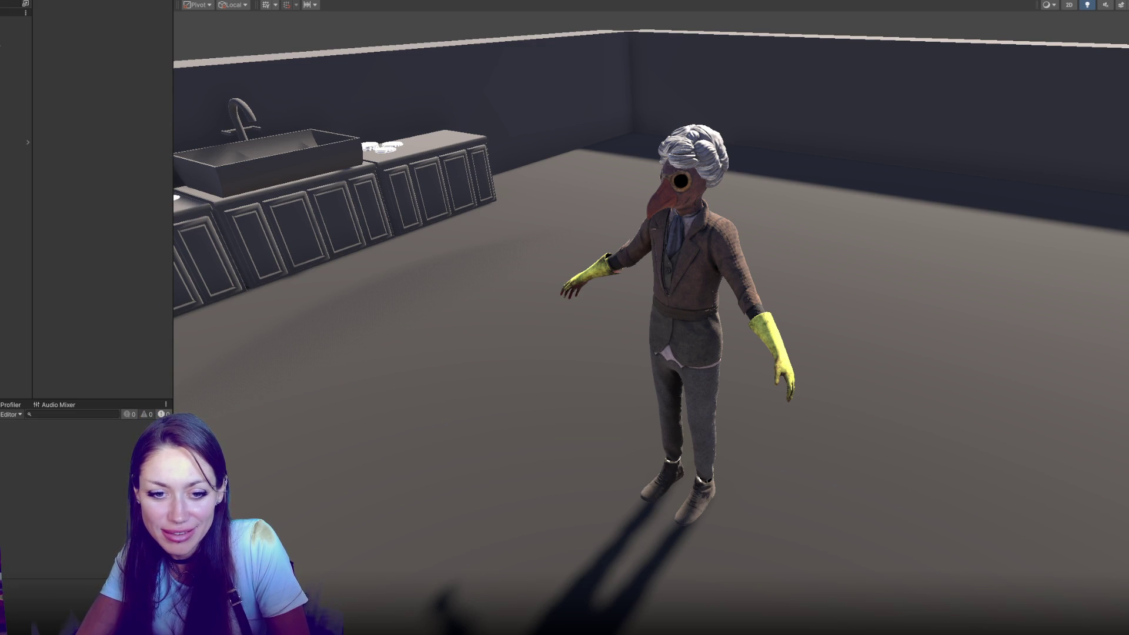
pyautogui.click(595, 9)
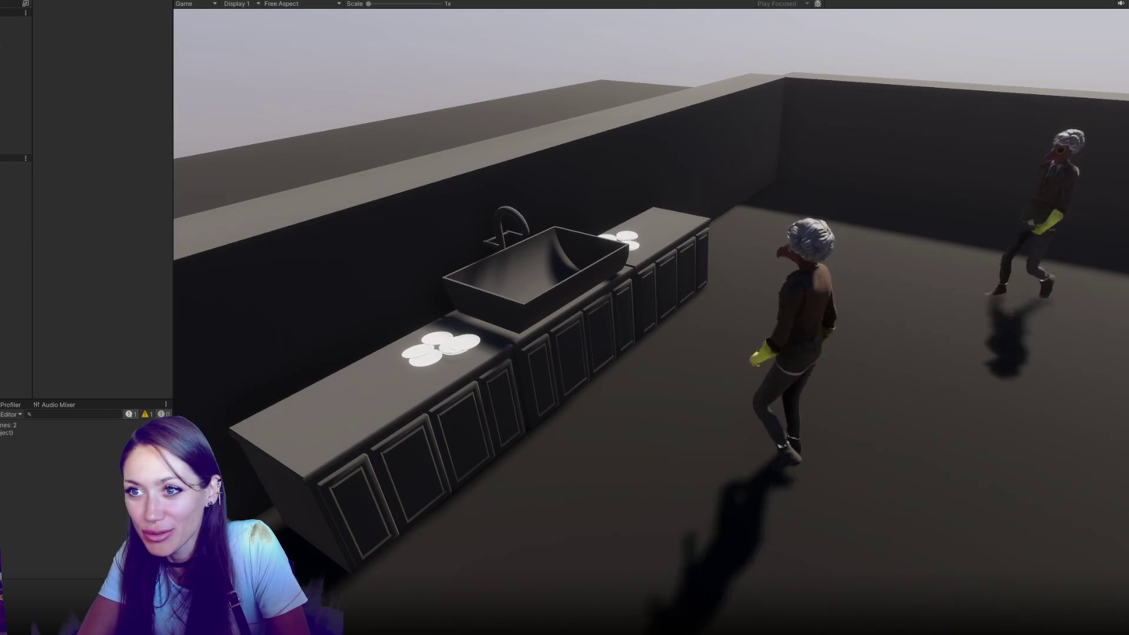
pyautogui.hotkey('ctrl', 'p')
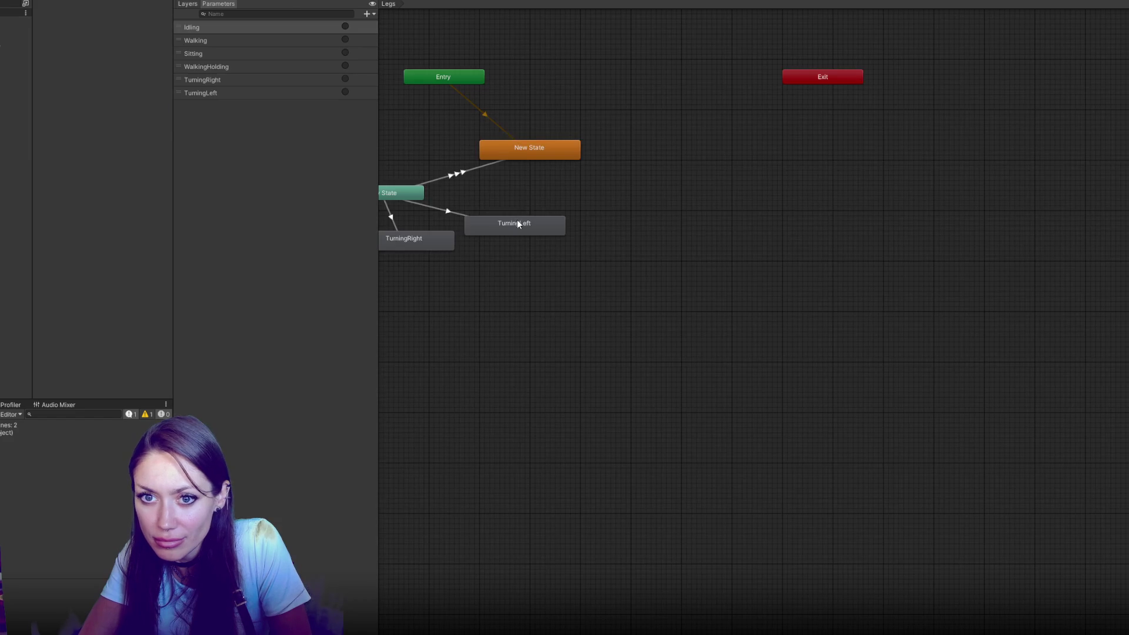
# Step: Inspect the TurningLeft and TurningRight Animator states and set TurningRight's Speed to 1
pyautogui.click(519, 224)
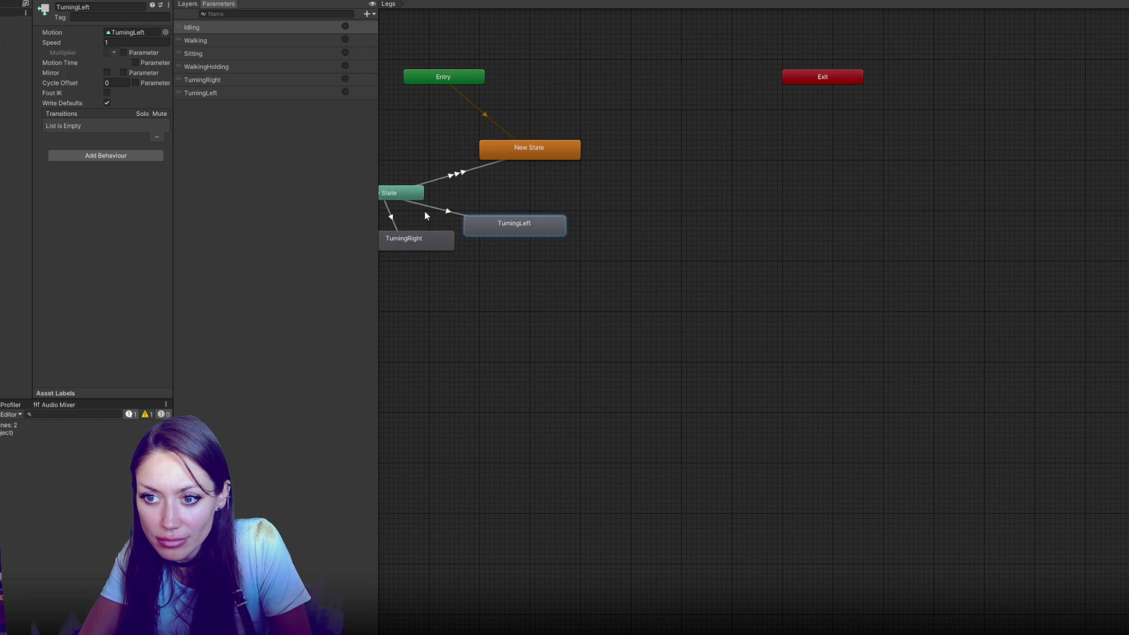
pyautogui.click(434, 238)
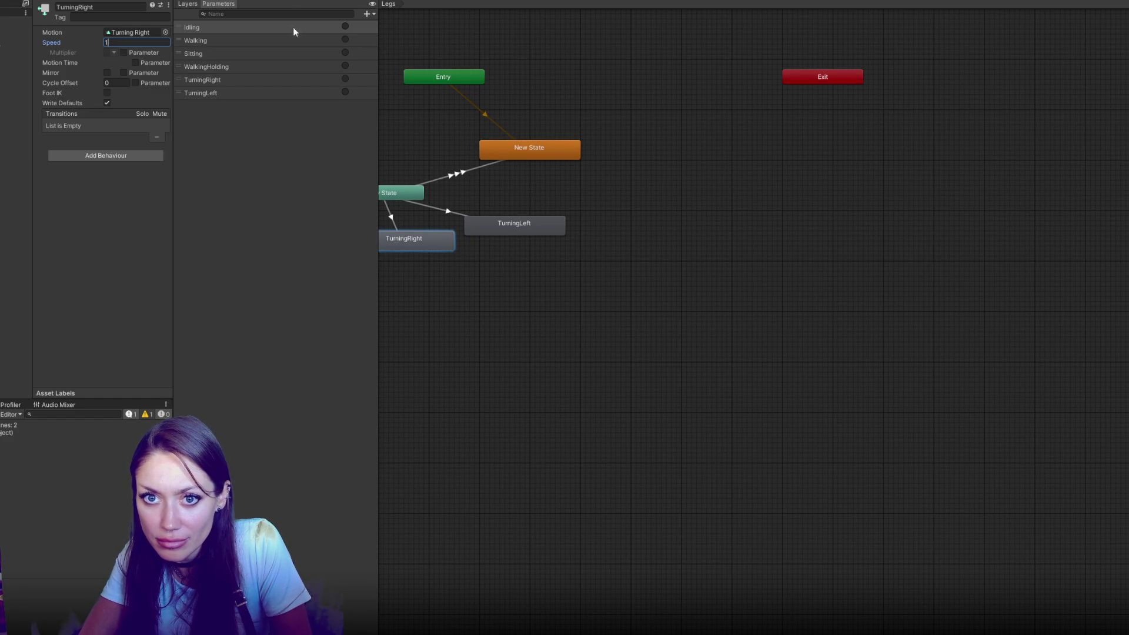
pyautogui.click(463, 210)
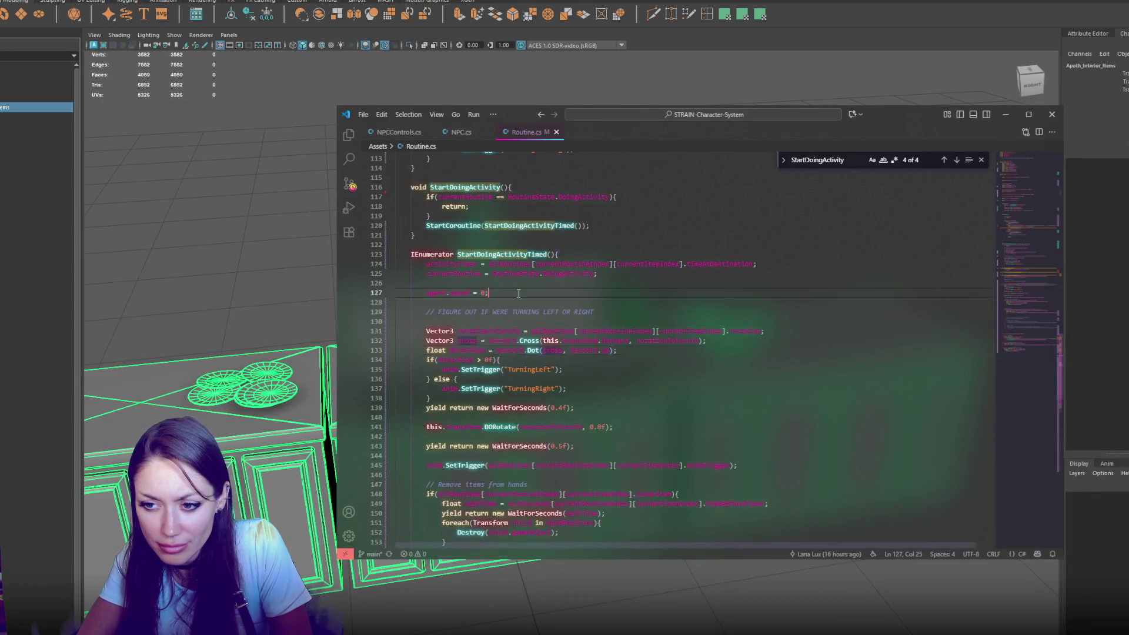
# Step: Add Debug.Log("right left") in the if block and "right right" in the else block, then save
pyautogui.click(574, 360)
pyautogui.press('Return')
pyautogui.write('debug.Log("right ')
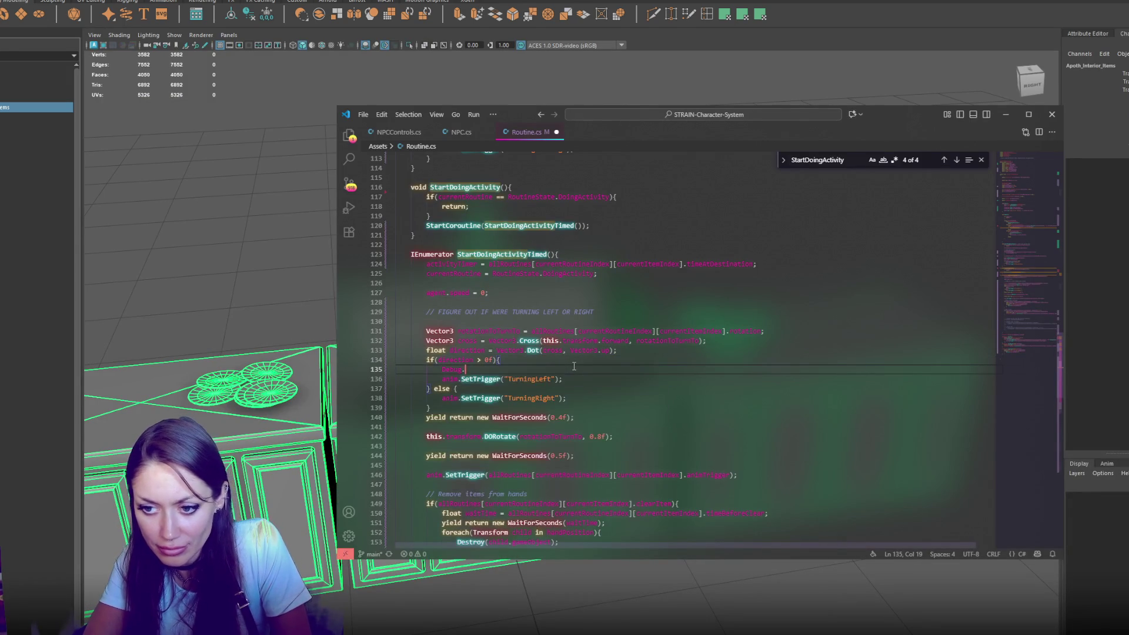
pyautogui.write('left");')
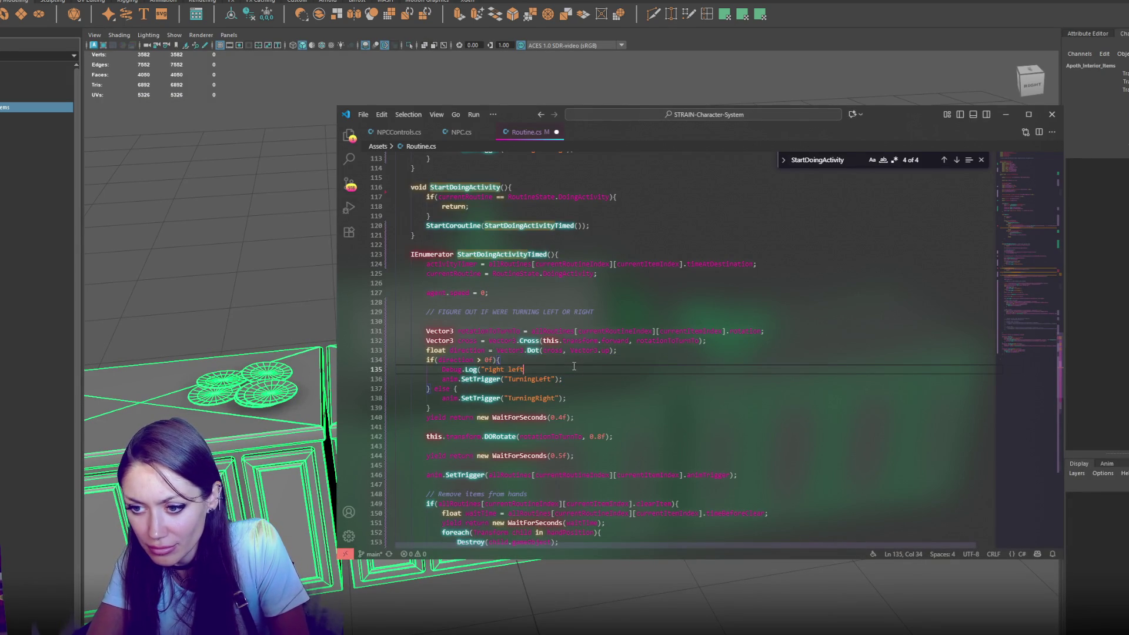
pyautogui.hotkey('ctrl', 'c')
pyautogui.click(442, 398)
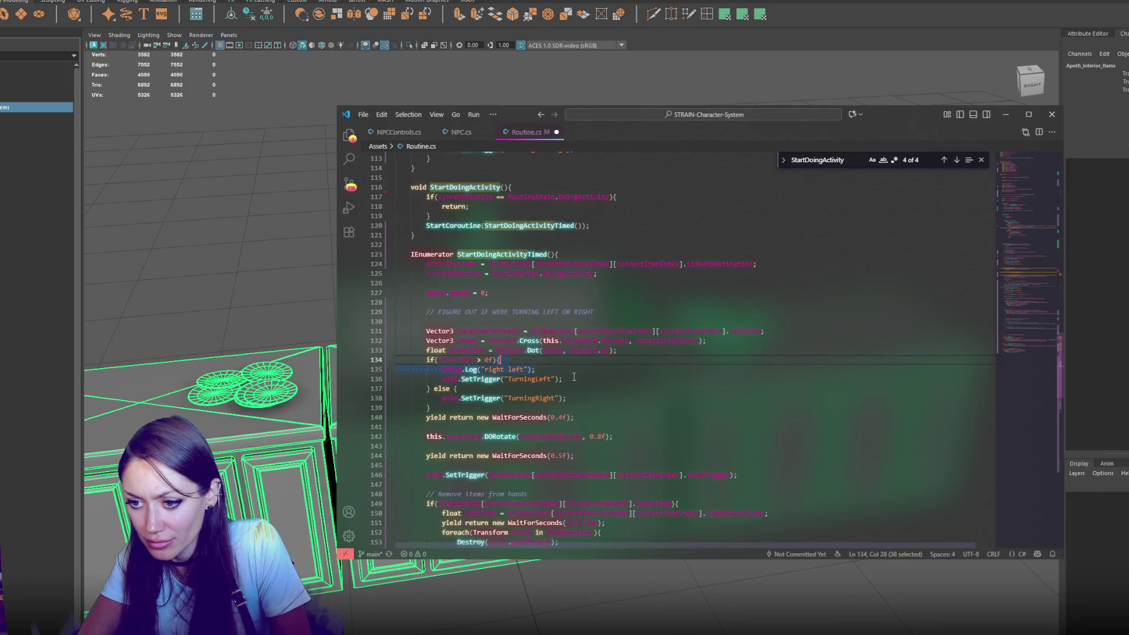
pyautogui.hotkey('ctrl', 'v')
pyautogui.moveTo(504, 398); pyautogui.dragTo(525, 399)
pyautogui.write('right')
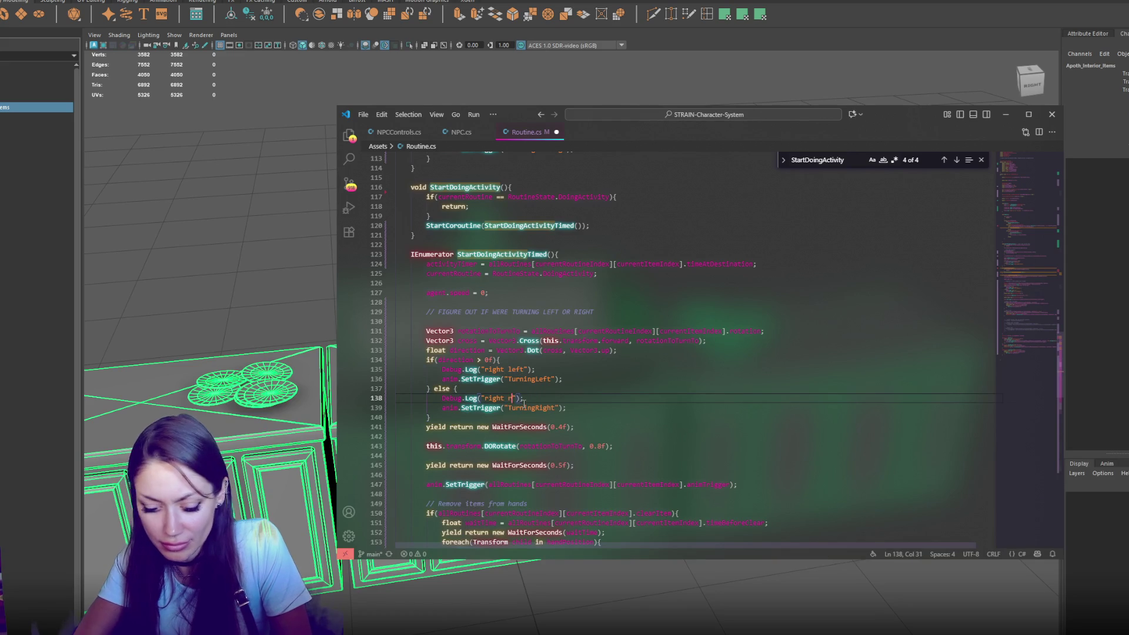
pyautogui.hotkey('ctrl', 's')
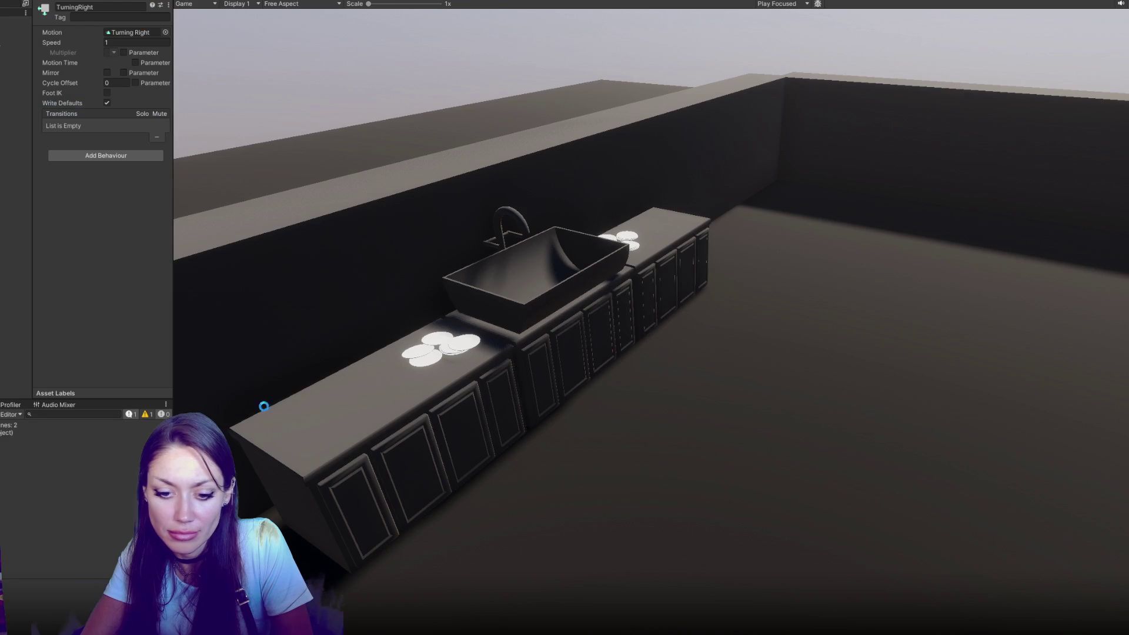
pyautogui.click(17, 609)
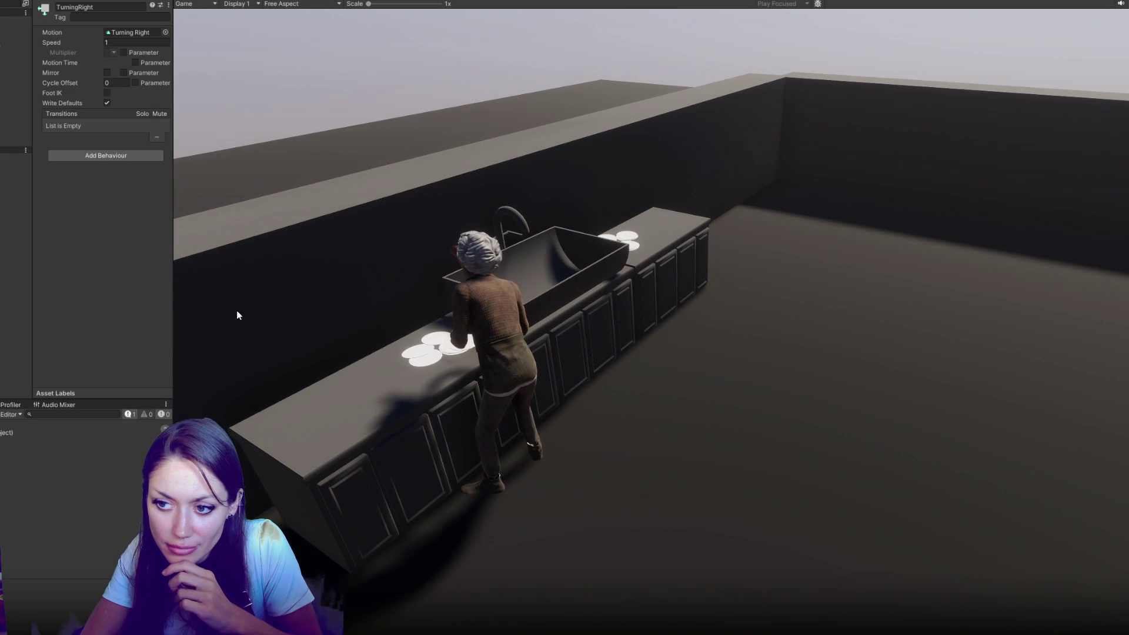
# Step: Stop play mode and change the logs to "turning left" and "turning right", then save
pyautogui.hotkey('ctrl', 'p')
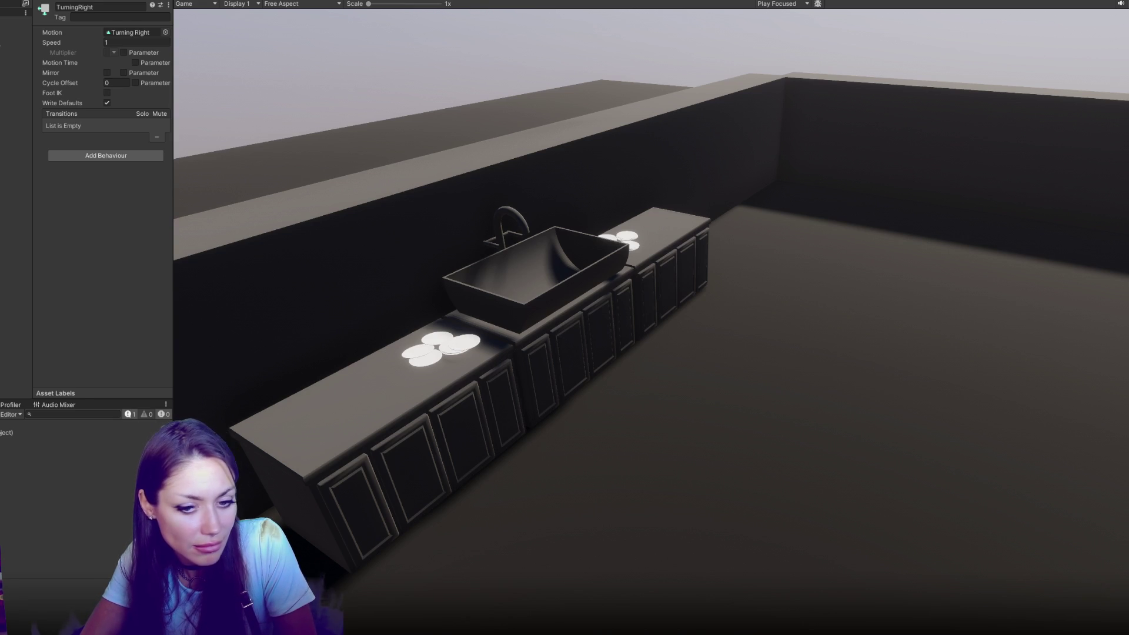
pyautogui.hotkey('alt', 'Tab')
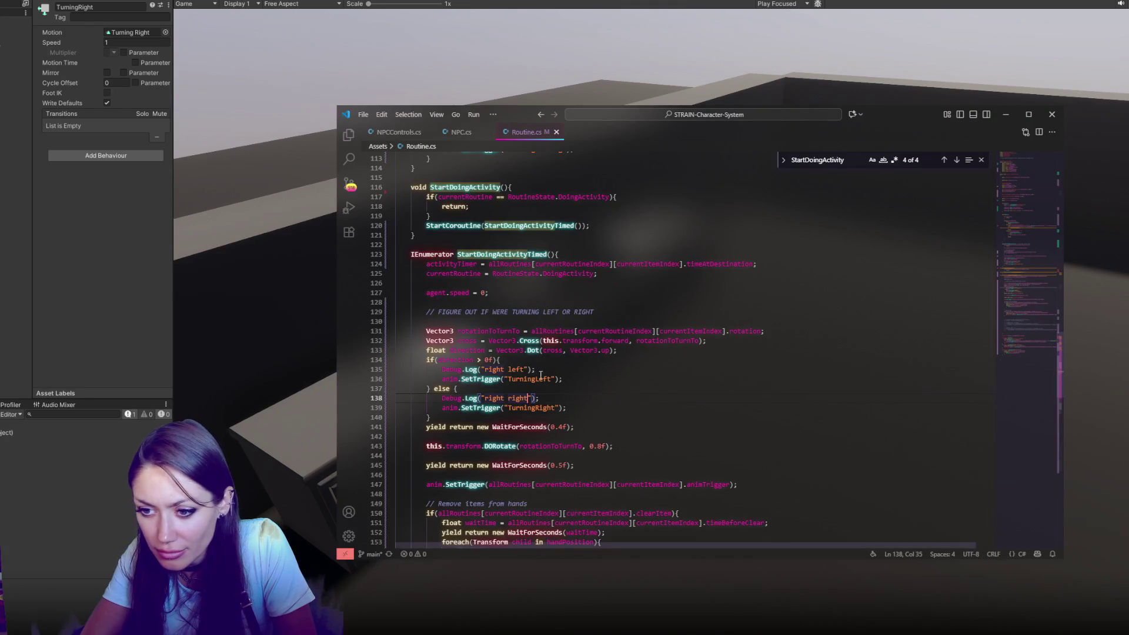
pyautogui.click(517, 369)
pyautogui.doubleClick(517, 369)
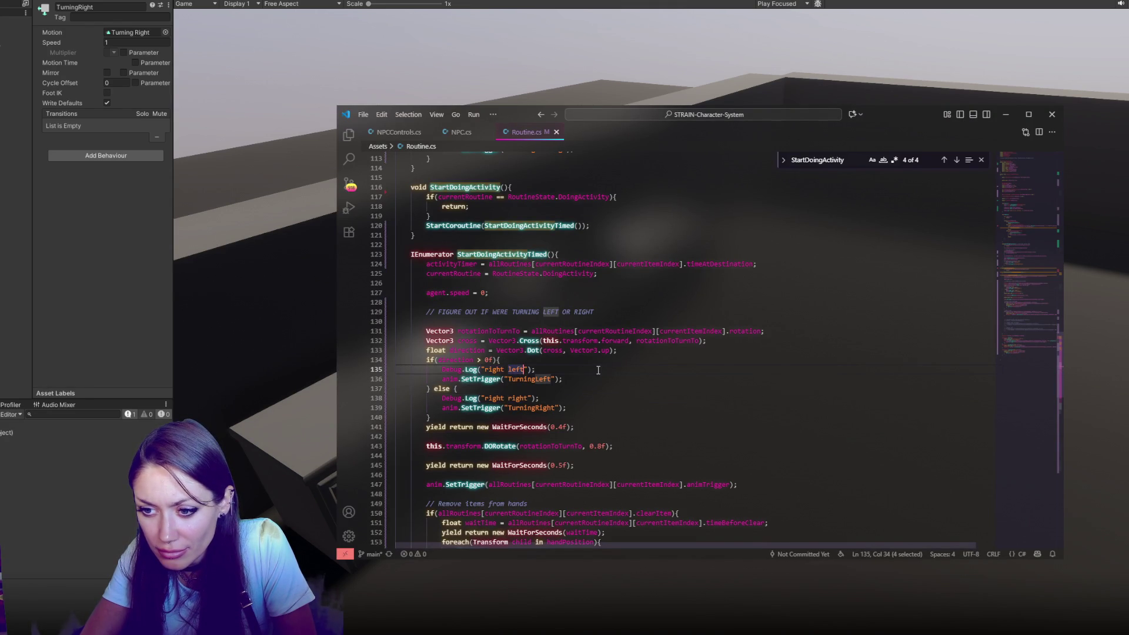
pyautogui.doubleClick(520, 398)
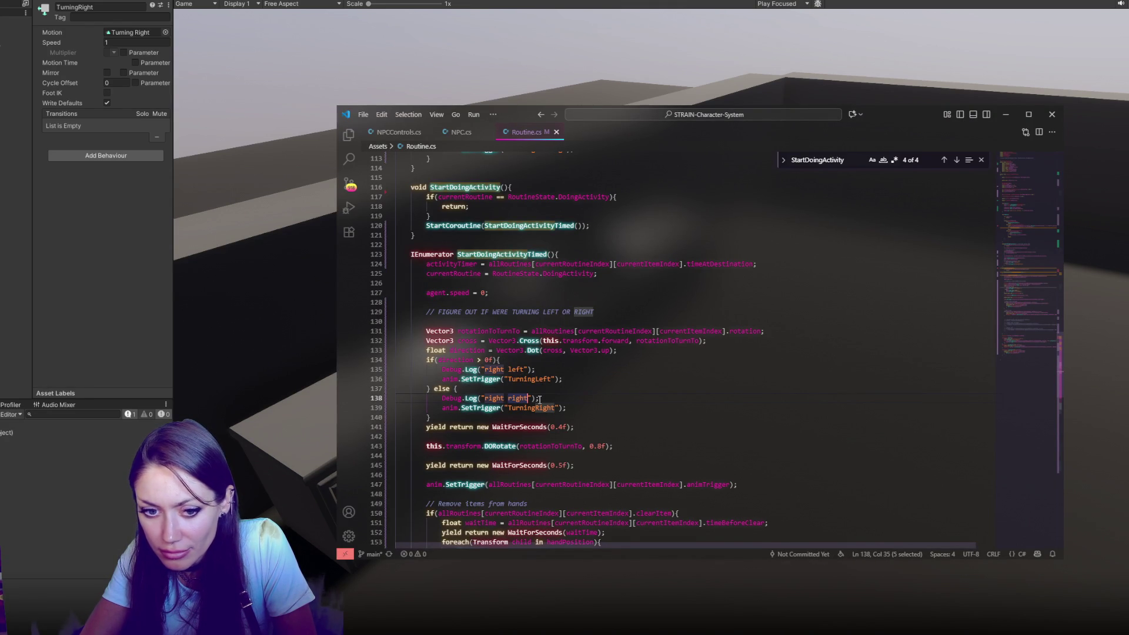
pyautogui.doubleClick(493, 369)
pyautogui.write('turning')
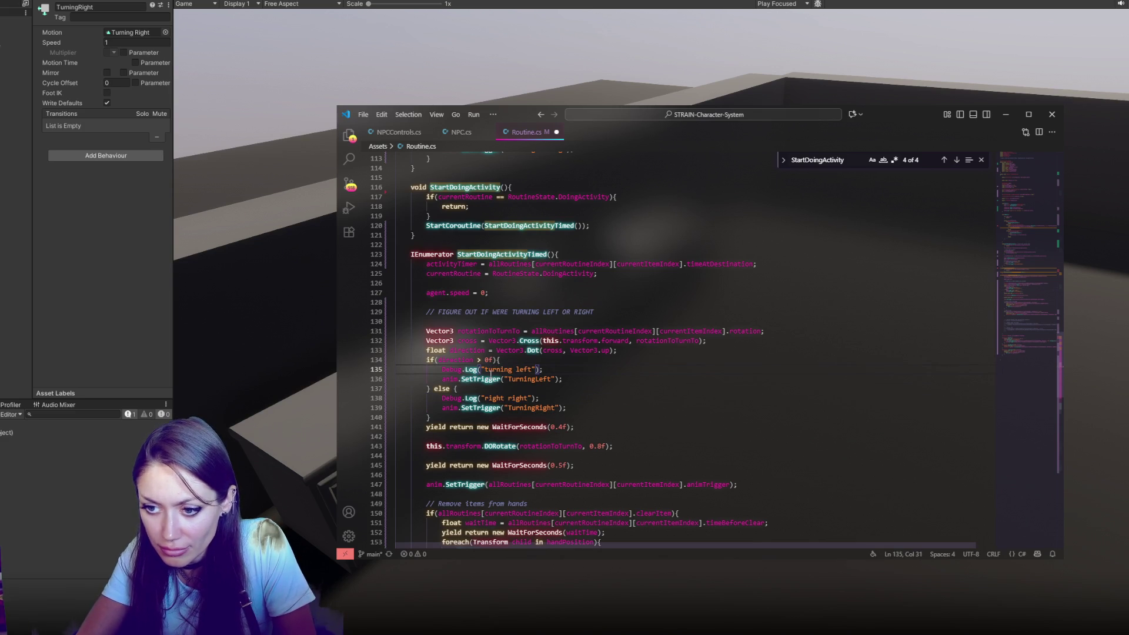
pyautogui.doubleClick(493, 369)
pyautogui.doubleClick(494, 398)
pyautogui.write('turning')
pyautogui.hotkey('ctrl', 's')
# Step: Select the turn-direction if block in Routine.cs
pyautogui.click(570, 388)
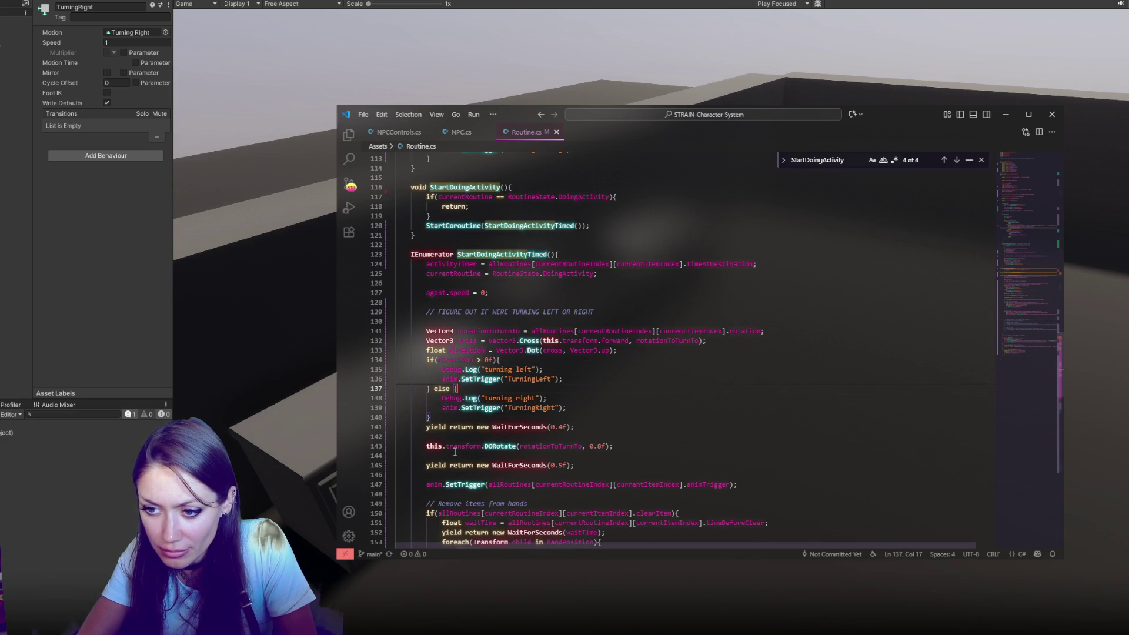
pyautogui.click(29, 469)
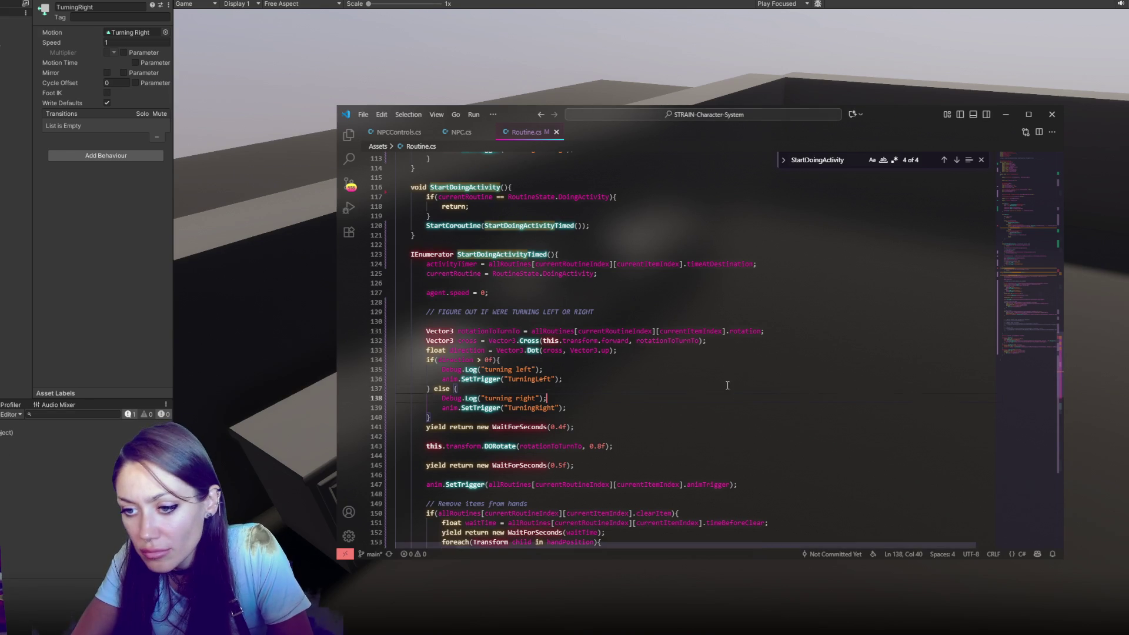
pyautogui.scroll(-3, 728, 383)
pyautogui.click(686, 324)
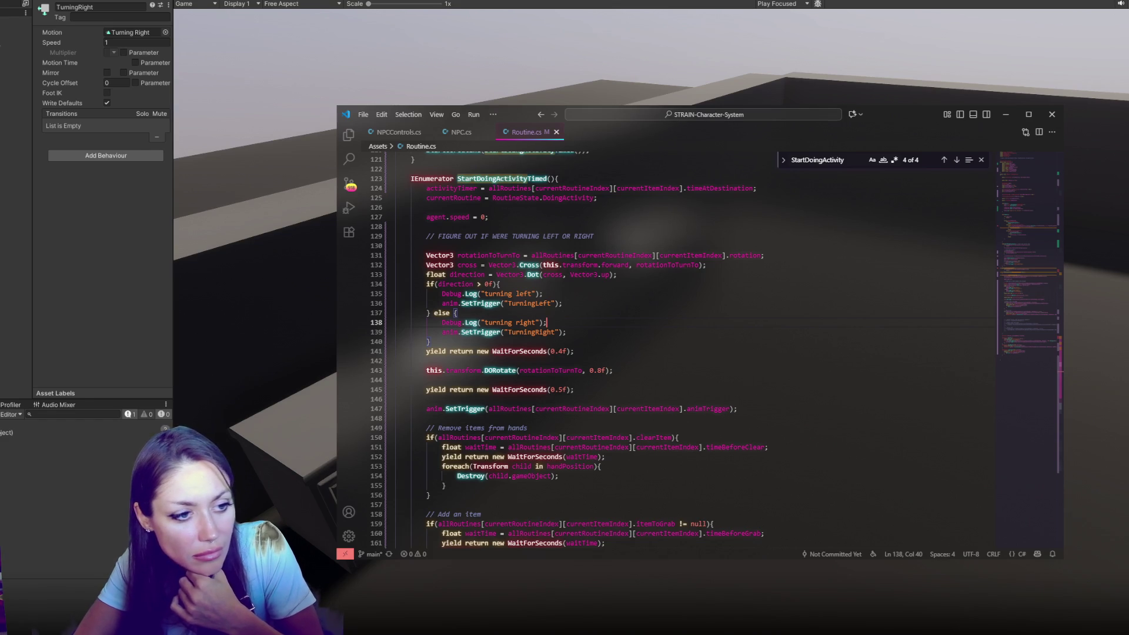
pyautogui.click(567, 332)
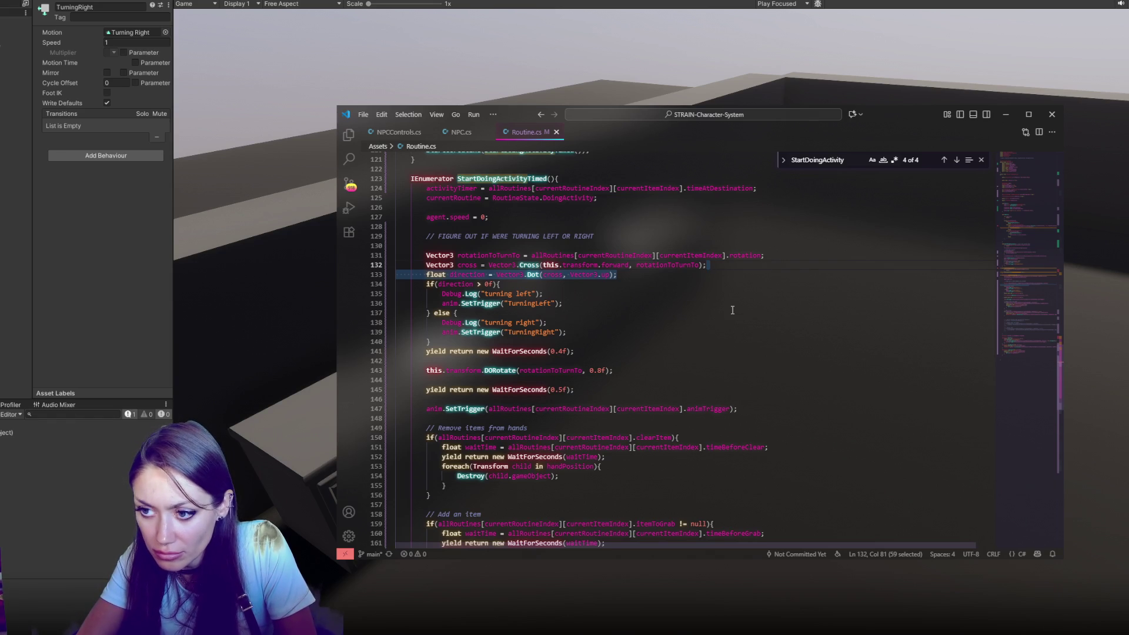
pyautogui.moveTo(693, 332); pyautogui.dragTo(745, 277)
# Step: Comment out the cross/dot turn check and paste an uncommented copy of the if block below
pyautogui.moveTo(700, 344)
pyautogui.mouseDown()
pyautogui.moveTo(747, 274)
pyautogui.moveTo(797, 257)
pyautogui.moveTo(767, 340)
pyautogui.mouseUp()
pyautogui.hotkey('ctrl', '/')
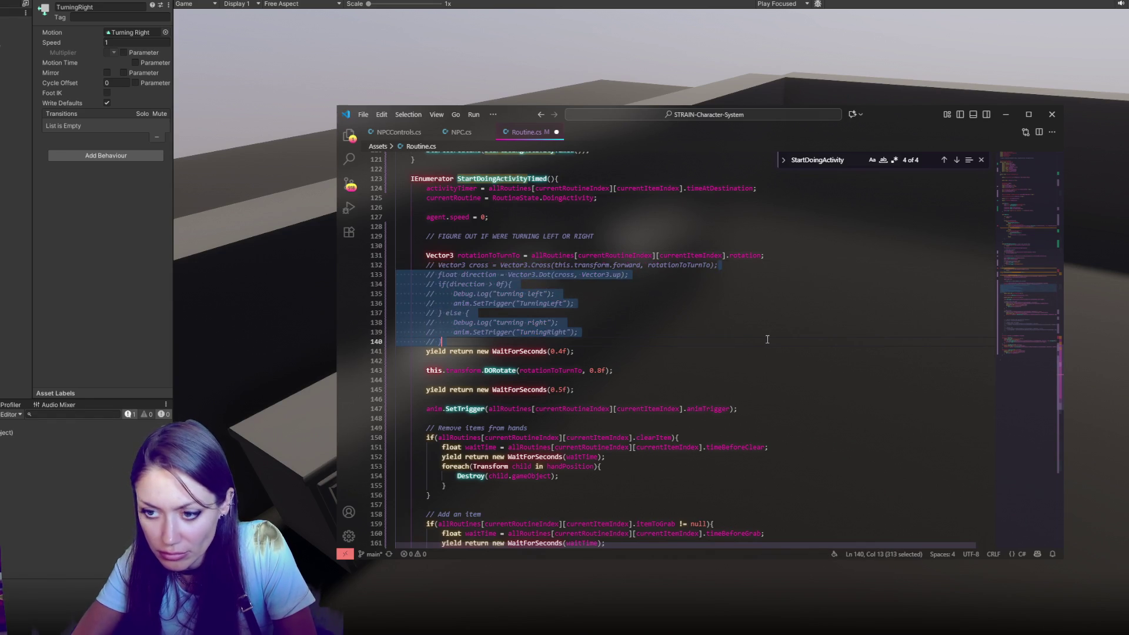
pyautogui.click(766, 338)
pyautogui.press('Return')
pyautogui.press('Return')
pyautogui.click(675, 334)
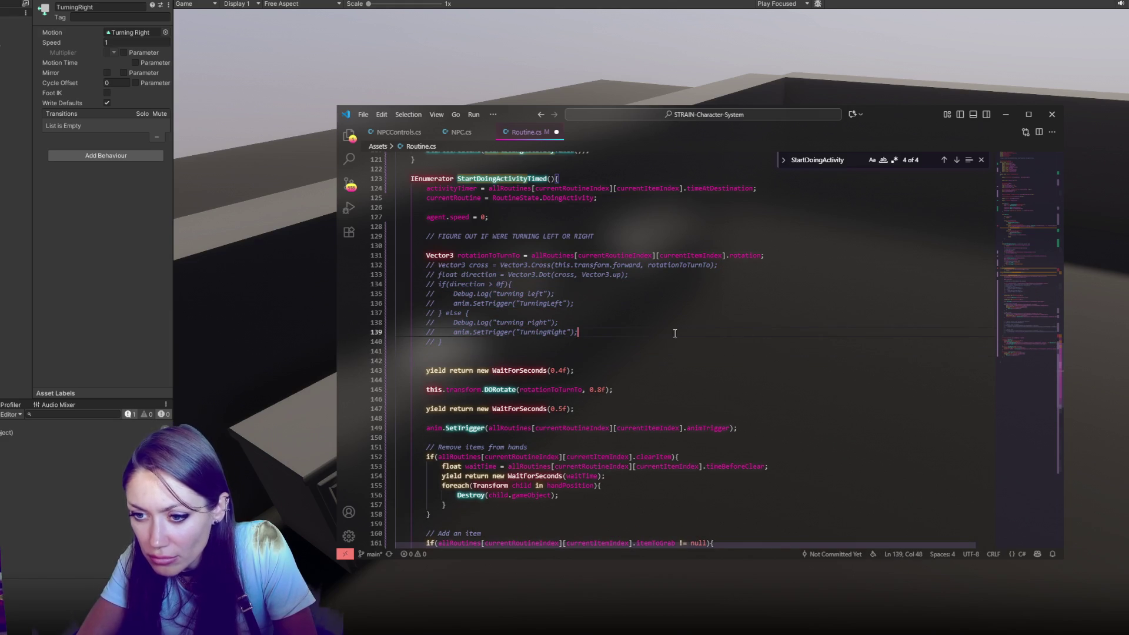
pyautogui.moveTo(462, 344); pyautogui.dragTo(395, 284)
pyautogui.hotkey('ctrl', 'c')
pyautogui.click(590, 359)
pyautogui.hotkey('ctrl', 'v')
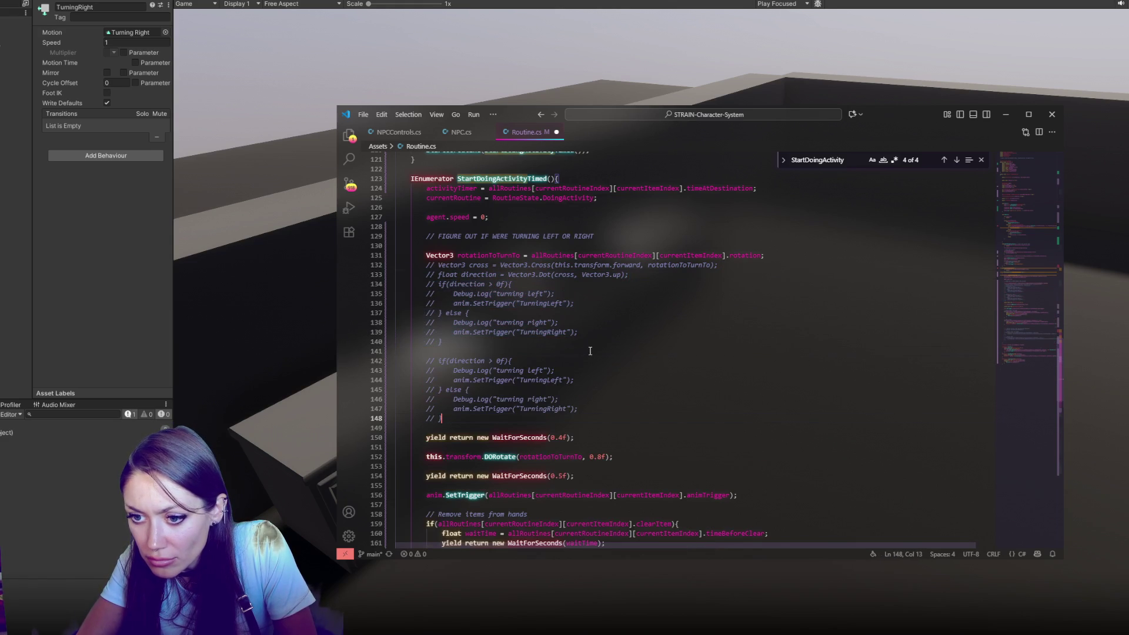
pyautogui.moveTo(590, 351); pyautogui.dragTo(553, 419)
pyautogui.hotkey('ctrl', '/')
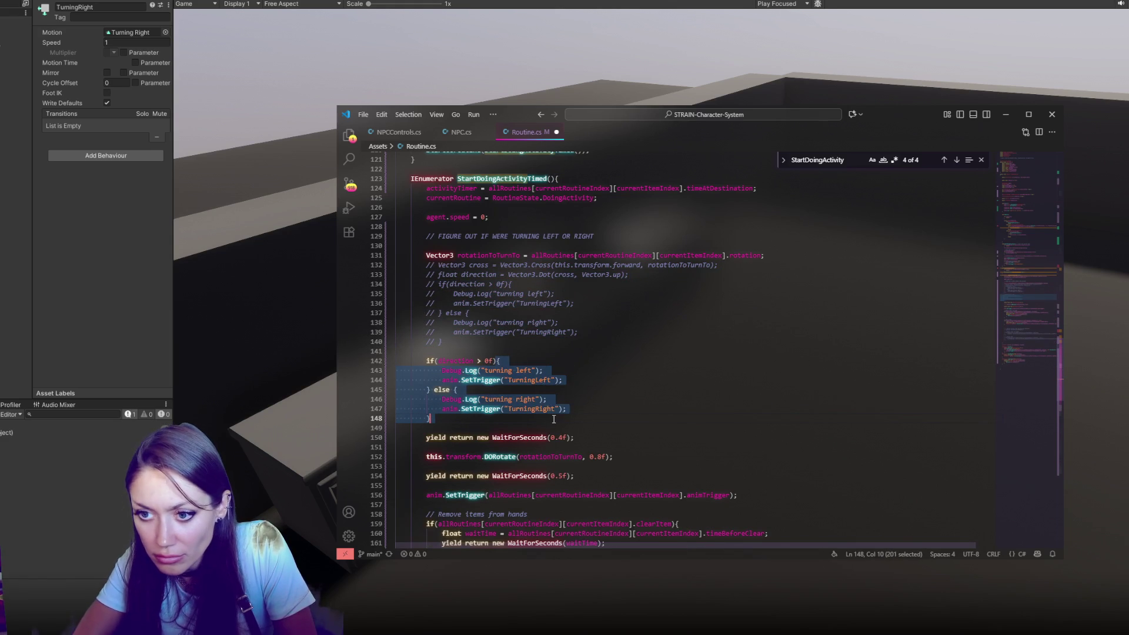
# Step: Add float angle = Vector3.Angle(transform.forward, rotationToTurnTo); followed by Debug.Log(angle);
pyautogui.click(520, 352)
pyautogui.press('Return')
pyautogui.press('Return')
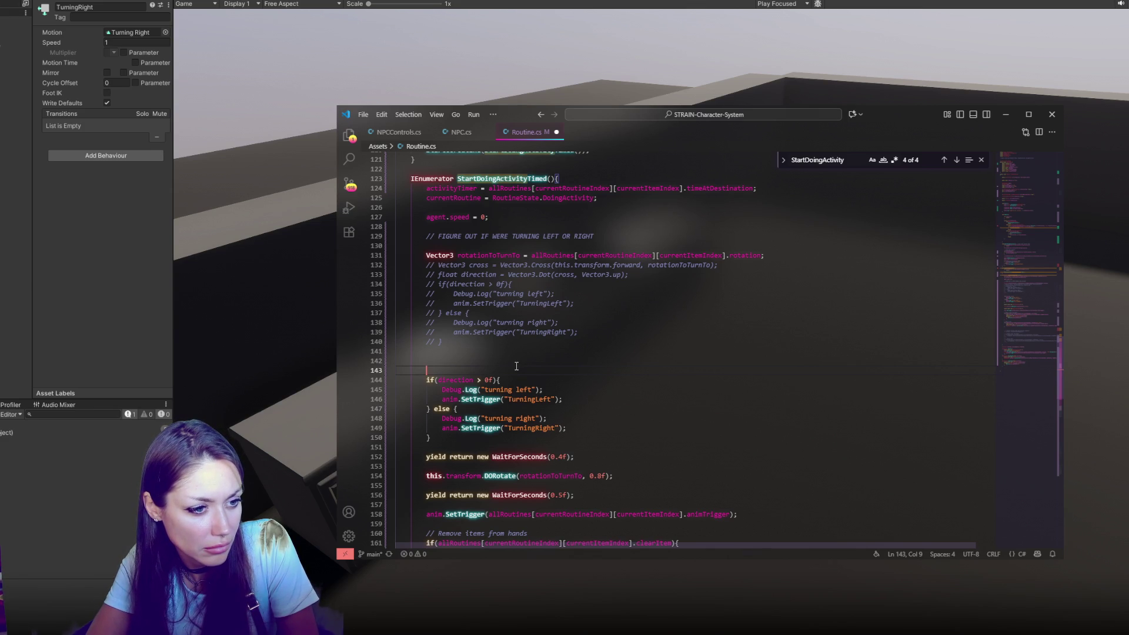
pyautogui.write('float ')
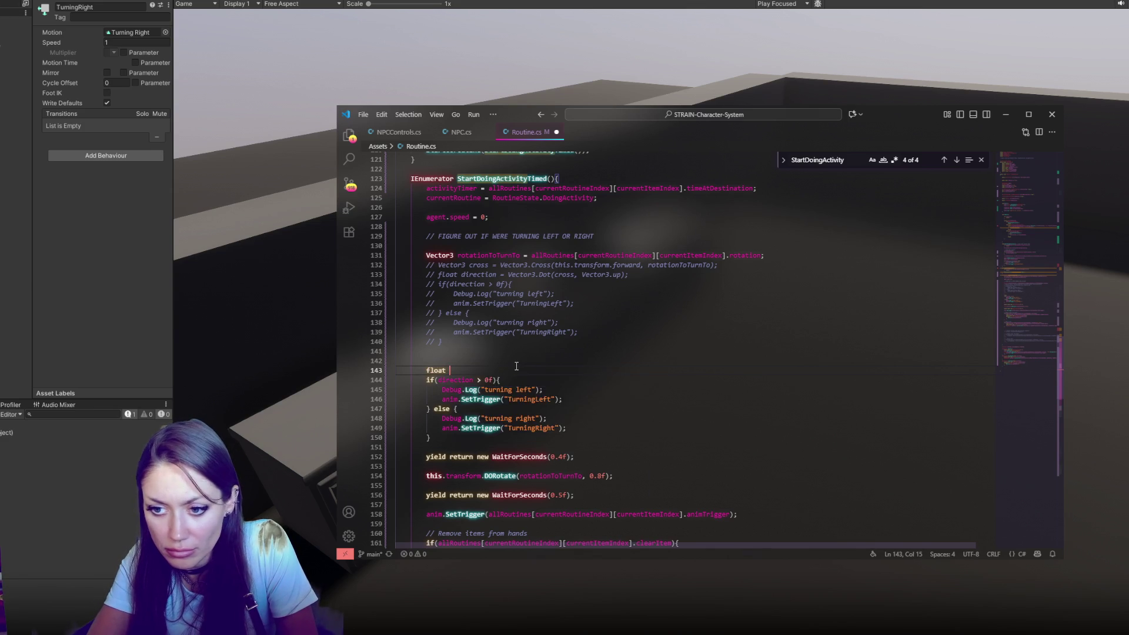
pyautogui.write('angle = Vector')
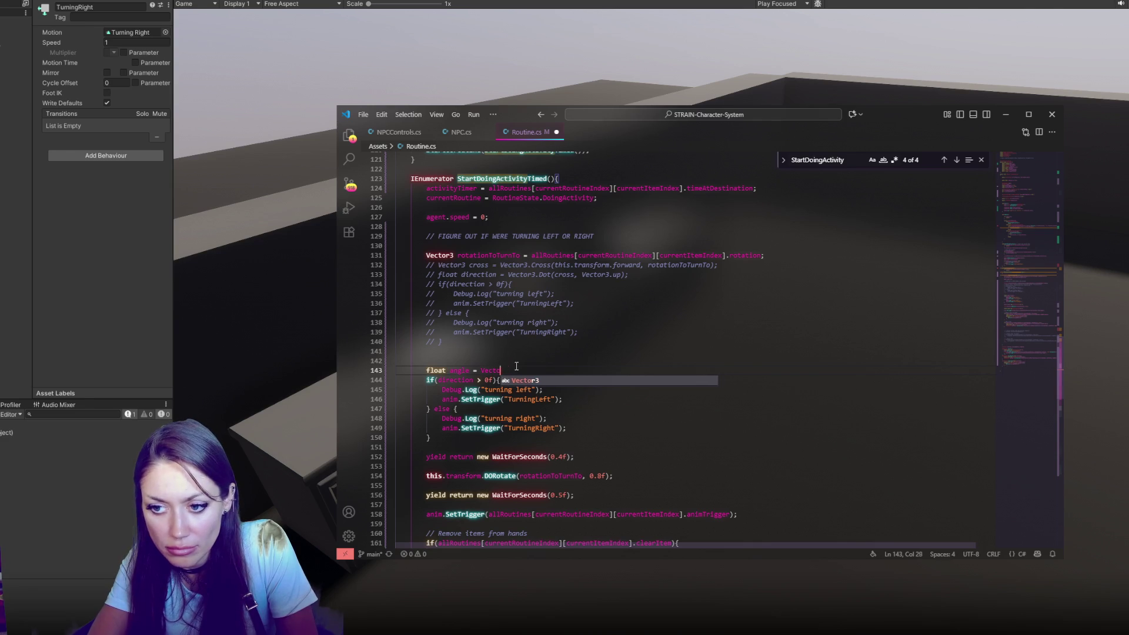
pyautogui.write('3.A')
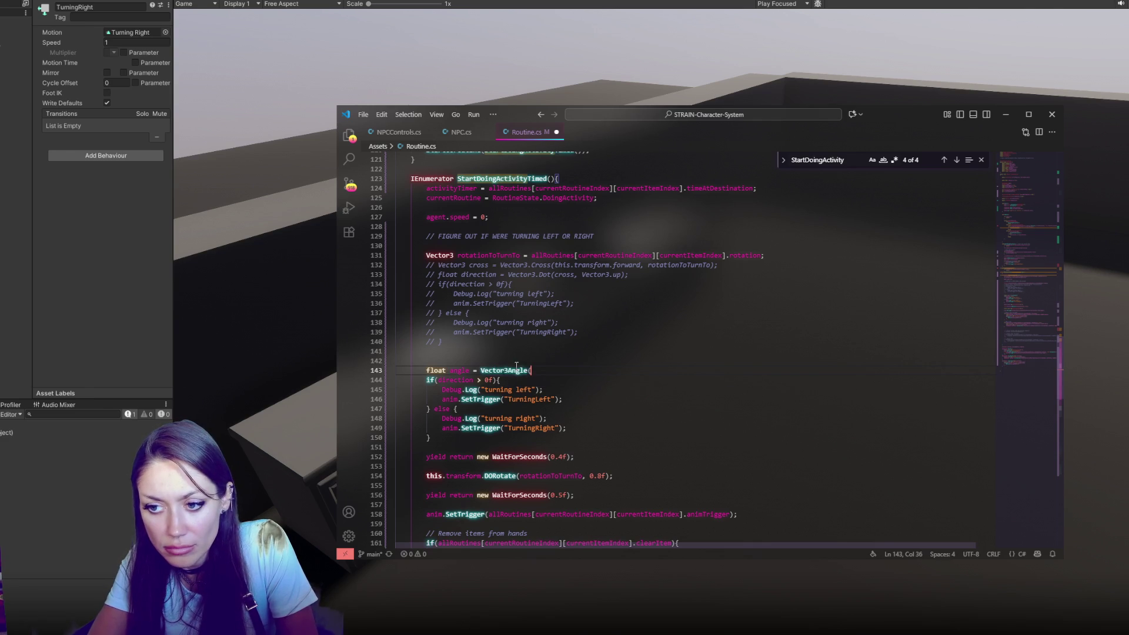
pyautogui.write('Angle')
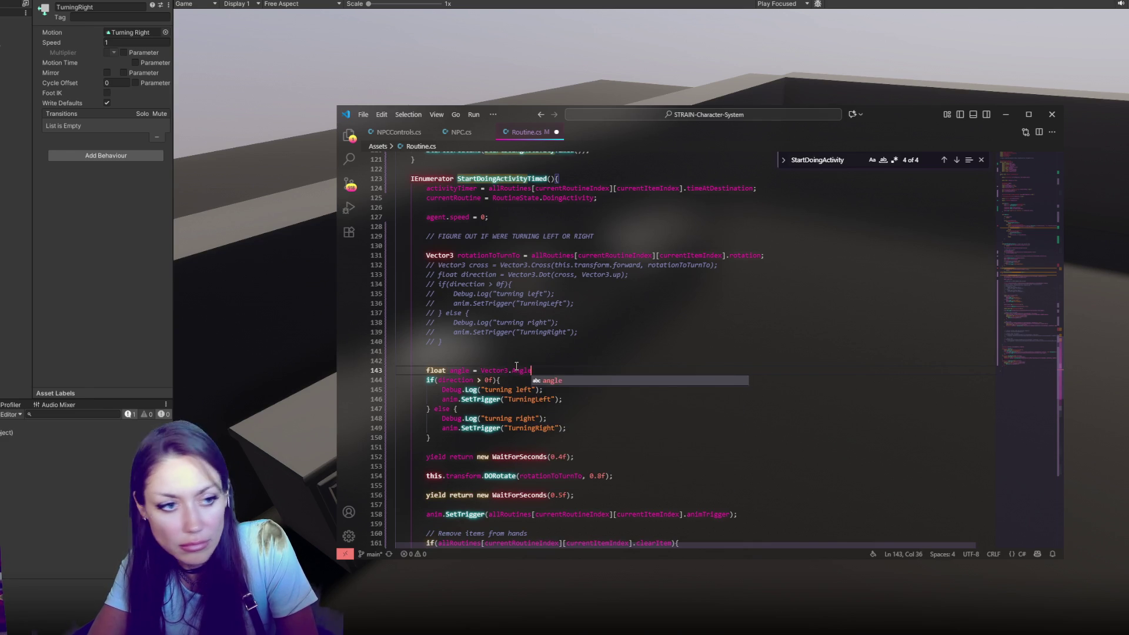
pyautogui.write('(transform.')
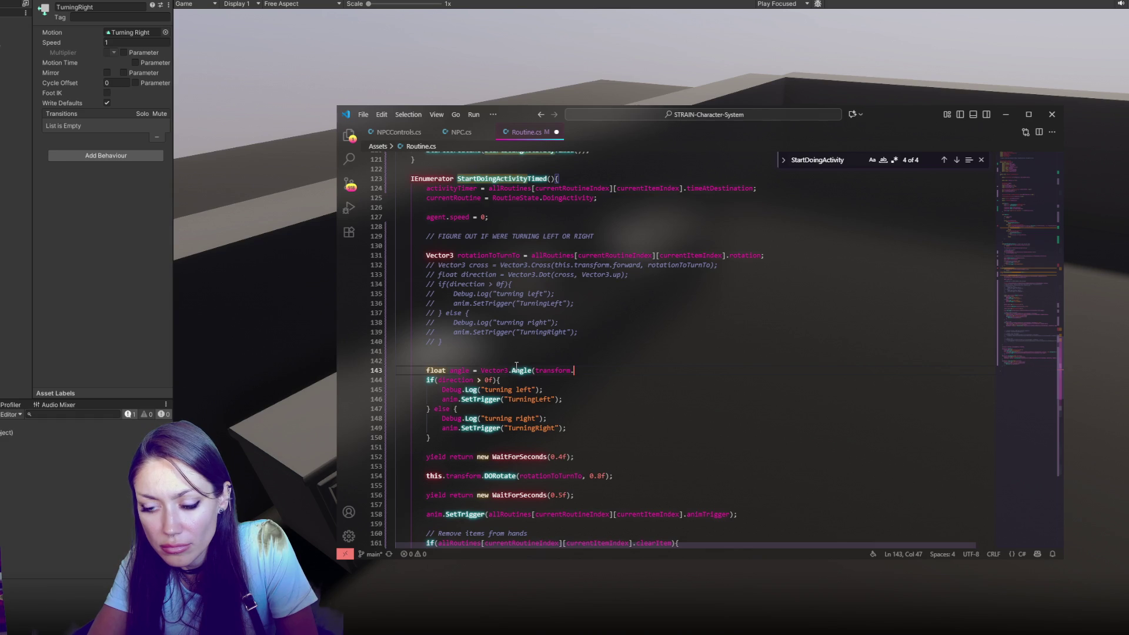
pyautogui.write('forward, ')
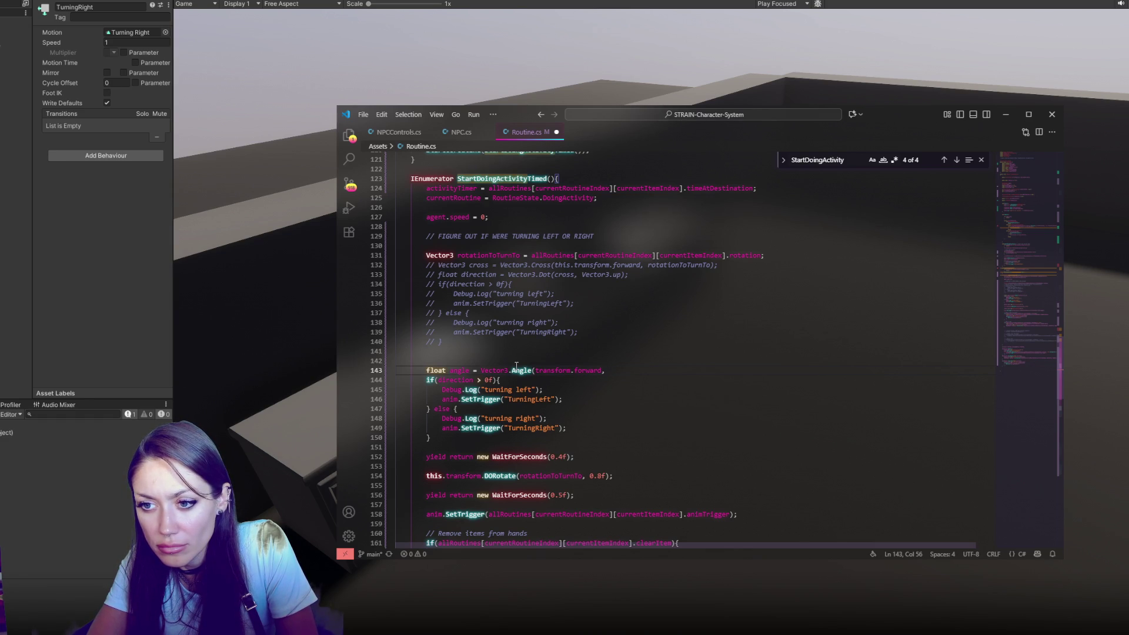
pyautogui.write('rotationToTurnTo)')
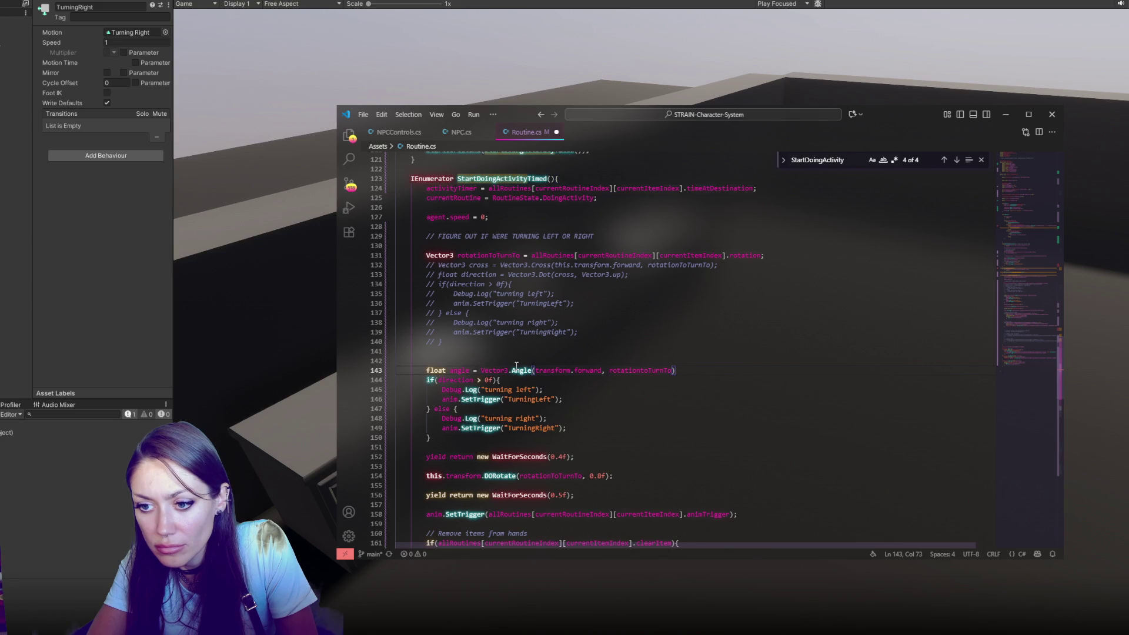
pyautogui.write(';')
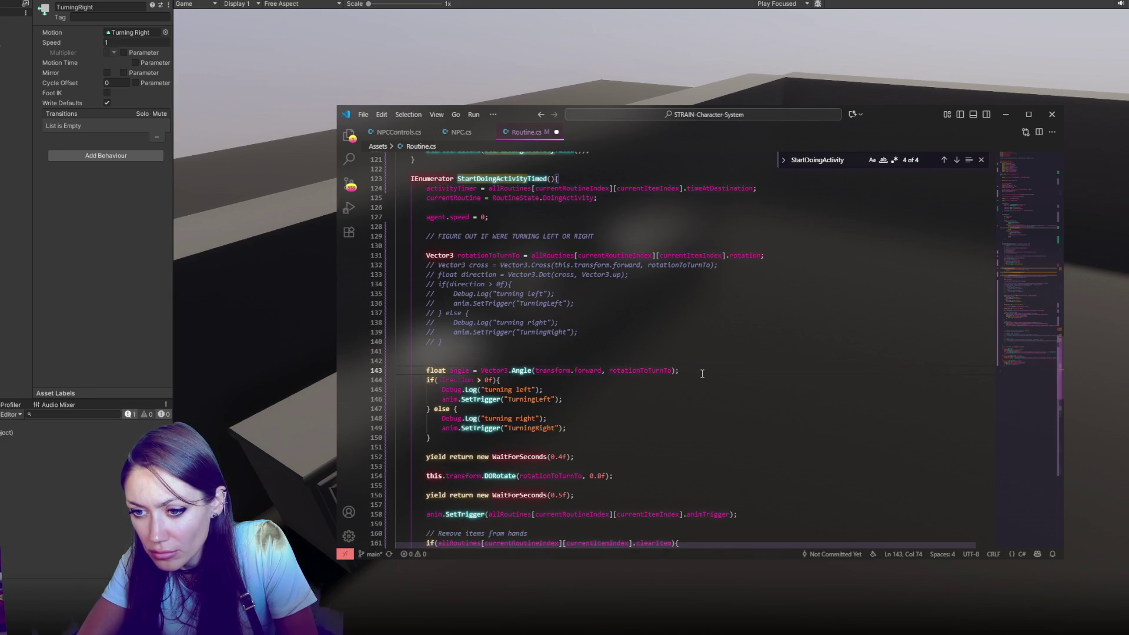
pyautogui.press('Return')
pyautogui.write('Debug.Log(angle')
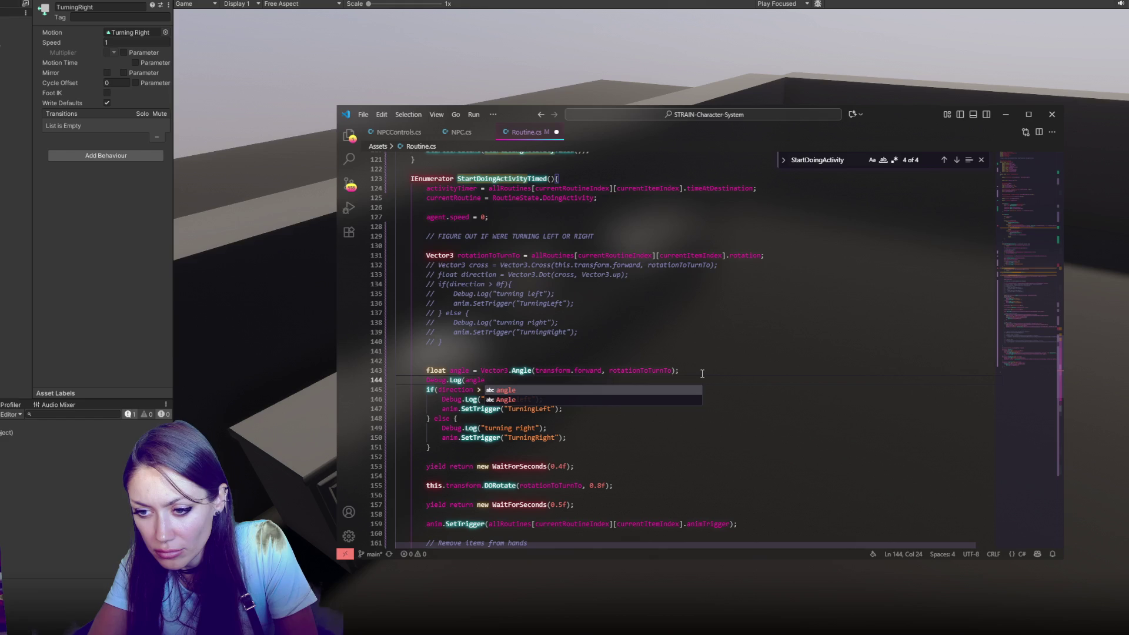
pyautogui.write(');')
# Step: Test angle instead of direction in the if condition, and make that branch trigger TurningRight
pyautogui.doubleClick(470, 380)
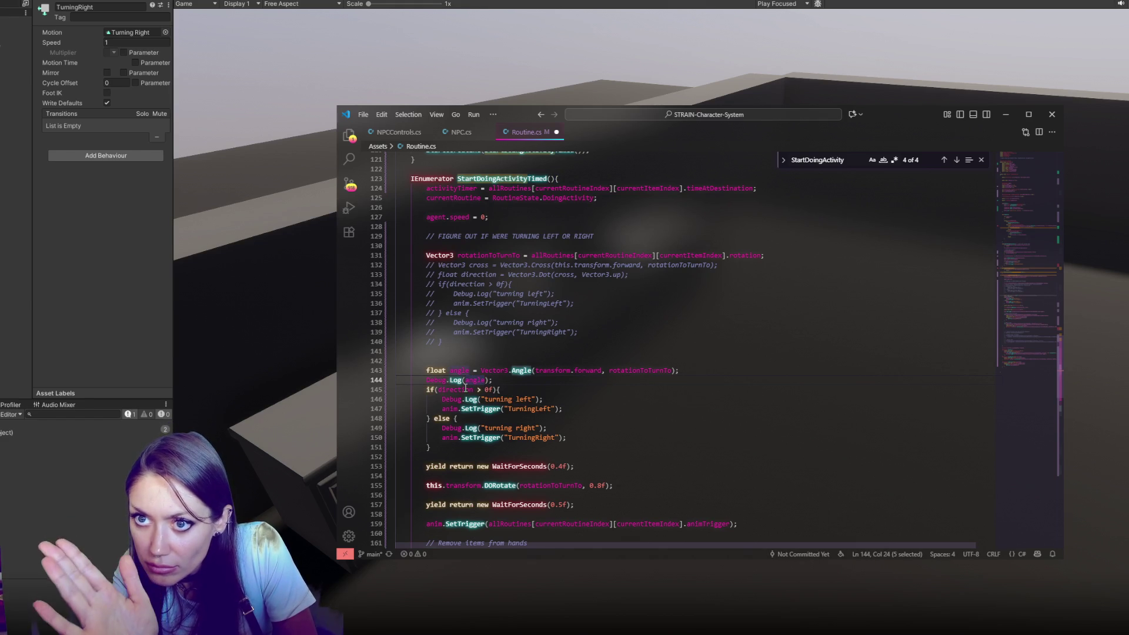
pyautogui.doubleClick(465, 389)
pyautogui.hotkey('ctrl', 'v')
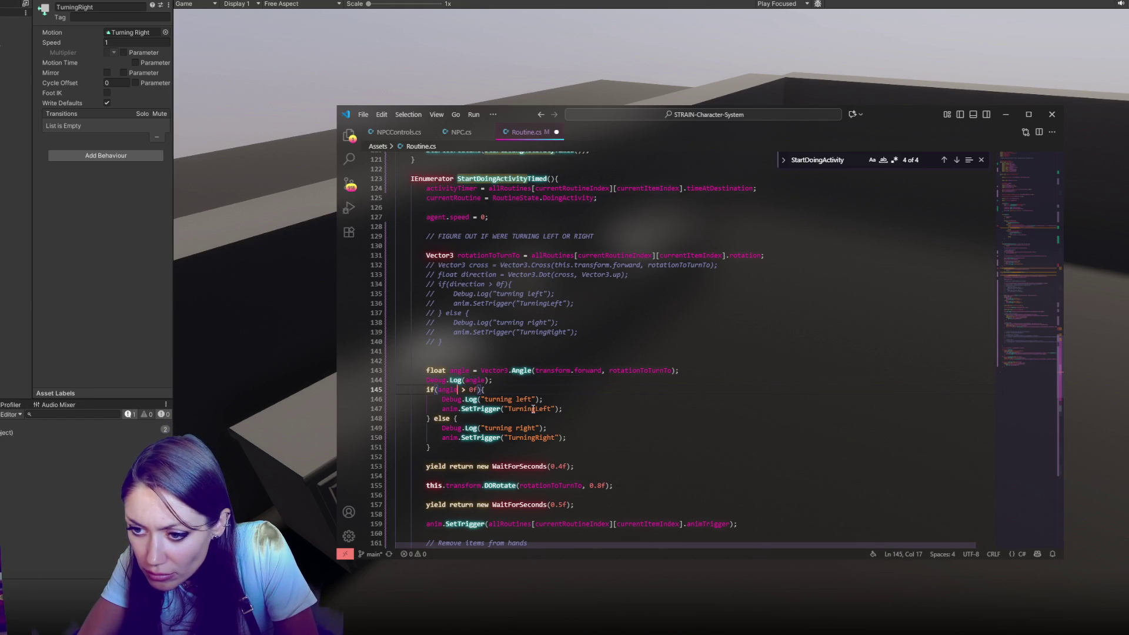
pyautogui.moveTo(536, 408)
pyautogui.mouseDown()
pyautogui.moveTo(552, 407)
pyautogui.moveTo(529, 399)
pyautogui.mouseUp()
pyautogui.write('Rightright')
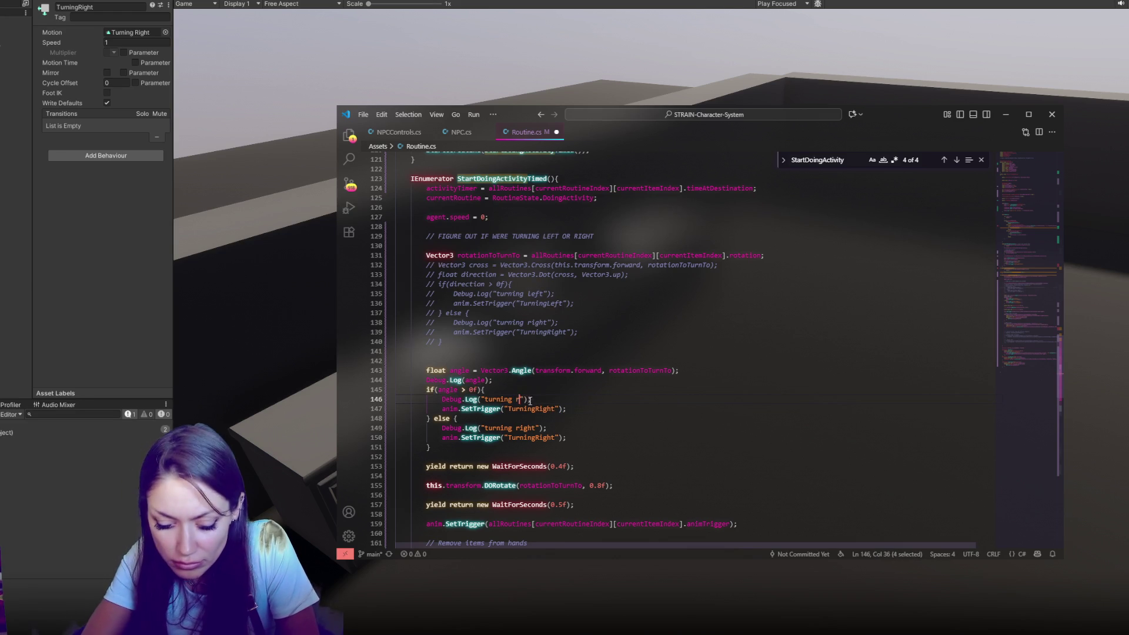
# Step: Make the else branch log "turning left" and trigger TurningLeft, then save
pyautogui.click(453, 390)
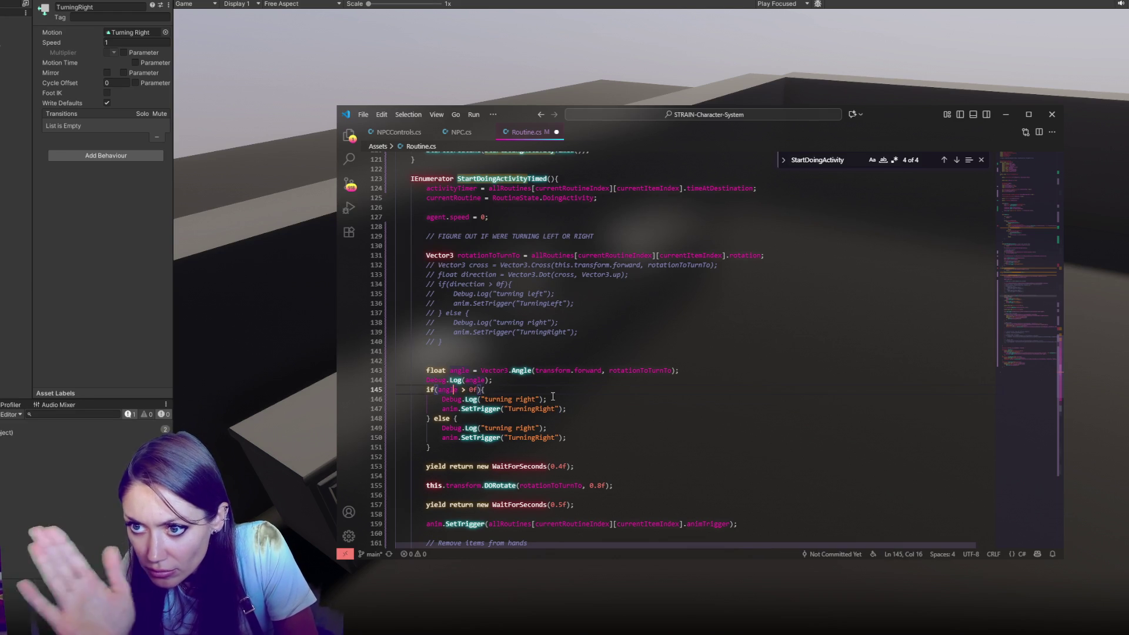
pyautogui.doubleClick(525, 427)
pyautogui.write('left')
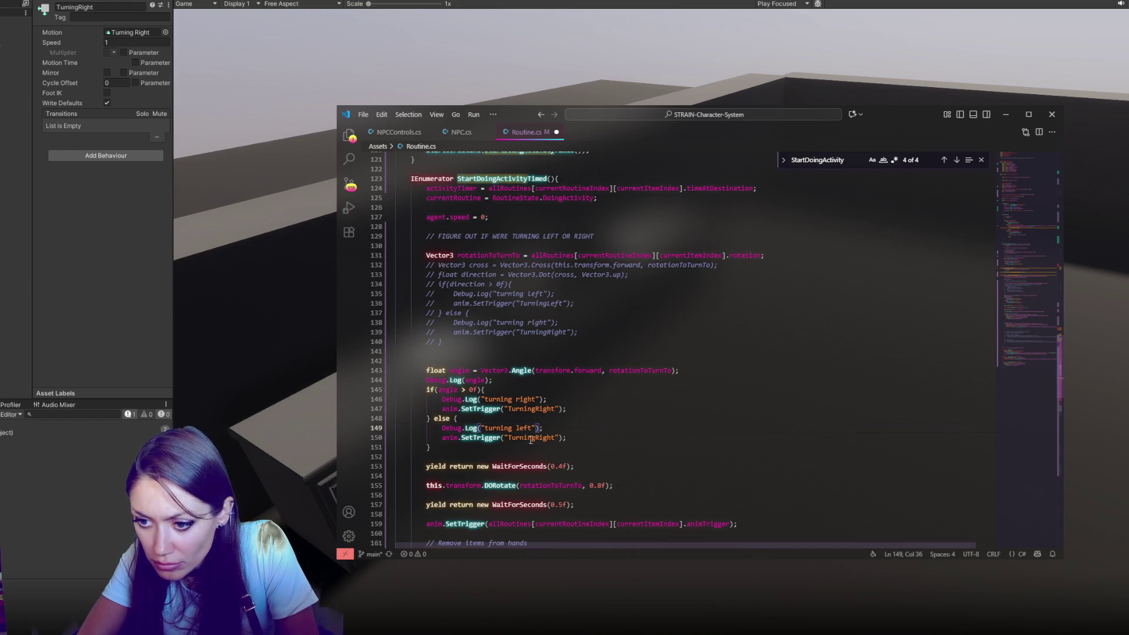
pyautogui.moveTo(536, 437); pyautogui.dragTo(556, 438)
pyautogui.write('Left')
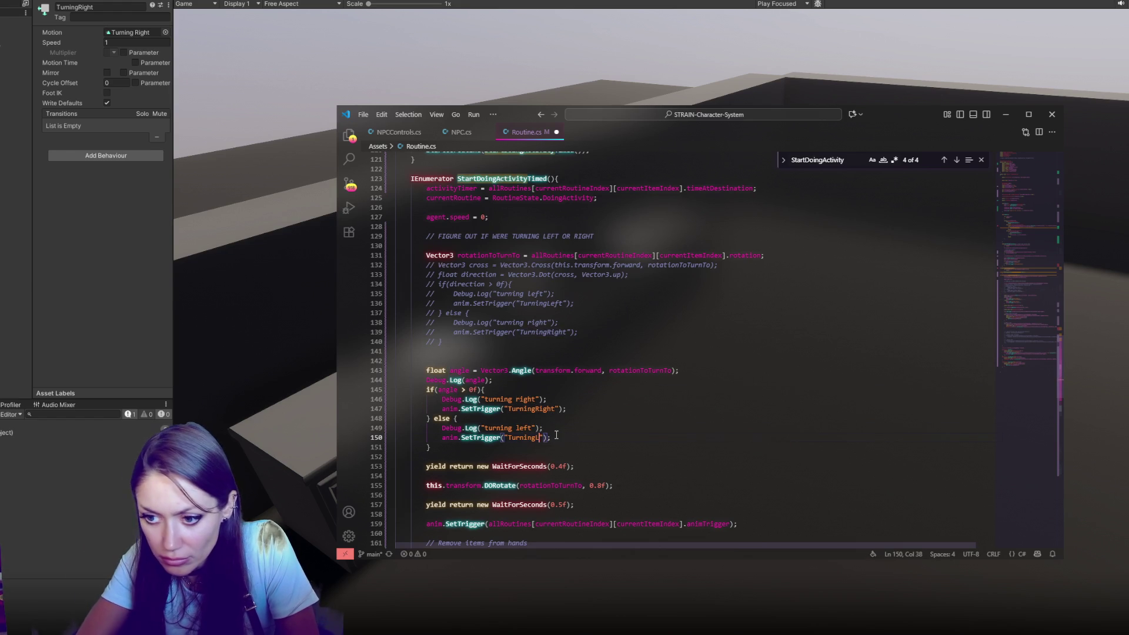
pyautogui.hotkey('ctrl', 's')
pyautogui.hotkey('alt', 'Tab')
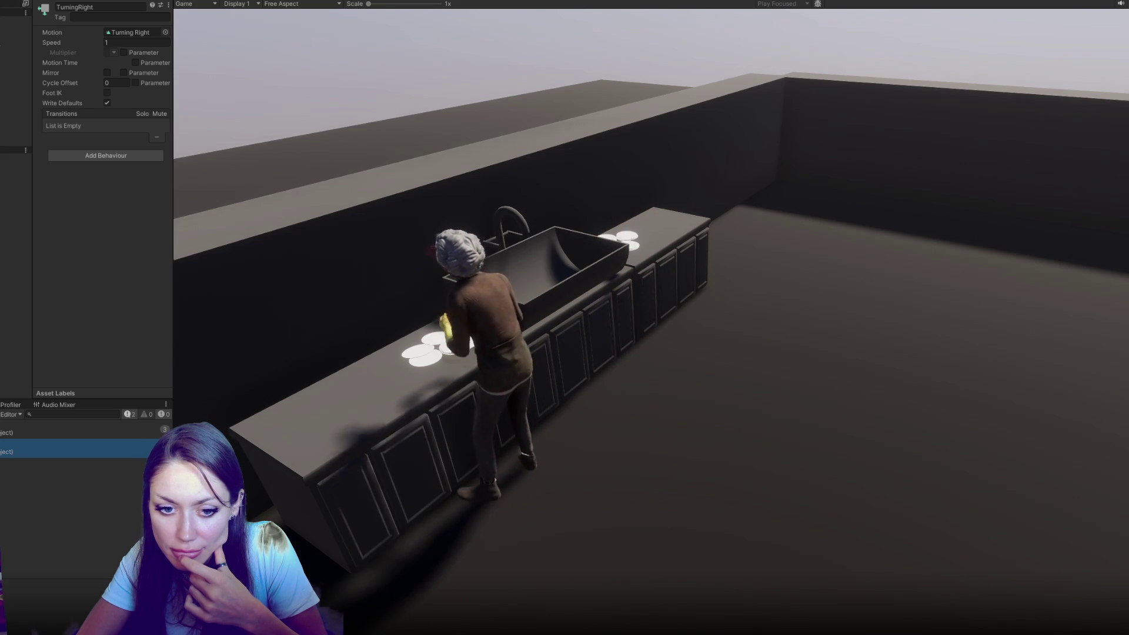
# Step: Clear the Unity console and bring Routine.cs in front of the game
pyautogui.click(1, 414)
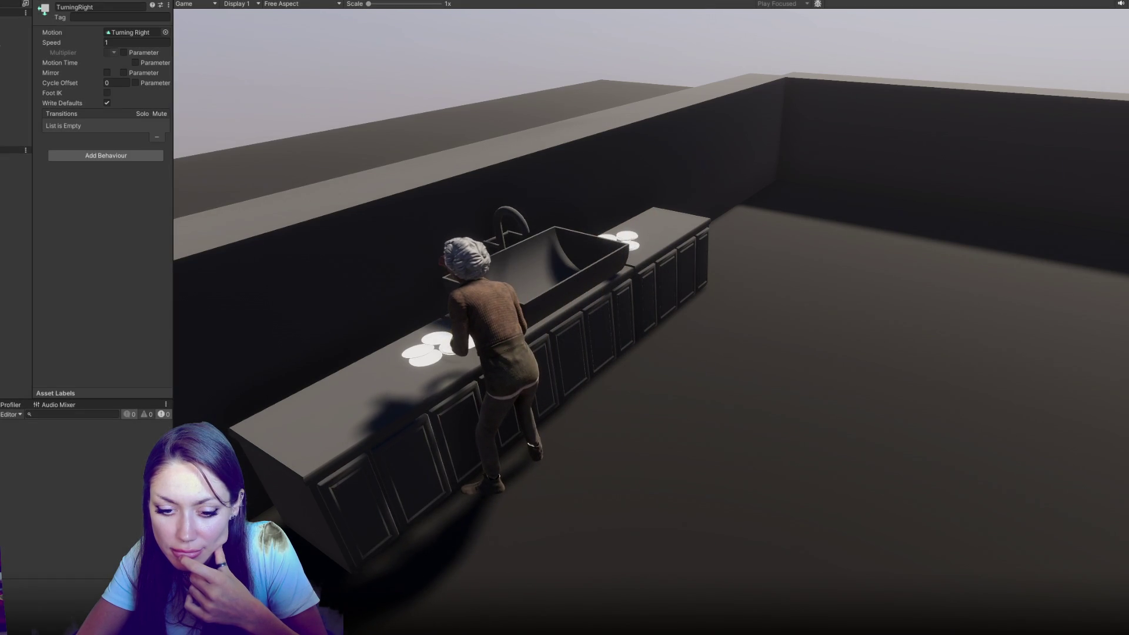
pyautogui.hotkey('alt', 'Tab')
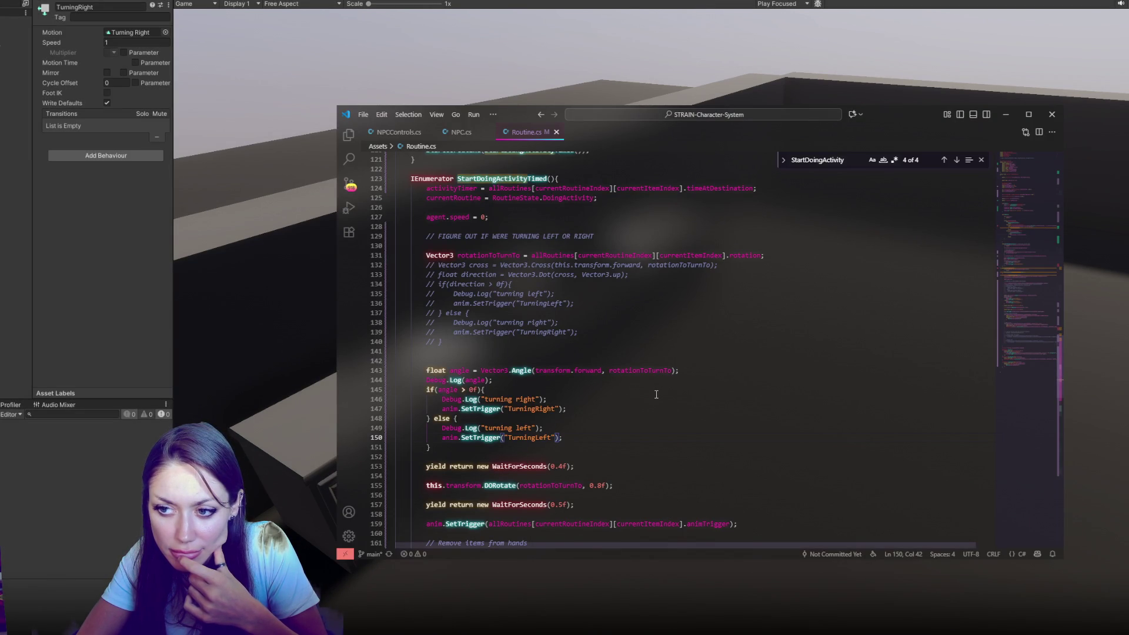
# Step: Replace angle in line 144's Debug.Log with transform.forward copied from the Angle call
pyautogui.press('Up')
pyautogui.press('Up')
pyautogui.press('Up')
pyautogui.hotkey('ctrl', 'Right')
pyautogui.hotkey('ctrl', 'Right')
pyautogui.press('Right')
pyautogui.press('Right')
pyautogui.hotkey('ctrl', 'shift', 'Right')
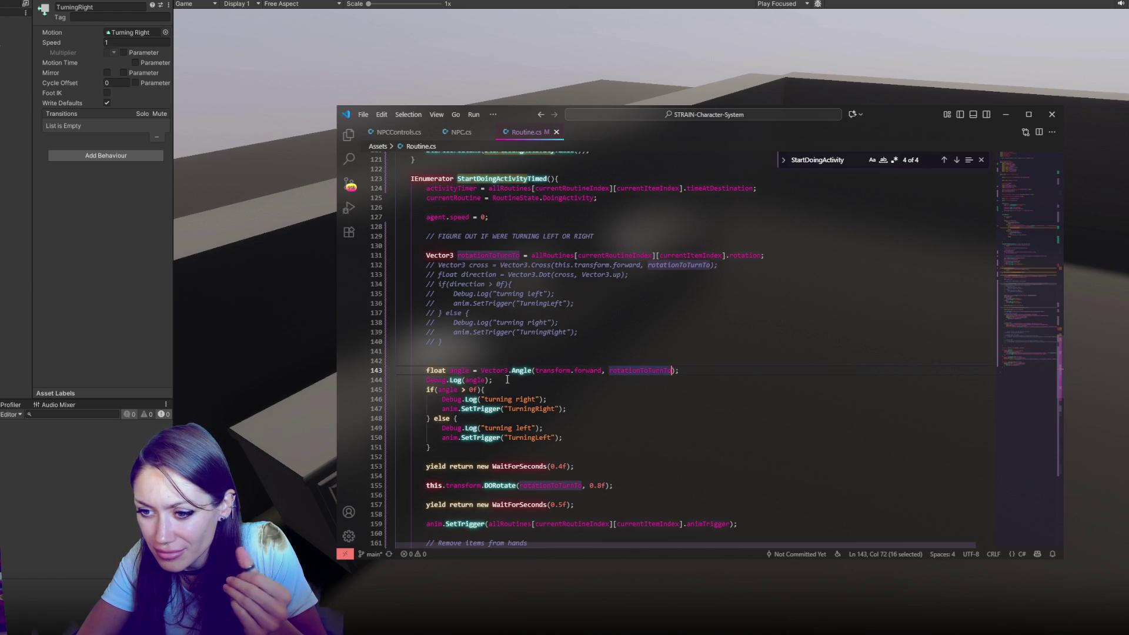
pyautogui.click(535, 370)
pyautogui.moveTo(535, 370); pyautogui.dragTo(601, 371)
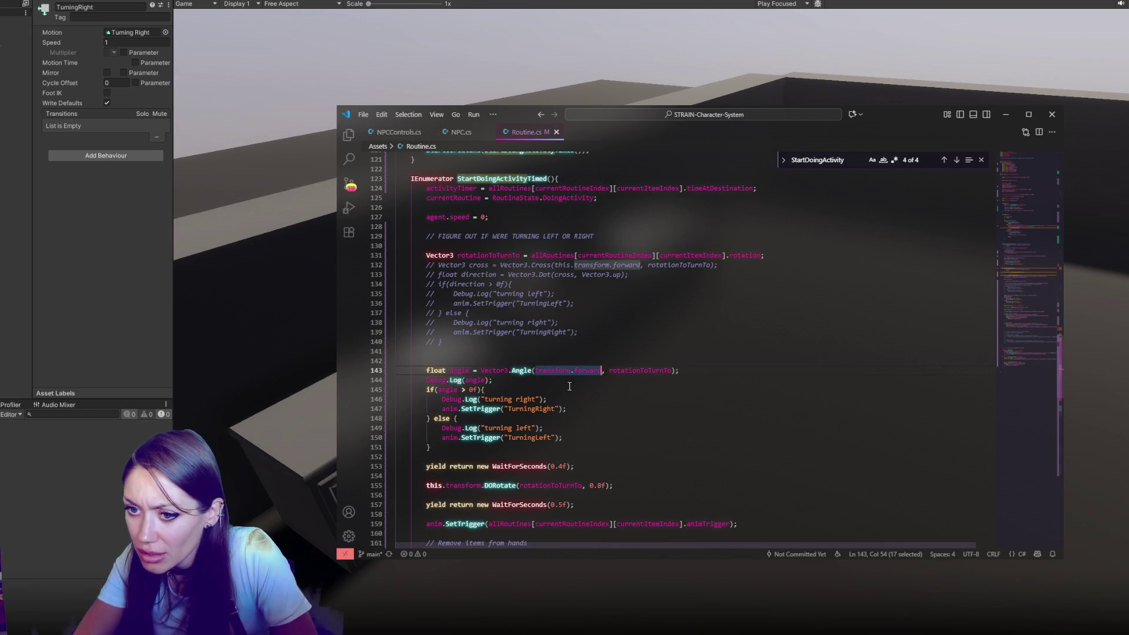
pyautogui.hotkey('ctrl', 'c')
pyautogui.press('Down')
pyautogui.press('Left')
pyautogui.press('Left')
pyautogui.hotkey('ctrl', 'shift', 'Left')
pyautogui.hotkey('ctrl', 'v')
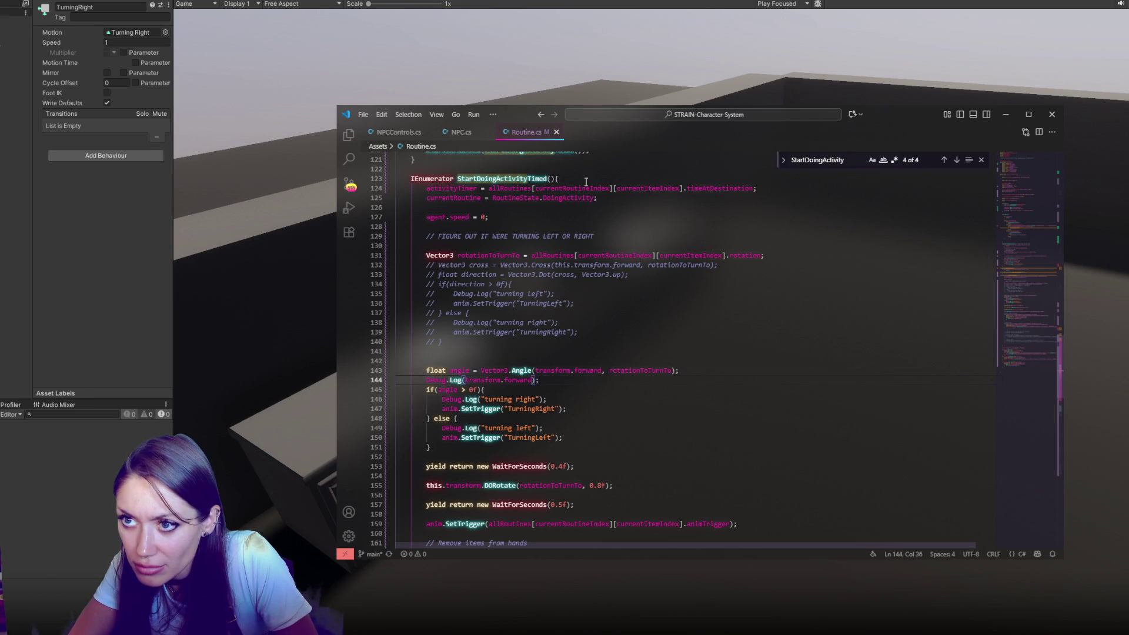
pyautogui.hotkey('alt', 'Tab')
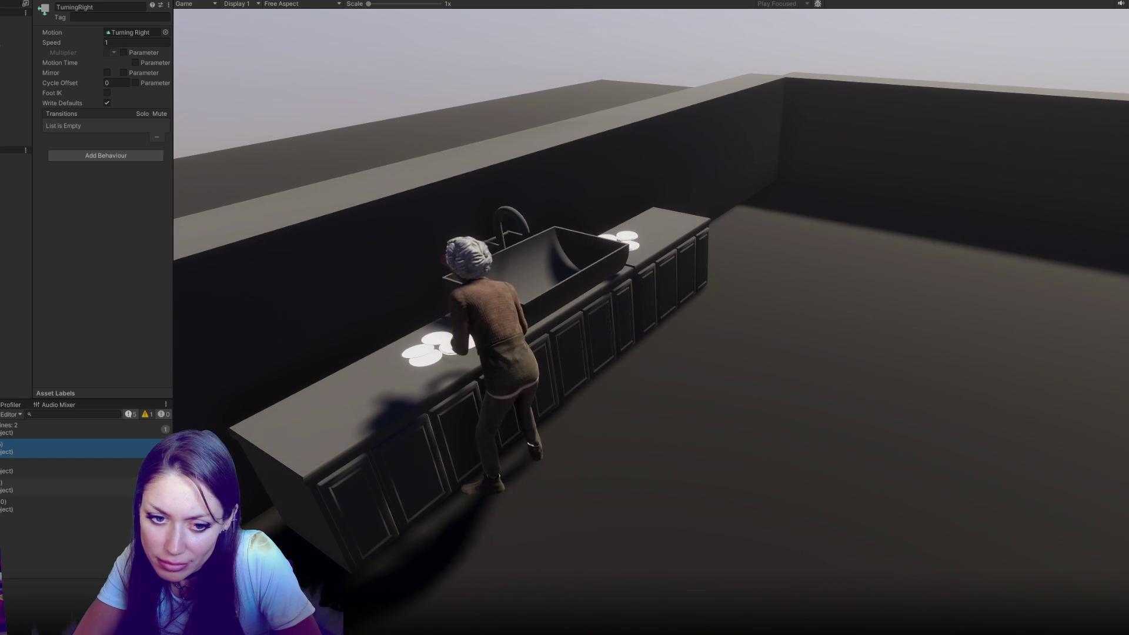
# Step: Clear the console, watch the NPC turn along the counter, then return to Routine.cs
pyautogui.click(1, 414)
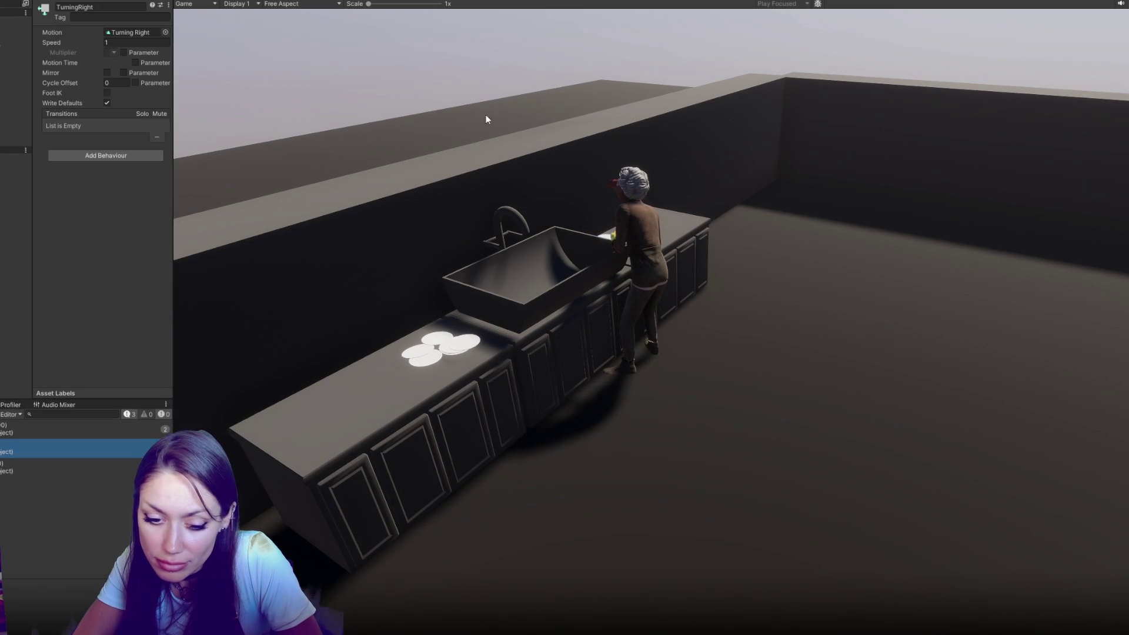
pyautogui.hotkey('alt', 'Tab')
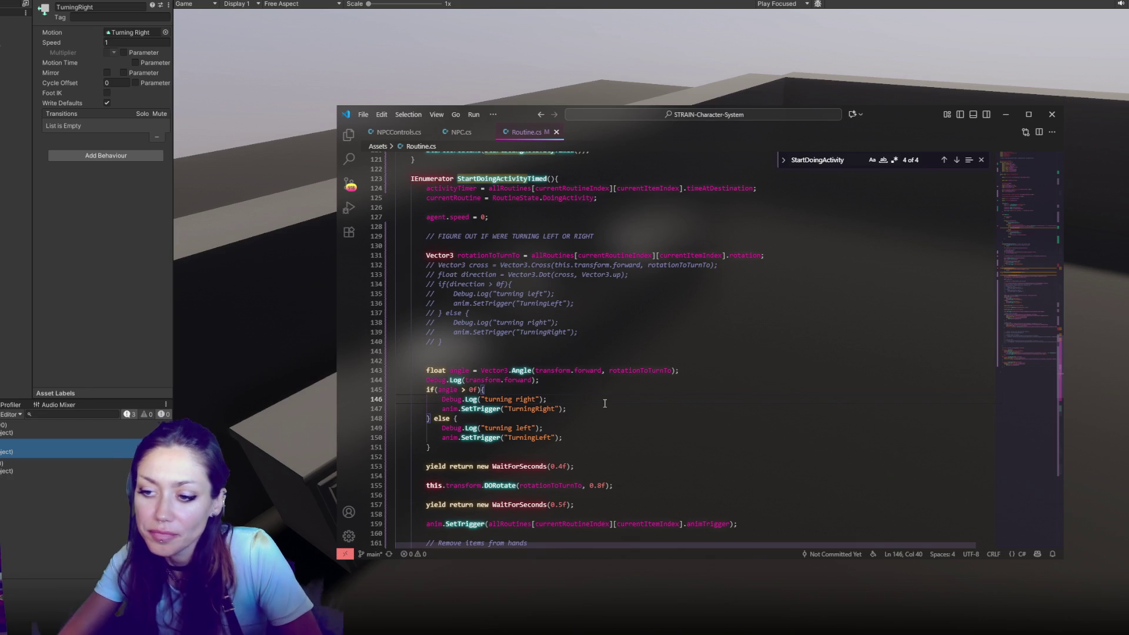
# Step: Rewrite line 143's first argument as (this.transform.forward - Quaternion.identity) and recompile in Unity
pyautogui.click(536, 363)
pyautogui.click(536, 370)
pyautogui.write('this.')
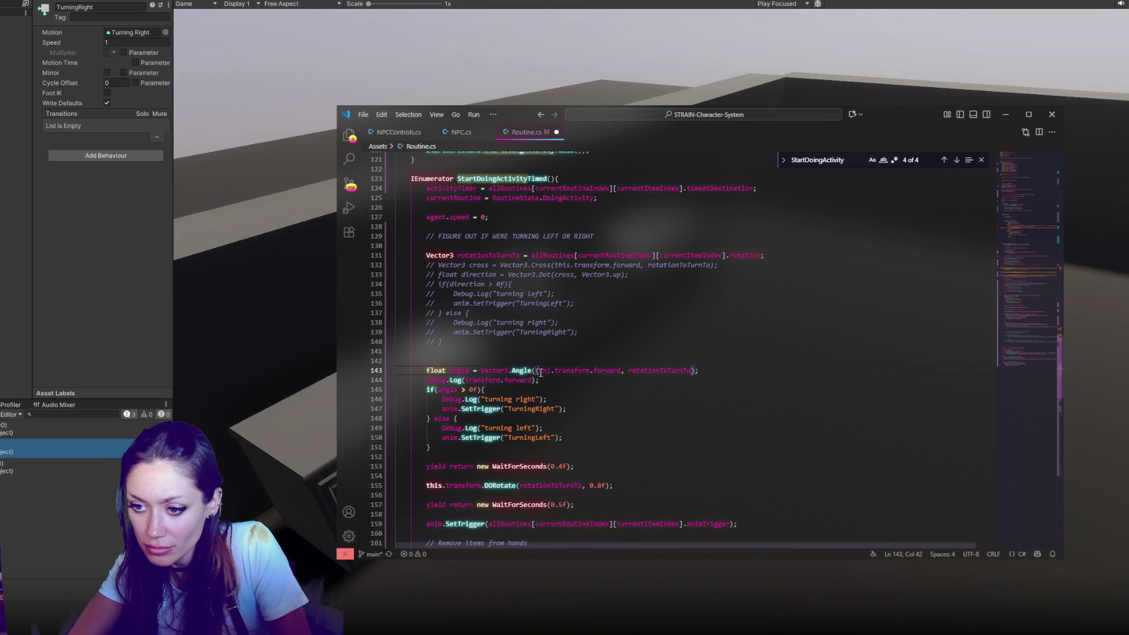
pyautogui.write('.')
pyautogui.click(625, 370)
pyautogui.write(')')
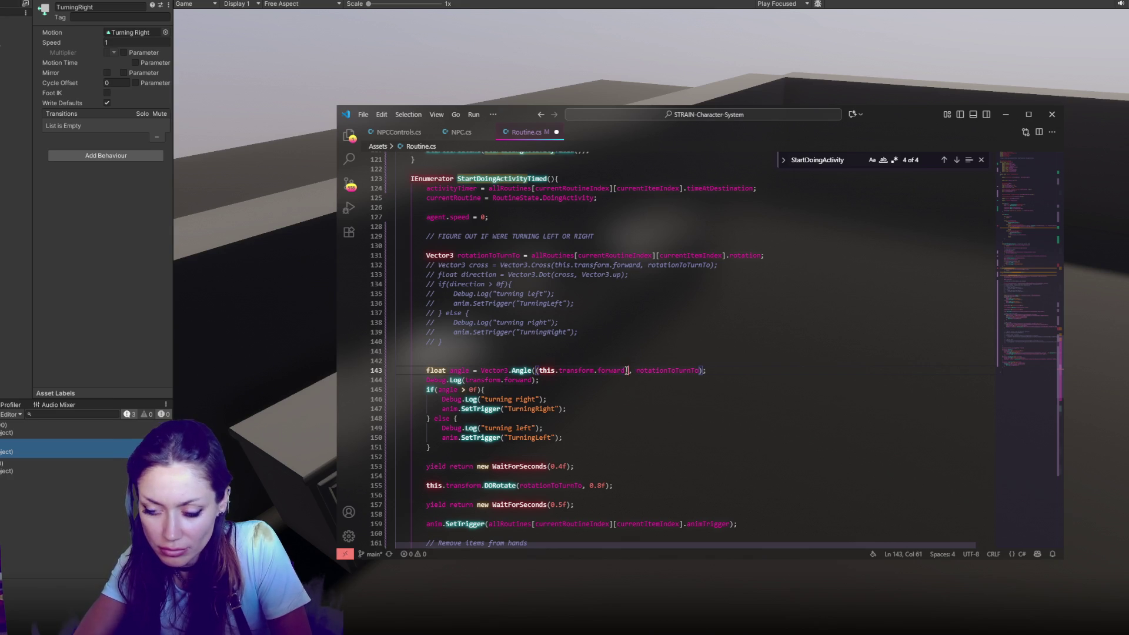
pyautogui.write('- ')
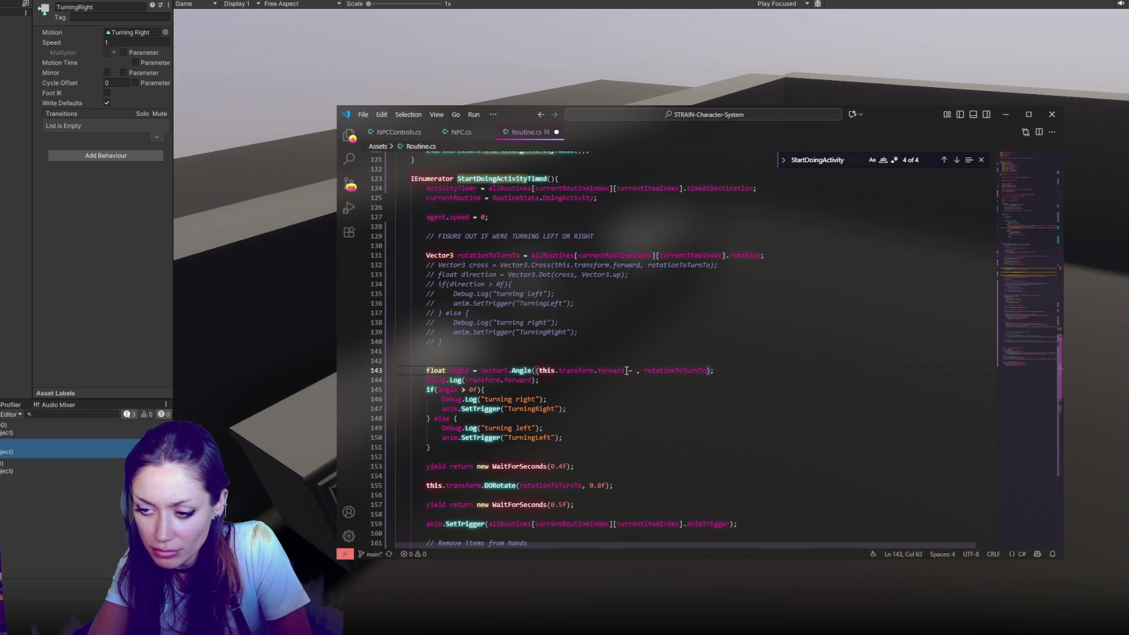
pyautogui.write('Quaternion.')
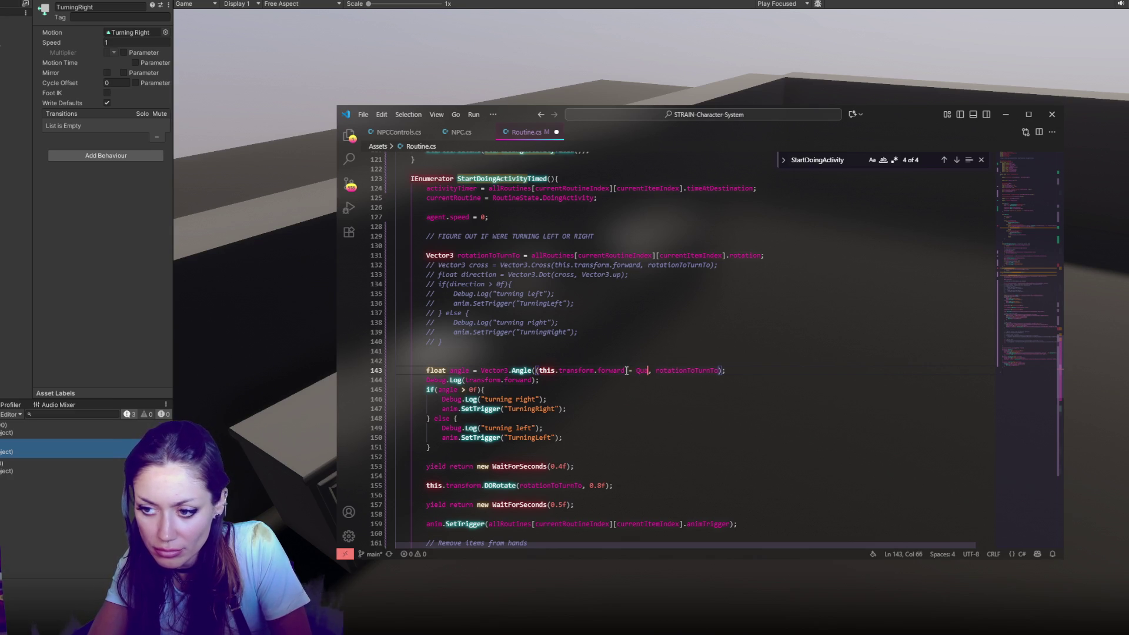
pyautogui.write('identity)')
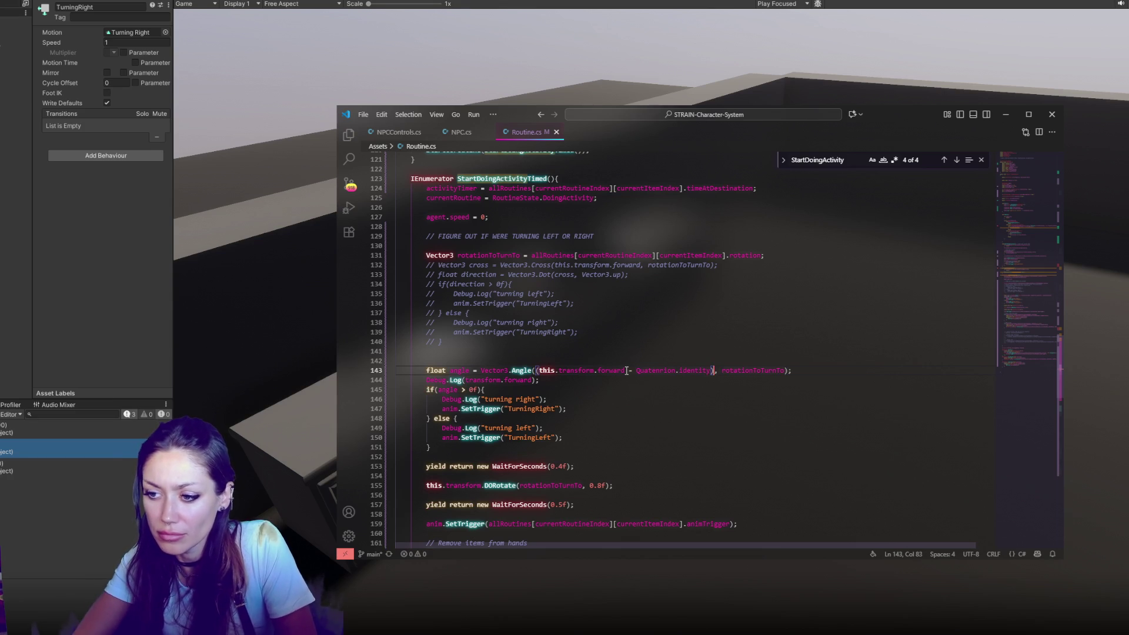
pyautogui.click(160, 330)
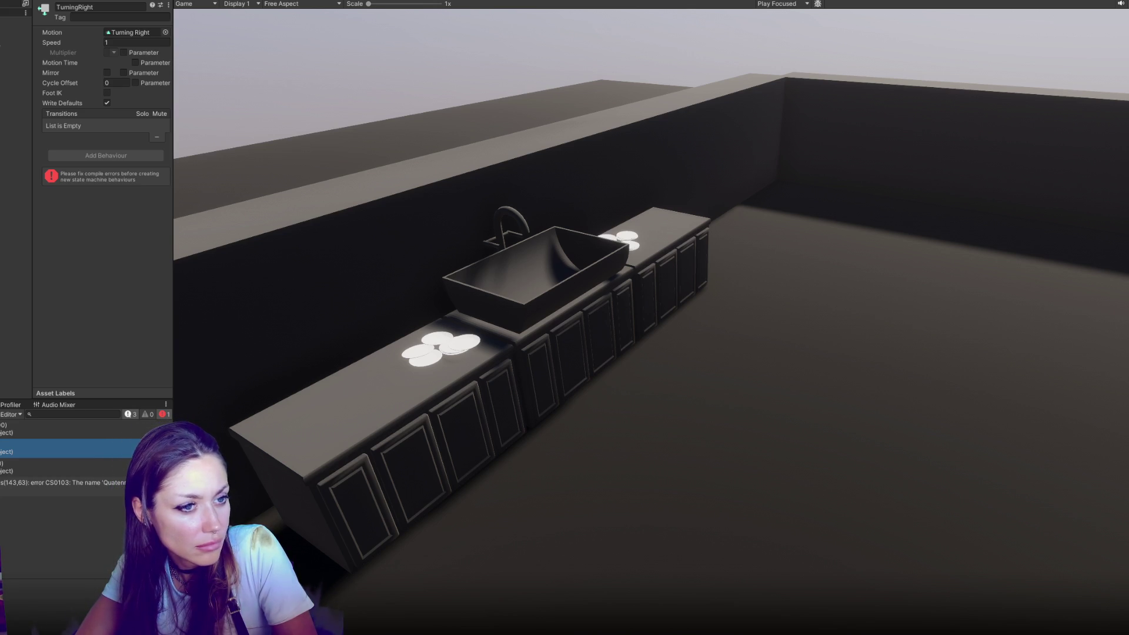
pyautogui.hotkey('alt', 'Tab')
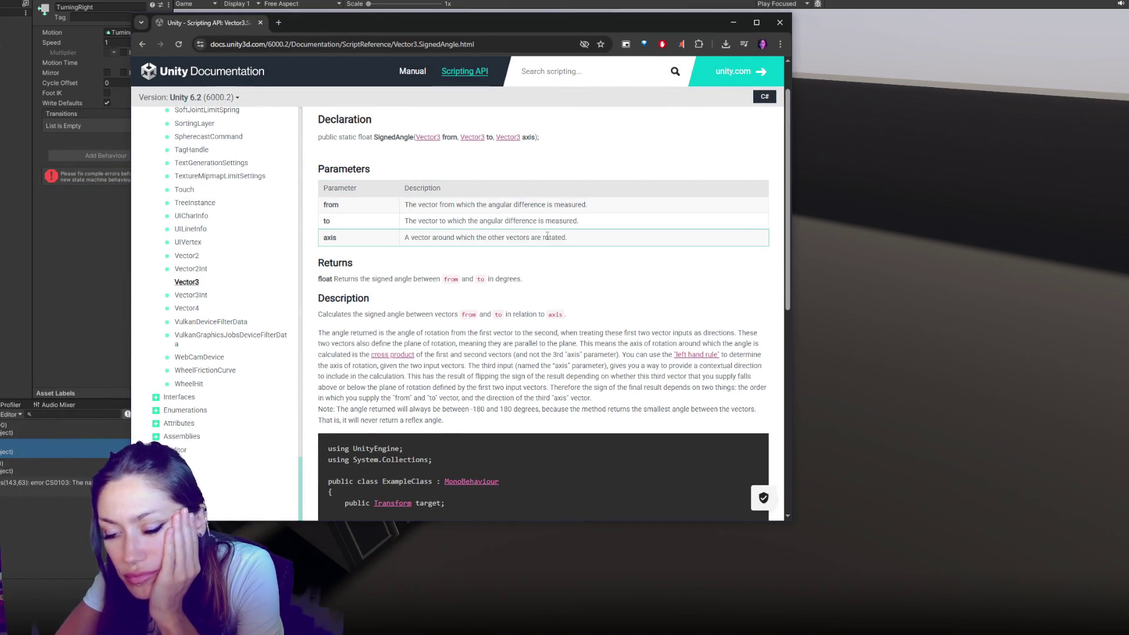
# Step: Read the from, to and axis parameter descriptions on the Vector3.SignedAngle page
pyautogui.scroll(-3, 558, 288)
pyautogui.scroll(-2, 563, 299)
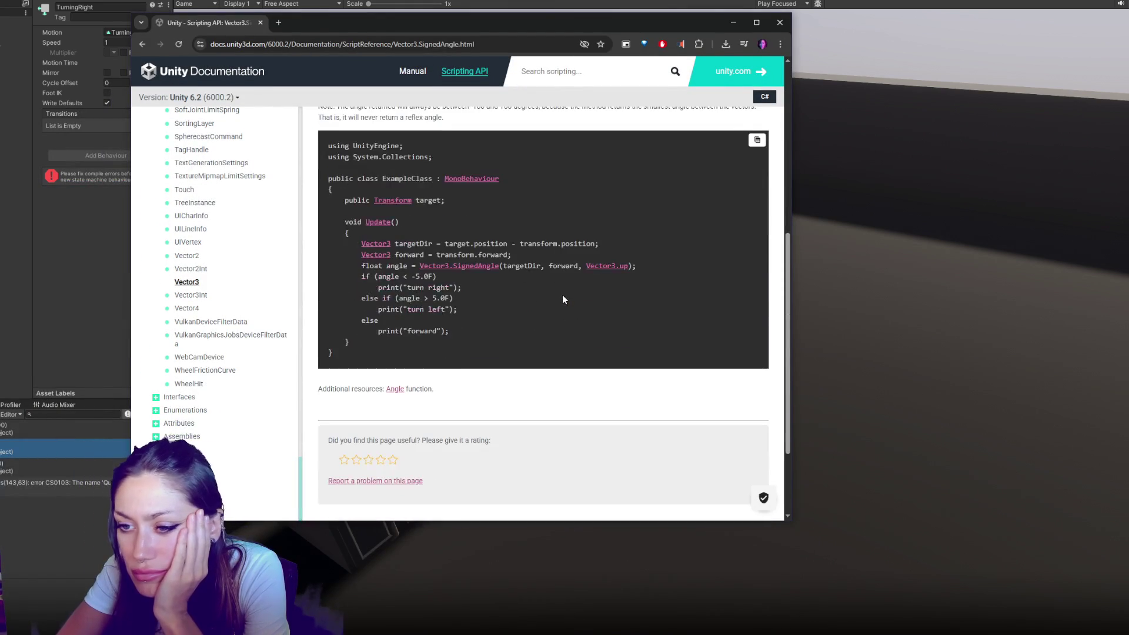
pyautogui.scroll(6, 562, 297)
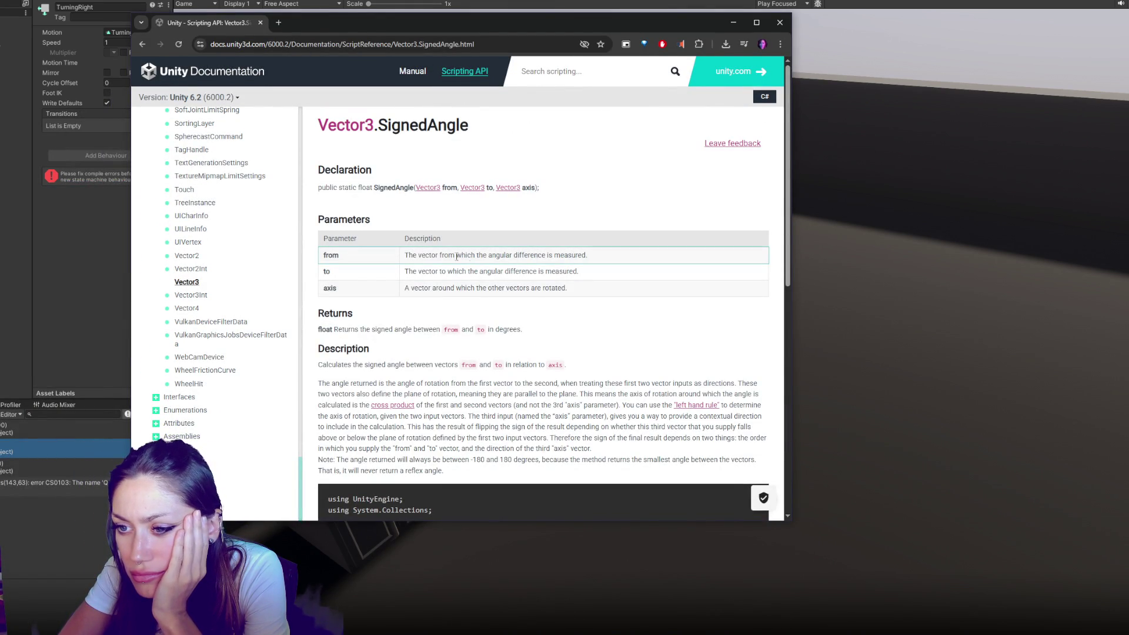
pyautogui.moveTo(417, 255); pyautogui.dragTo(579, 256)
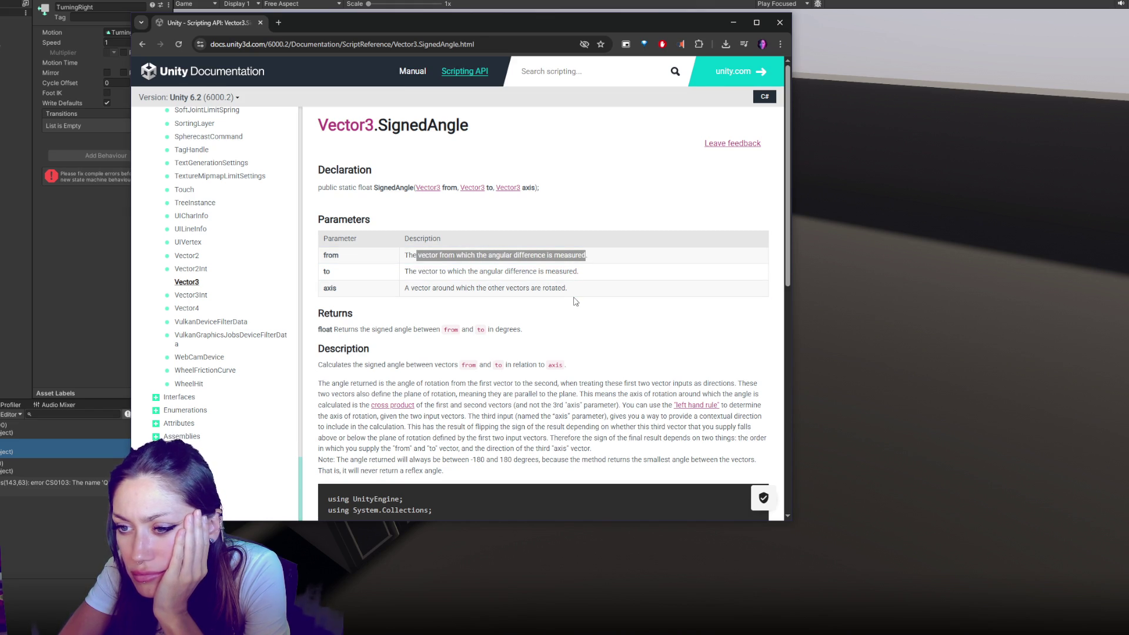
pyautogui.moveTo(413, 271); pyautogui.dragTo(588, 275)
pyautogui.moveTo(404, 289); pyautogui.dragTo(594, 286)
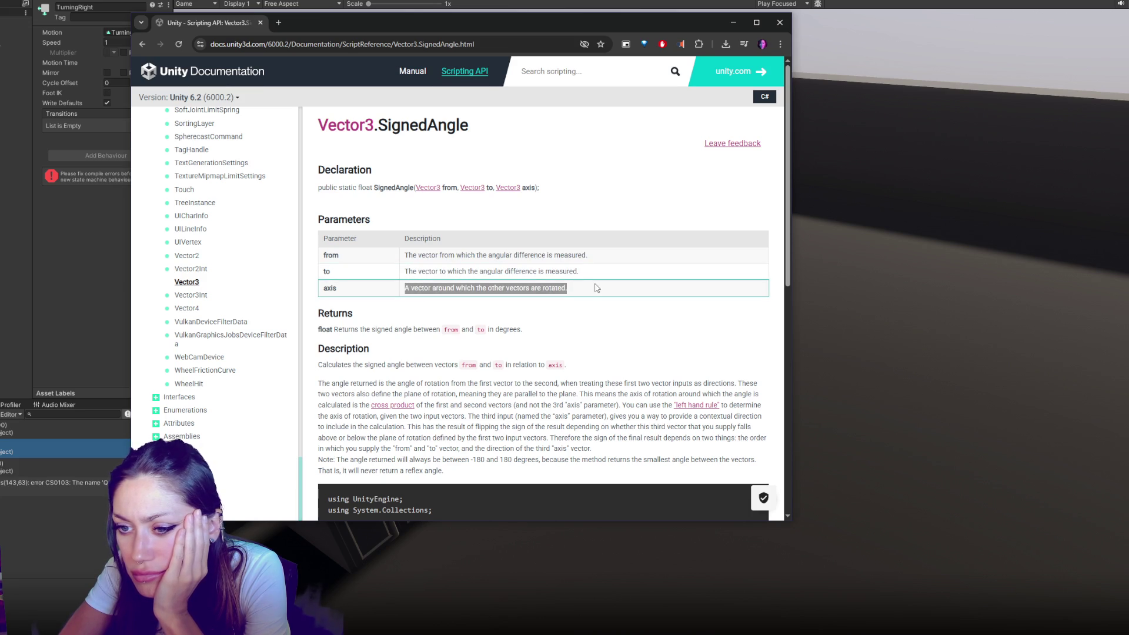
pyautogui.click(582, 329)
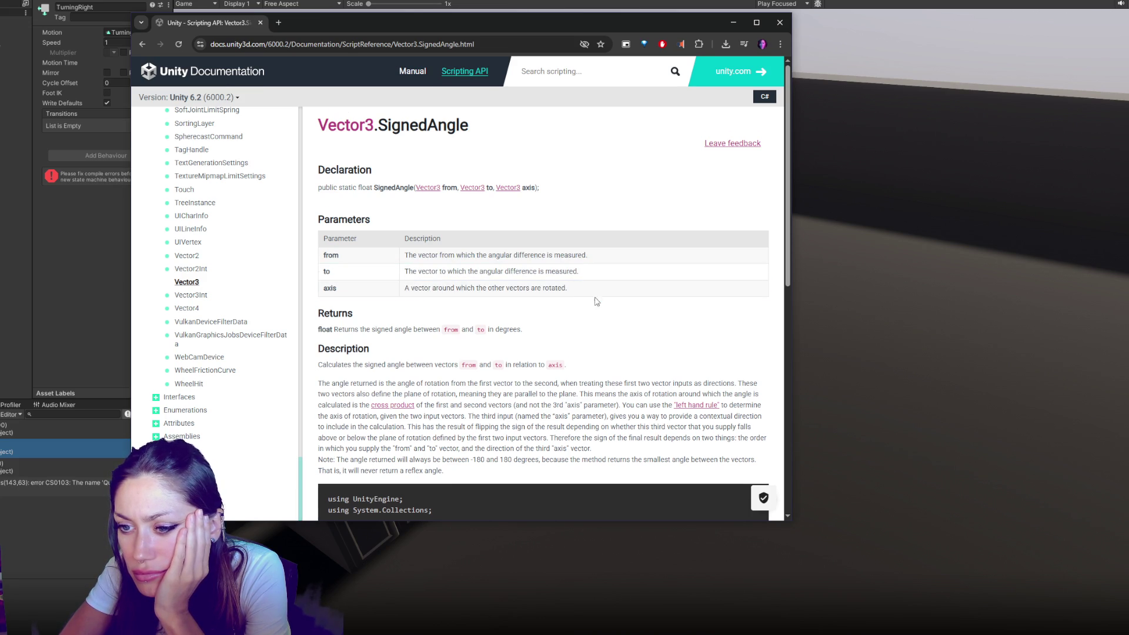
# Step: Scroll down to the SignedAngle example code, then bring Routine.cs back up
pyautogui.scroll(-4, 597, 301)
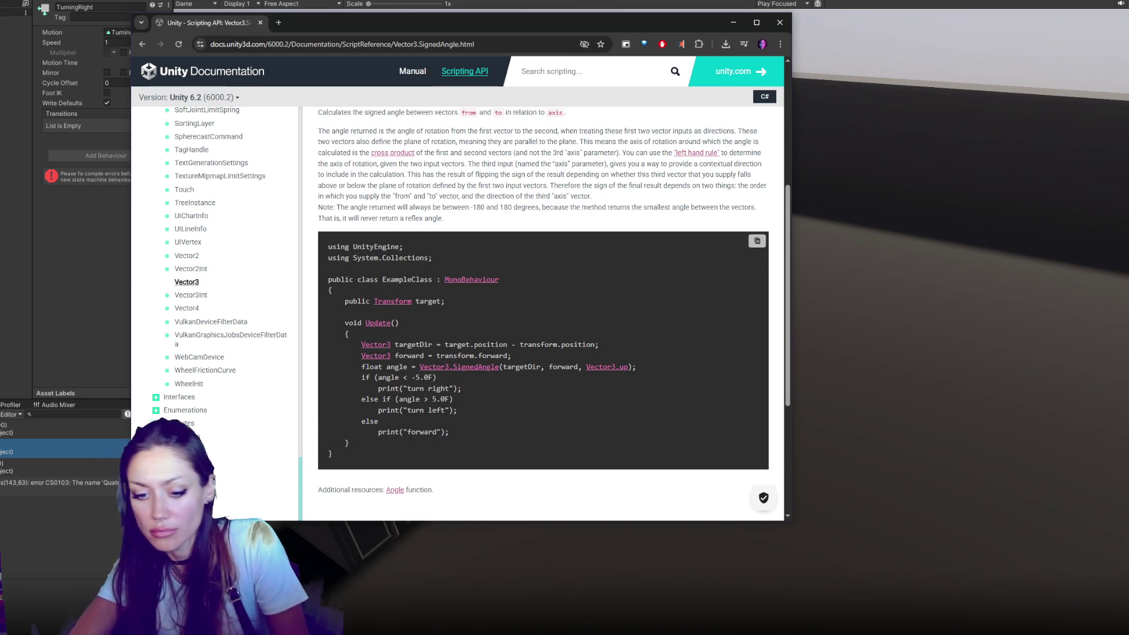
pyautogui.moveTo(67, 626)
pyautogui.click(65, 592)
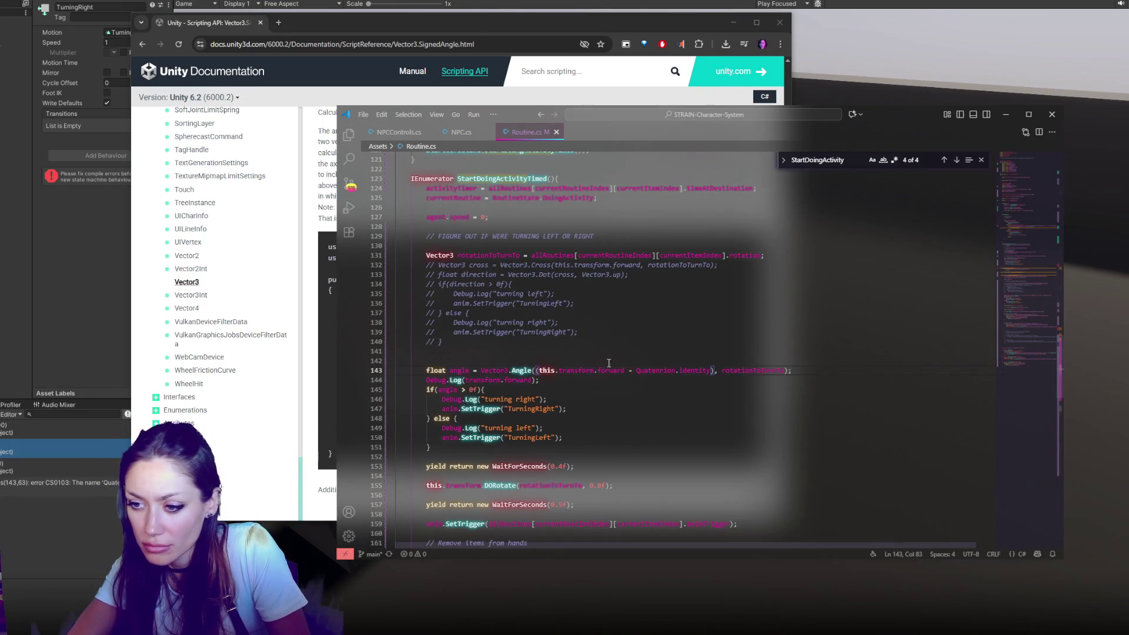
# Step: Drop the Quaternion.identity subtraction, change Angle to SignedAngle, and add a Vector3.Up axis argument
pyautogui.moveTo(628, 370)
pyautogui.mouseDown()
pyautogui.moveTo(741, 369)
pyautogui.moveTo(714, 370)
pyautogui.mouseUp()
pyautogui.press('BackSpace')
pyautogui.click(539, 370)
pyautogui.press('BackSpace')
pyautogui.click(520, 371)
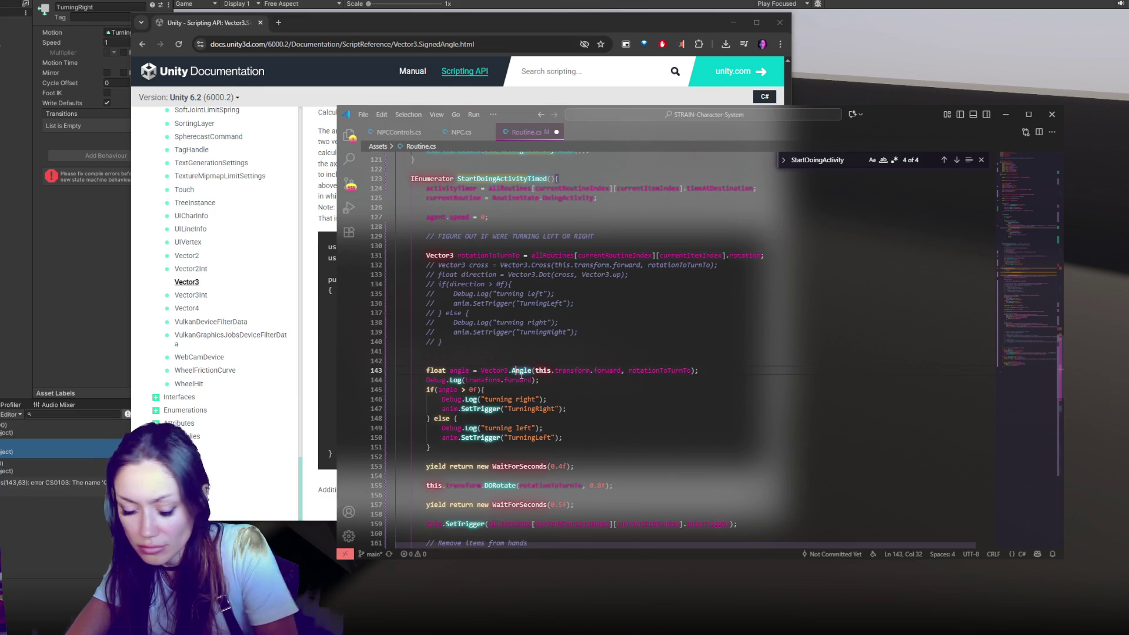
pyautogui.write('Signed')
pyautogui.press('Escape')
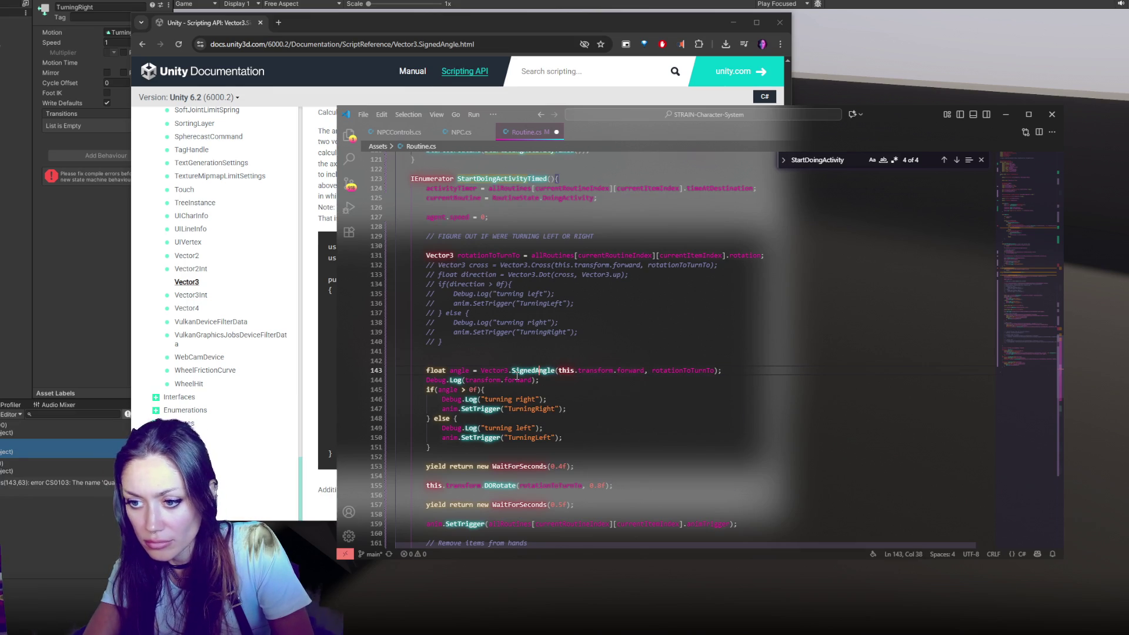
pyautogui.click(714, 371)
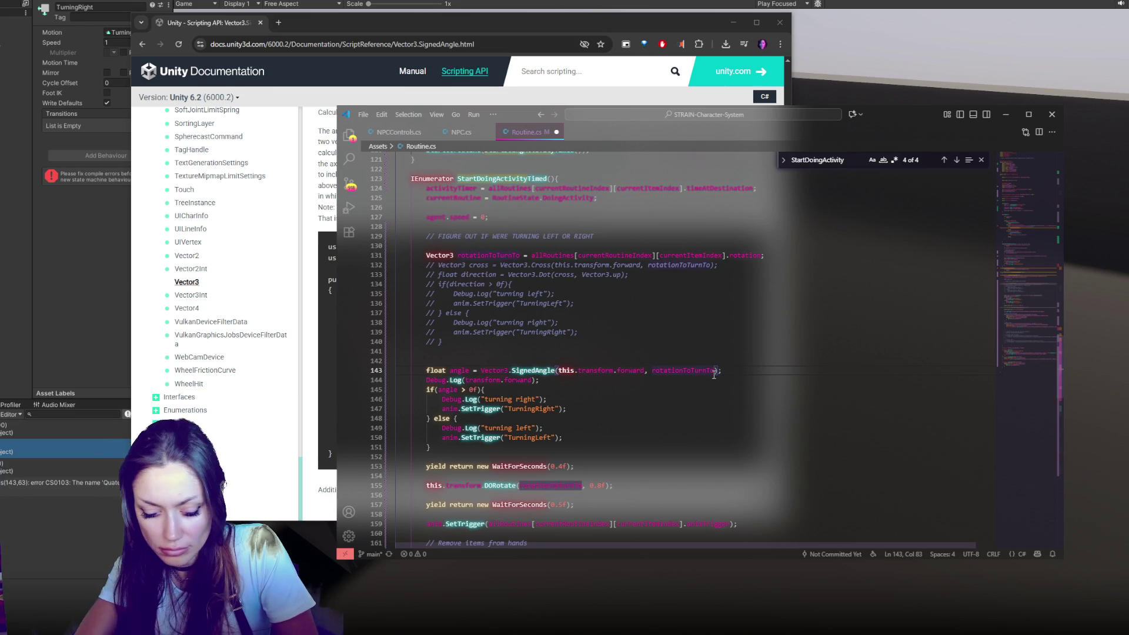
pyautogui.write(', Vector3.Up')
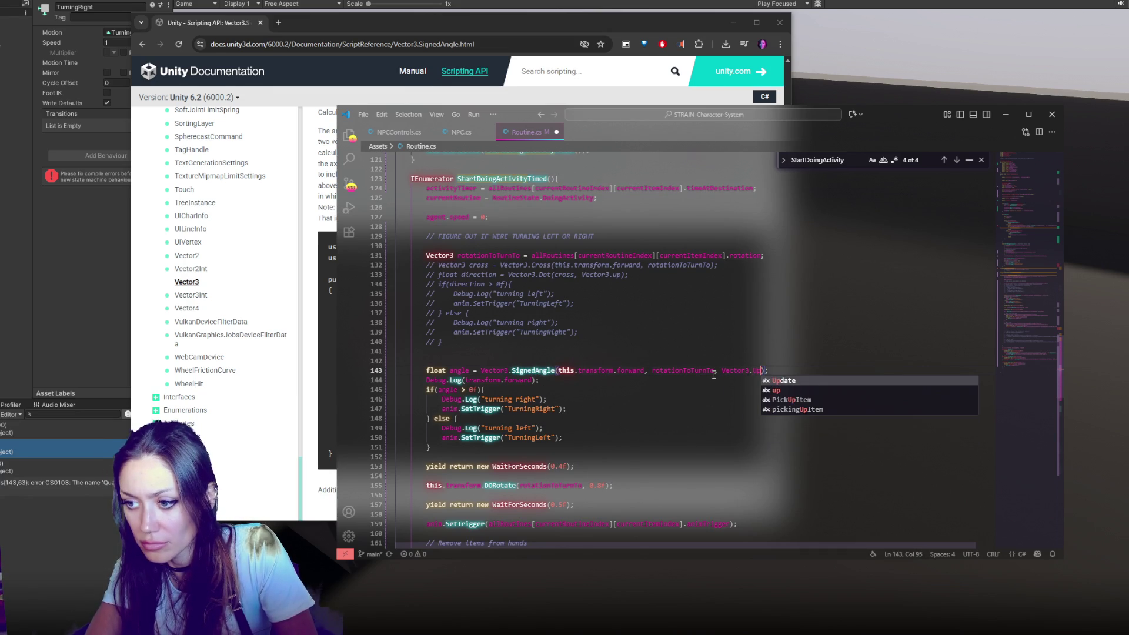
# Step: Compare the call against the SignedAngle docs example and recompile the script in Unity
pyautogui.hotkey('alt', 'Tab')
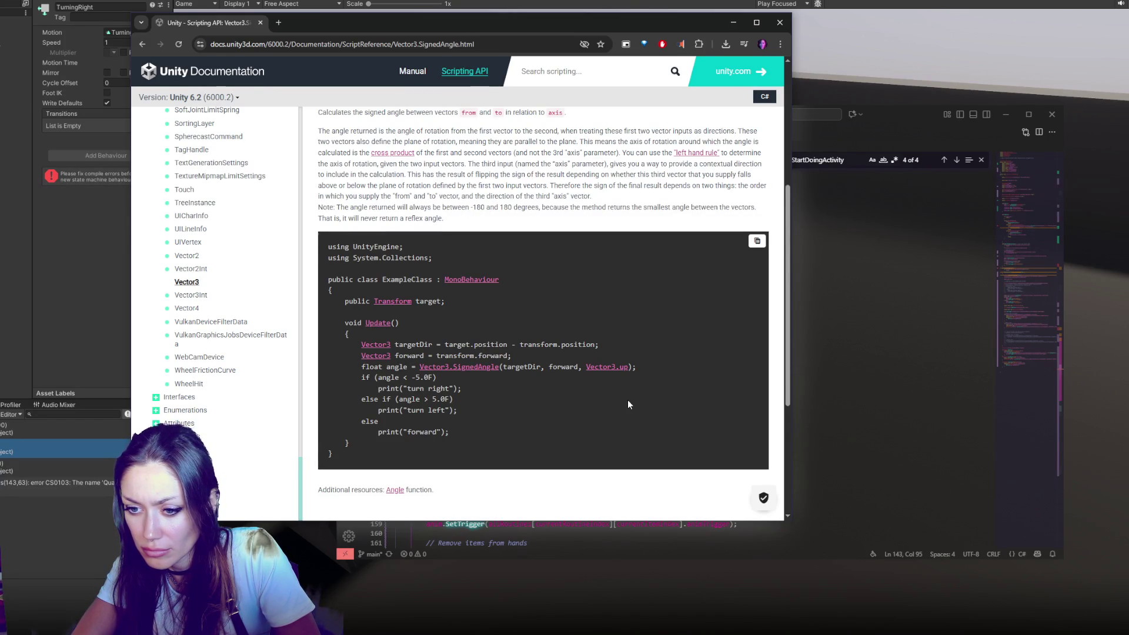
pyautogui.click(840, 378)
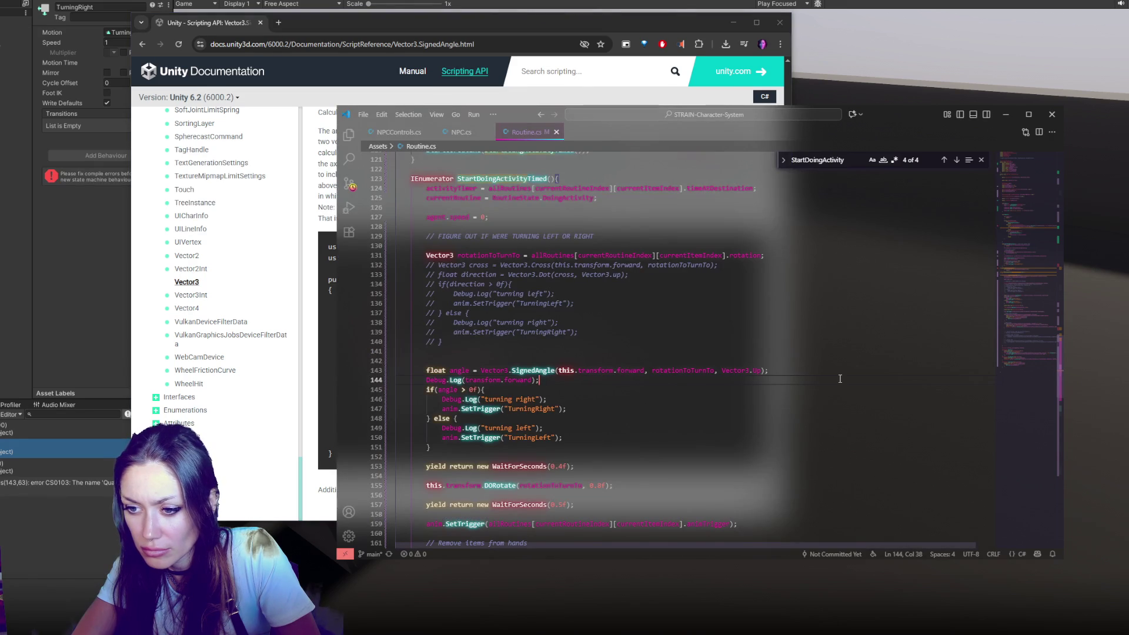
pyautogui.hotkey('alt', 'Tab')
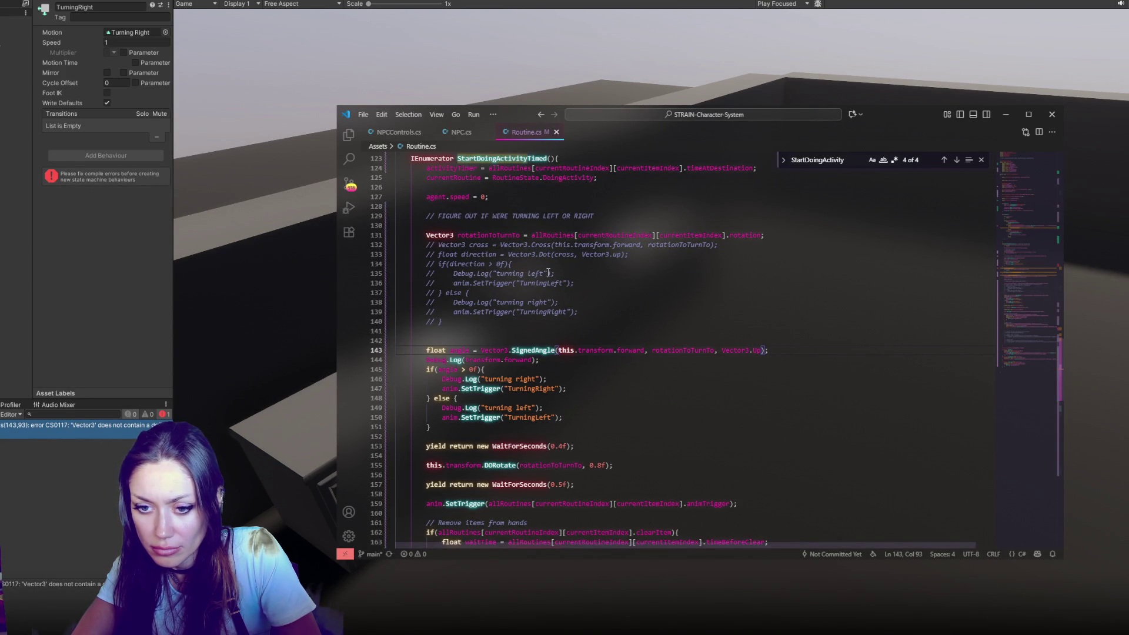
pyautogui.write('U')
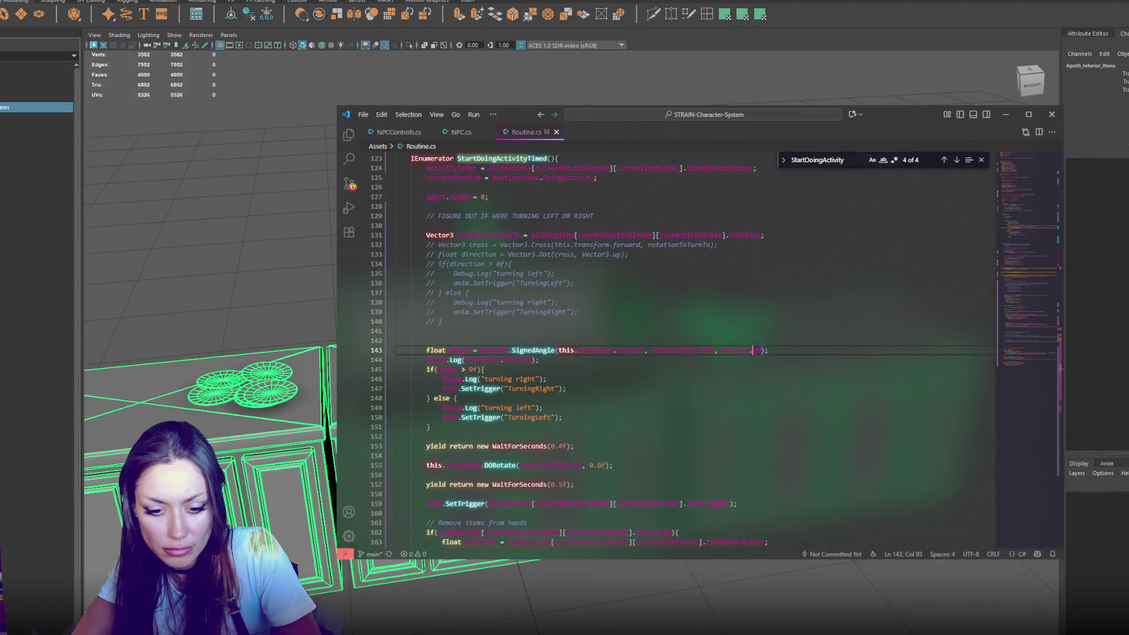
# Step: Correct the axis on line 143 from Vector3.Up to Vector3.up and return to the kitchen scene
pyautogui.hotkey('alt', 'Tab')
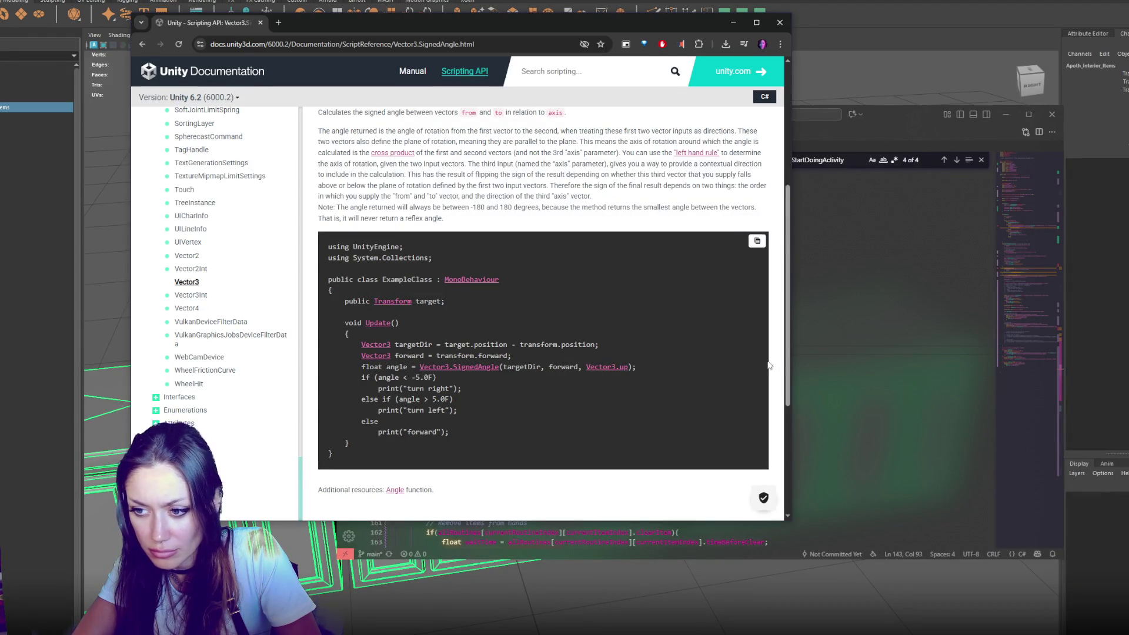
pyautogui.hotkey('alt', 'Tab')
pyautogui.click(757, 350)
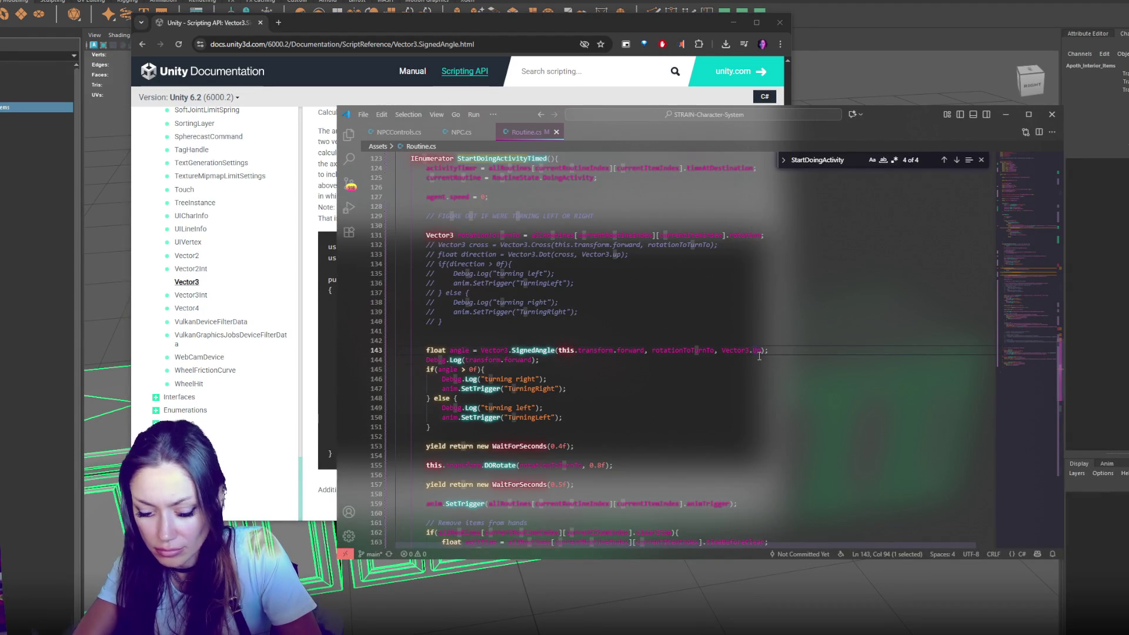
pyautogui.press('BackSpace')
pyautogui.write('u')
pyautogui.click(81, 544)
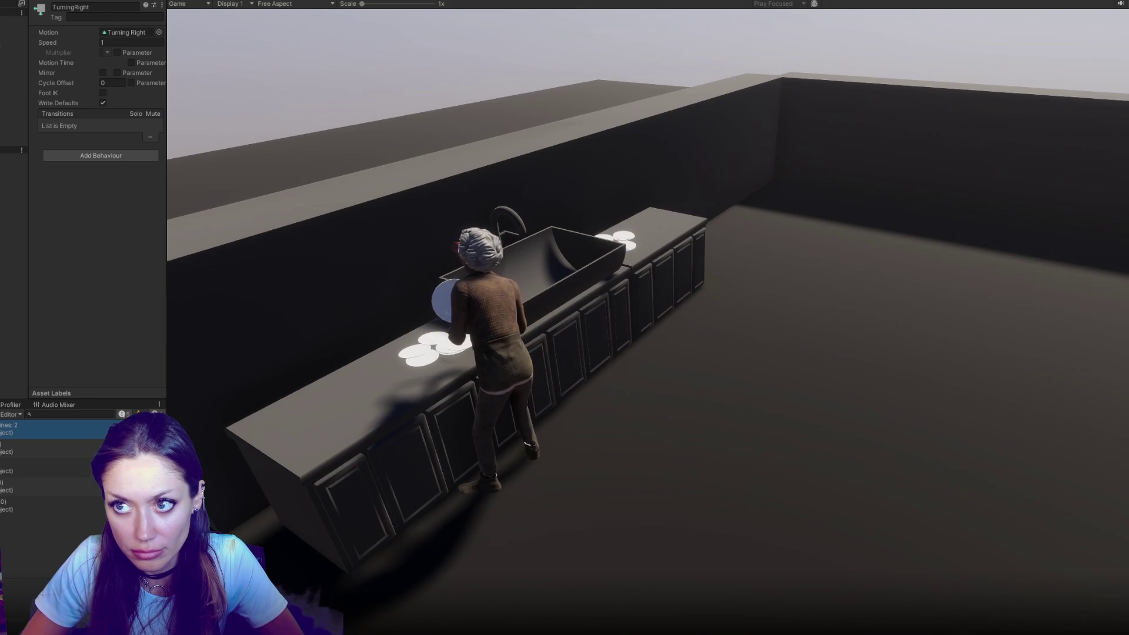
# Step: Back in Routine.cs, select transform.forward inside line 144's Debug.Log call
pyautogui.hotkey('alt', 'Tab')
pyautogui.click(459, 350)
pyautogui.moveTo(467, 360); pyautogui.dragTo(532, 359)
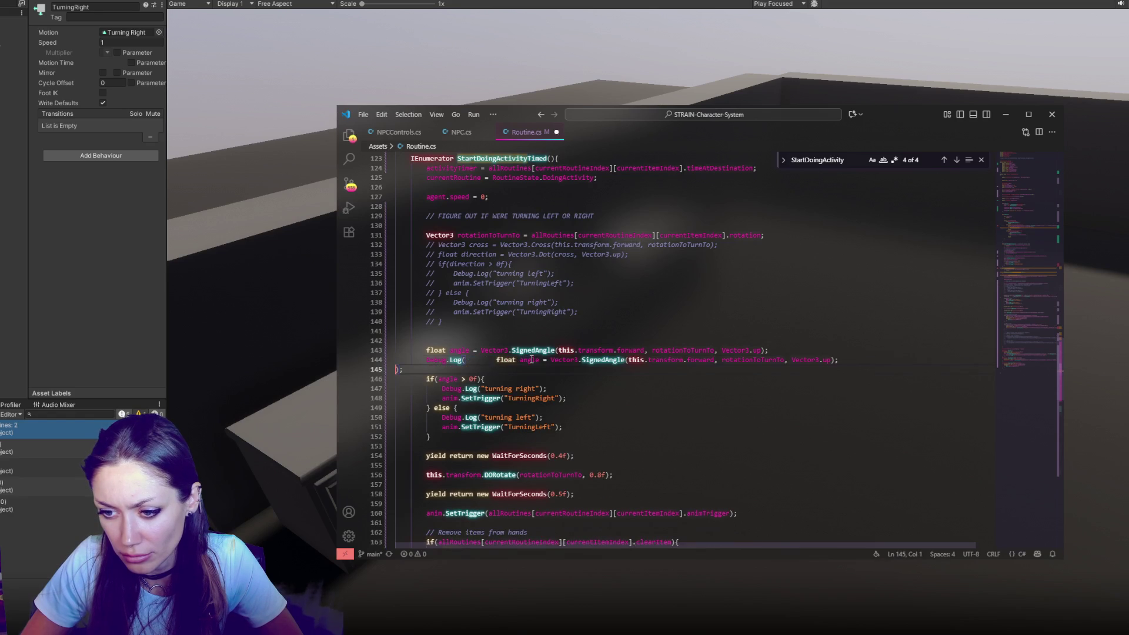
# Step: Paste the angle variable over transform.forward so Debug.Log prints the angle
pyautogui.doubleClick(460, 350)
pyautogui.hotkey('ctrl', 'c')
pyautogui.moveTo(466, 360); pyautogui.dragTo(531, 359)
pyautogui.hotkey('ctrl', 'v')
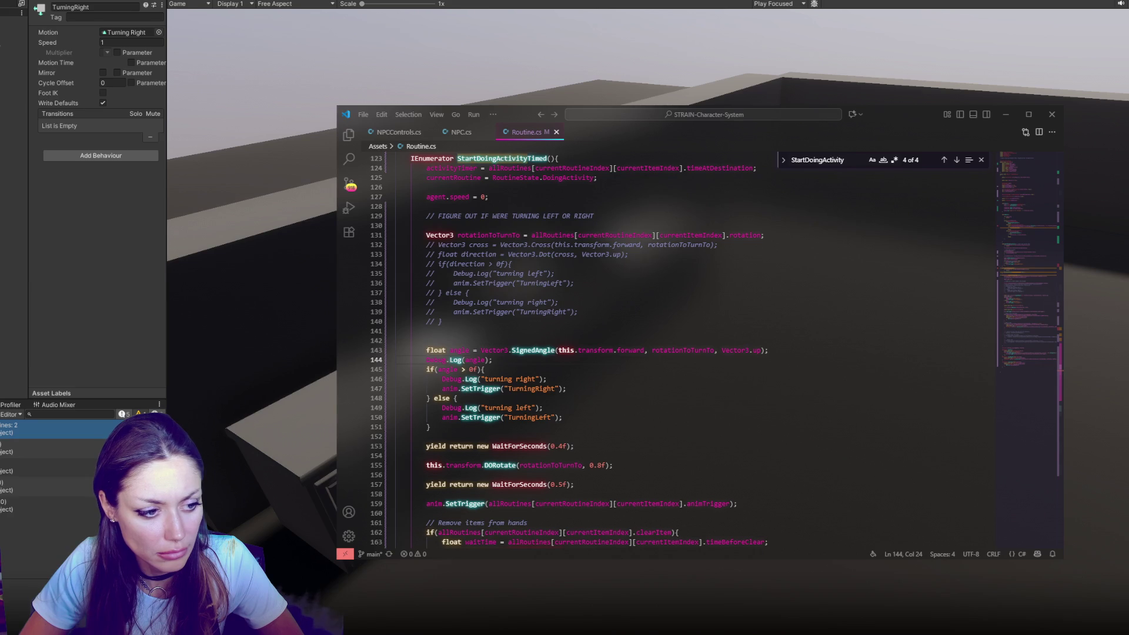
# Step: Try swapping 'right' to 'left' in the message and TurningRight trigger, then undo it
pyautogui.doubleClick(528, 380)
pyautogui.write('left')
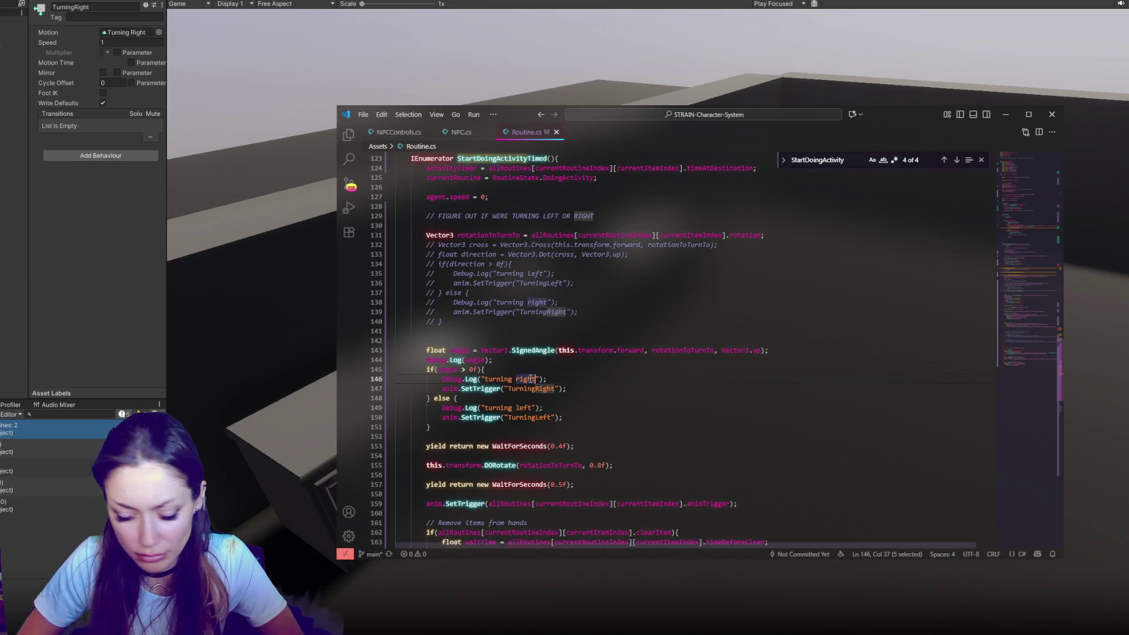
pyautogui.click(532, 388)
pyautogui.press('Right')
pyautogui.press('Delete')
pyautogui.press('Delete')
pyautogui.press('Delete')
pyautogui.write('Lef')
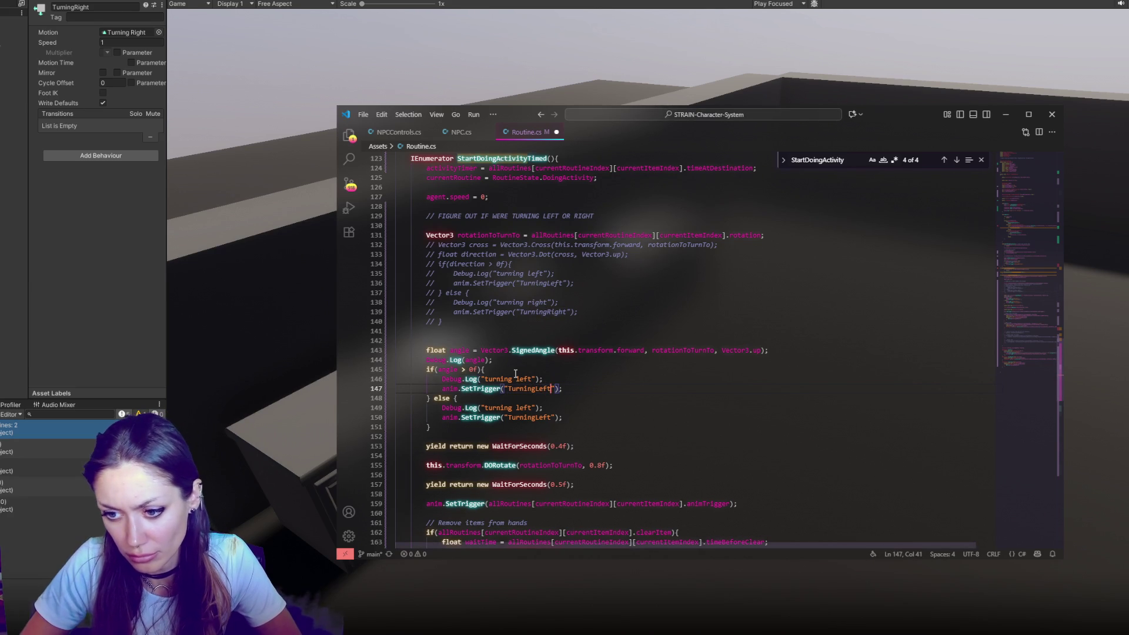
pyautogui.hotkey('ctrl', 'z')
pyautogui.hotkey('ctrl', 'z')
pyautogui.hotkey('ctrl', 'z')
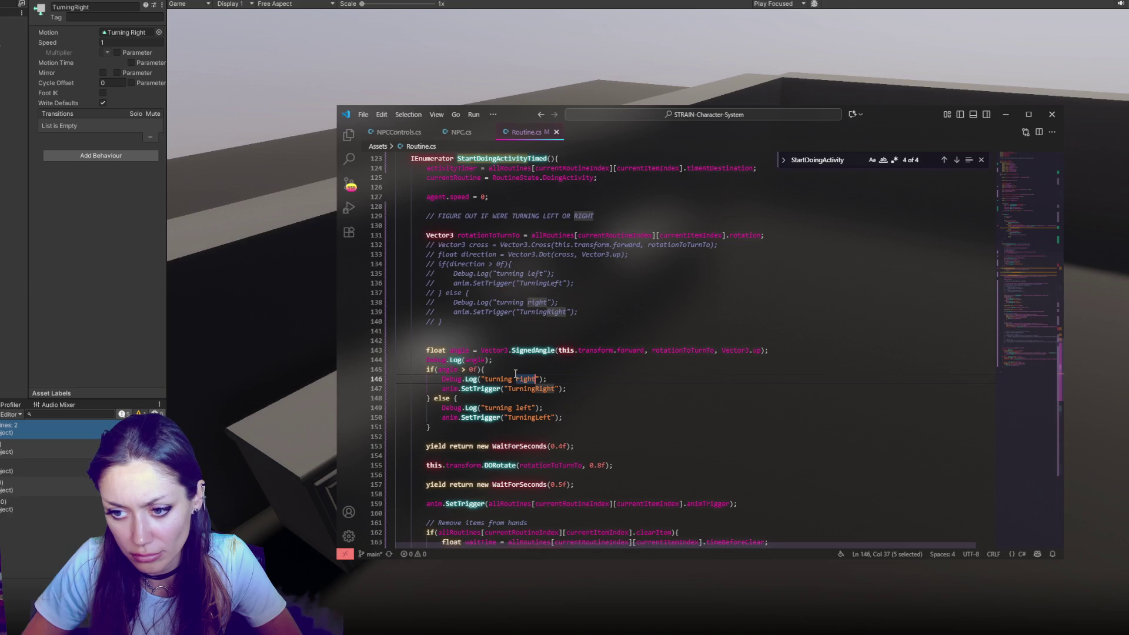
pyautogui.click(555, 376)
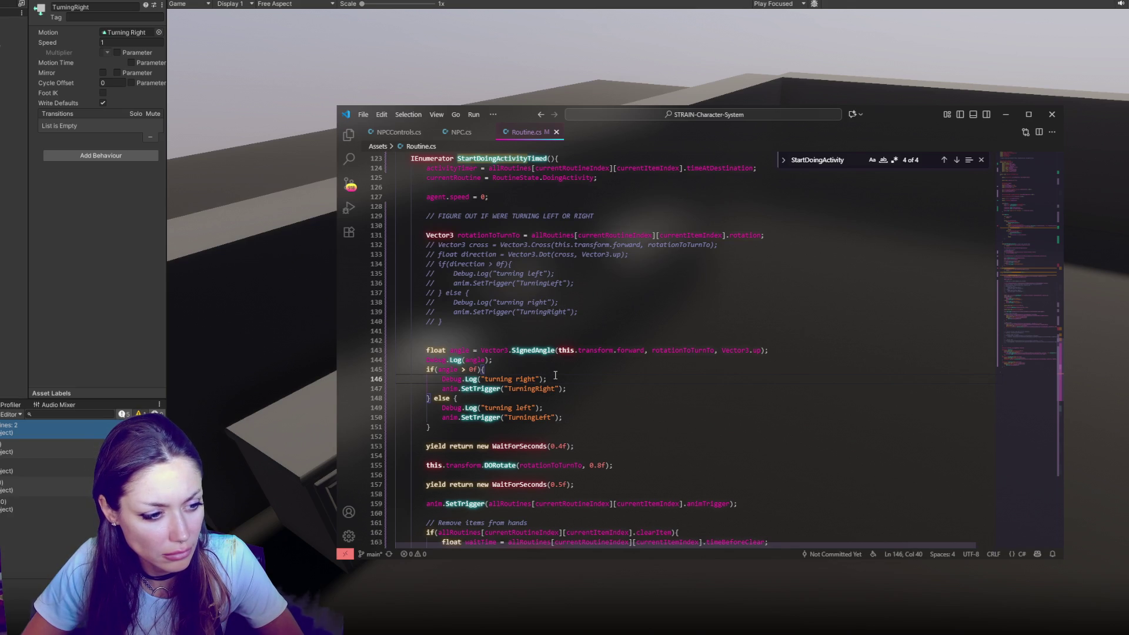
# Step: Change line 145's test to angle < 0f, save Routine.cs, and reload it in Unity
pyautogui.click(467, 369)
pyautogui.press('BackSpace')
pyautogui.write('<')
pyautogui.hotkey('ctrl', 's')
pyautogui.click(580, 389)
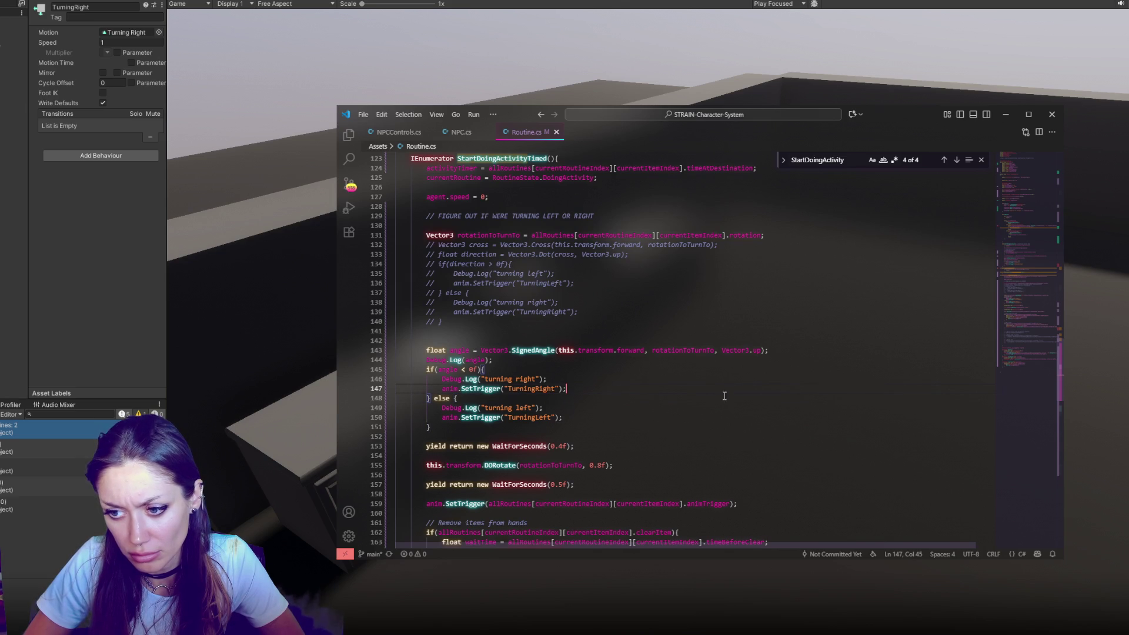
pyautogui.click(554, 368)
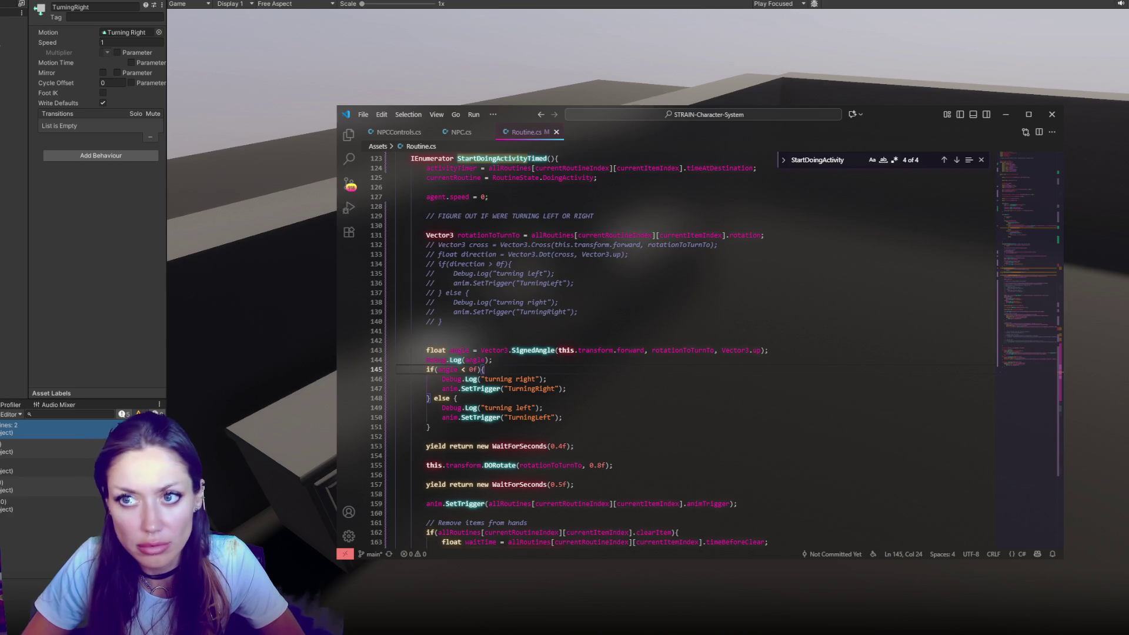
pyautogui.click(144, 250)
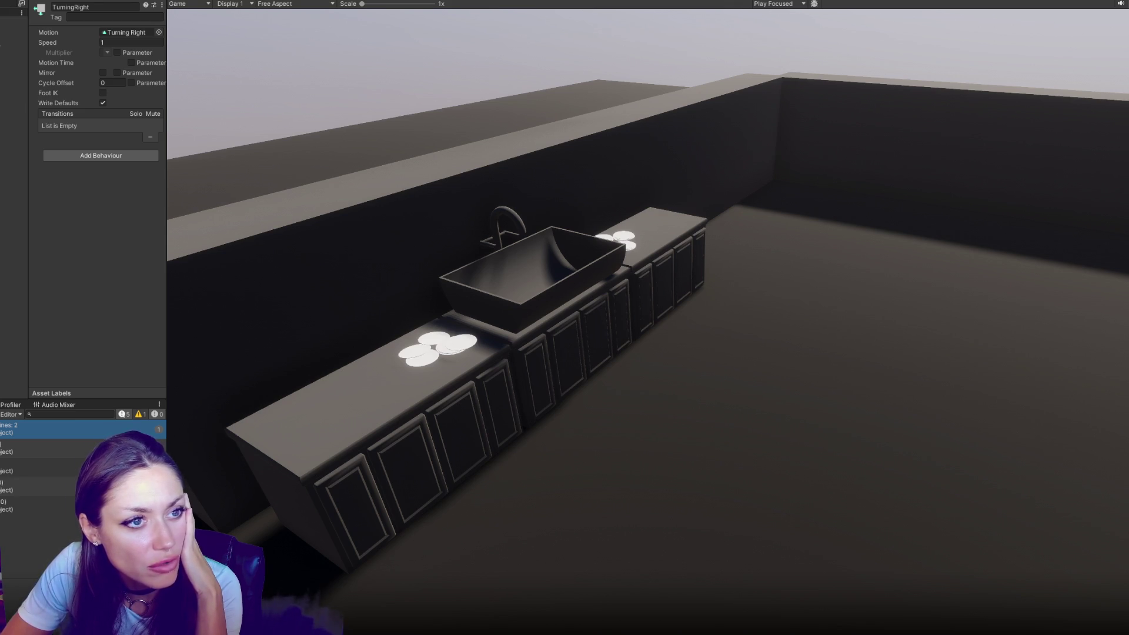
# Step: Bring up the SignedAngle docs and highlight the sentence about the plane of rotation
pyautogui.hotkey('alt', 'Tab')
pyautogui.moveTo(299, 245)
pyautogui.mouseDown()
pyautogui.moveTo(584, 247)
pyautogui.moveTo(187, 259)
pyautogui.moveTo(312, 257)
pyautogui.mouseUp()
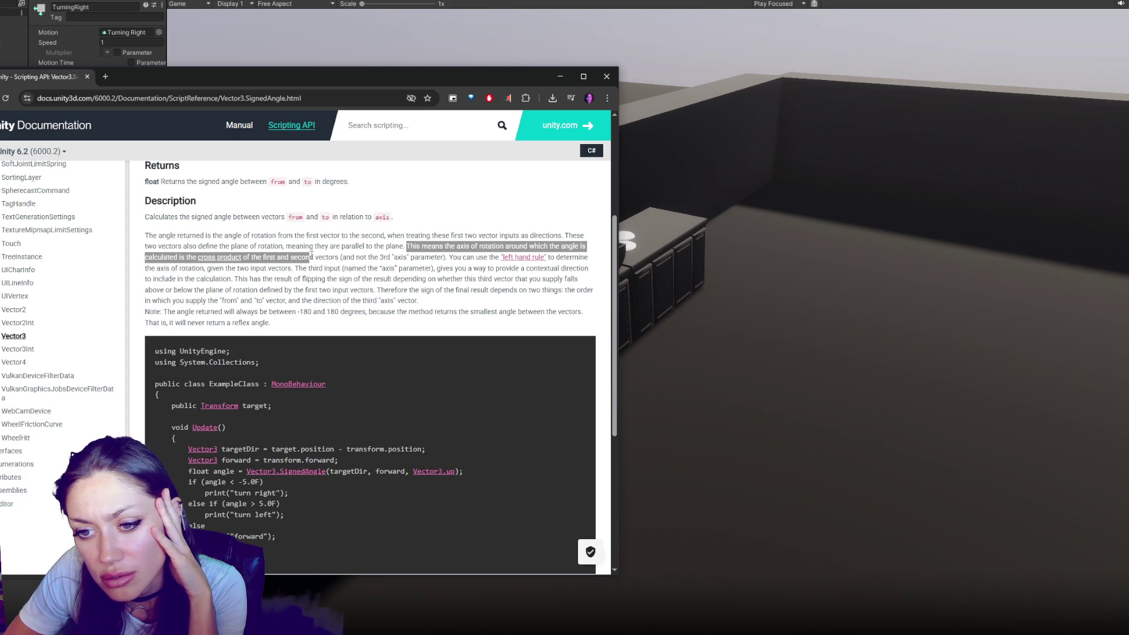
# Step: Highlight the passages on the axis flipping the sign and the -180 to 180 range, then return to the Game view
pyautogui.click(377, 259)
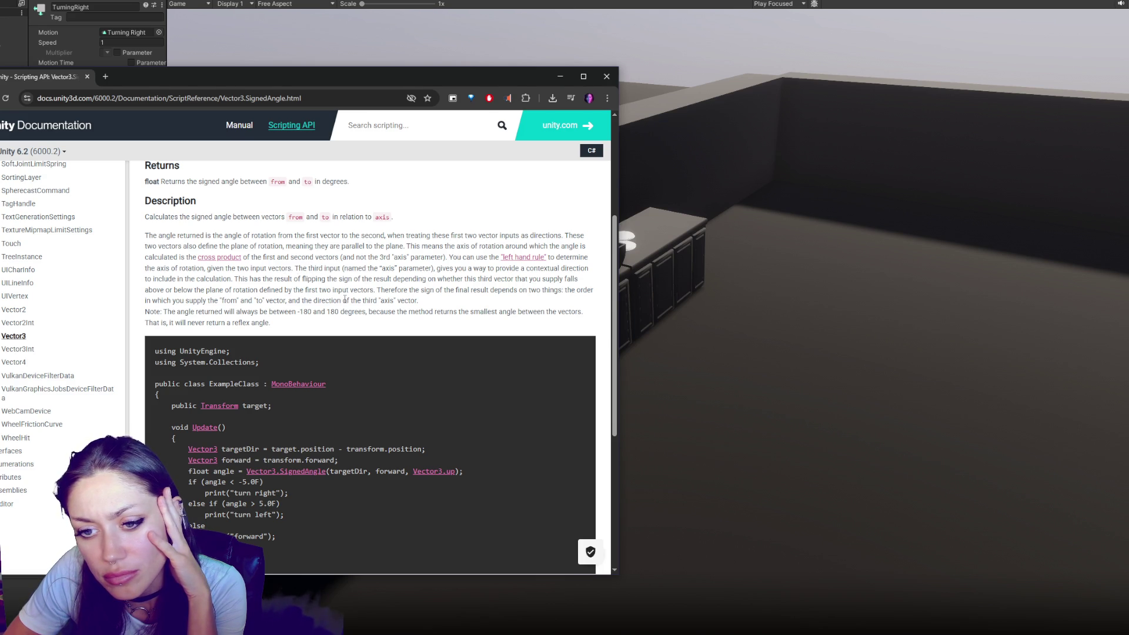
pyautogui.moveTo(235, 281); pyautogui.dragTo(407, 283)
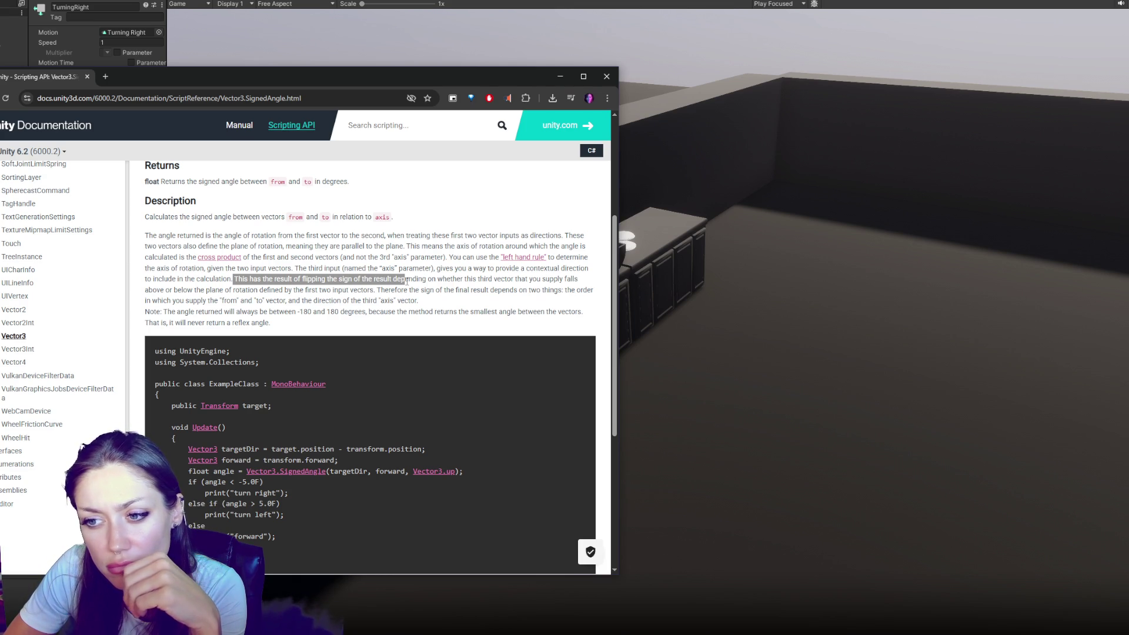
pyautogui.click(244, 279)
pyautogui.moveTo(244, 279)
pyautogui.mouseDown()
pyautogui.moveTo(478, 281)
pyautogui.moveTo(249, 301)
pyautogui.moveTo(335, 312)
pyautogui.moveTo(333, 325)
pyautogui.mouseUp()
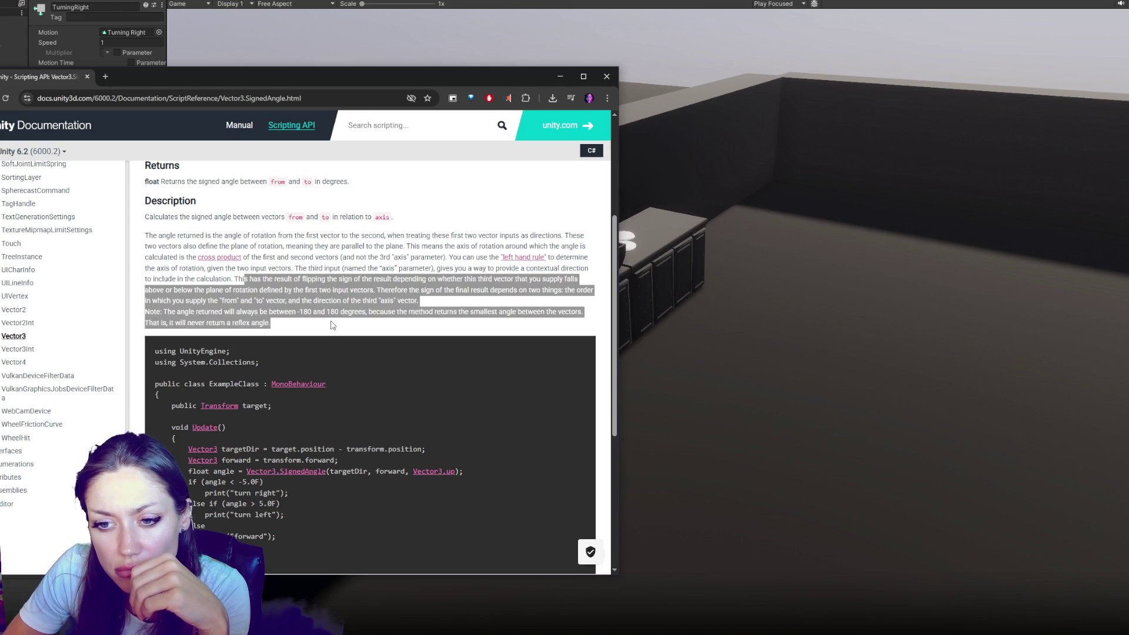
pyautogui.click(333, 325)
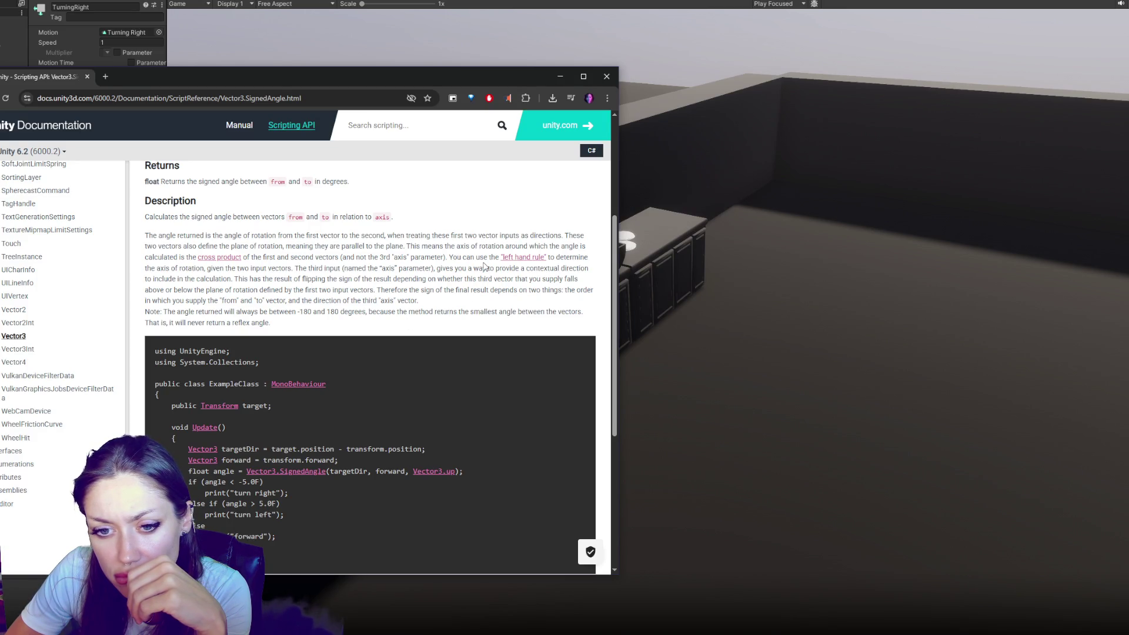
pyautogui.scroll(-3, 484, 268)
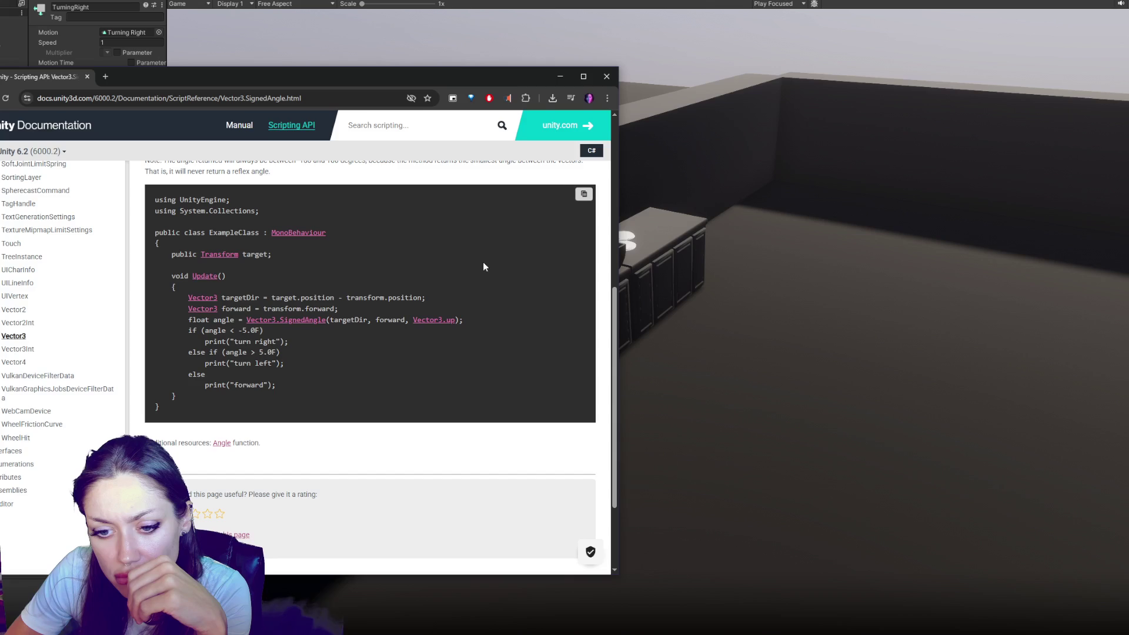
pyautogui.click(560, 76)
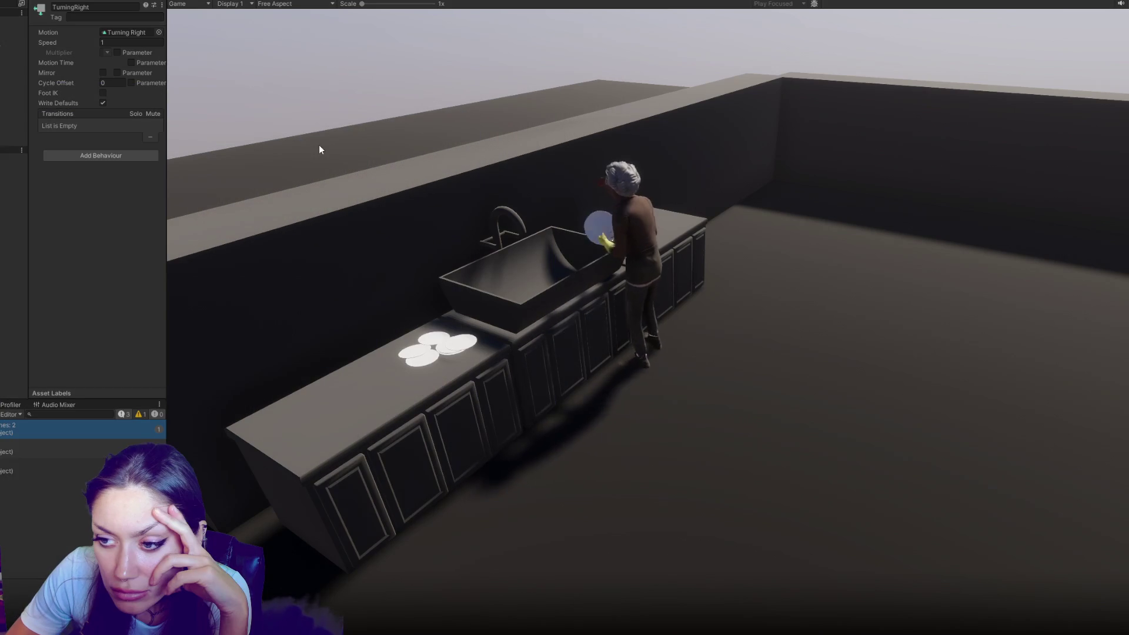
# Step: Scroll through Routine.cs, watch the NPC wash a plate in the Game view, then reopen the script
pyautogui.hotkey('alt', 'Tab')
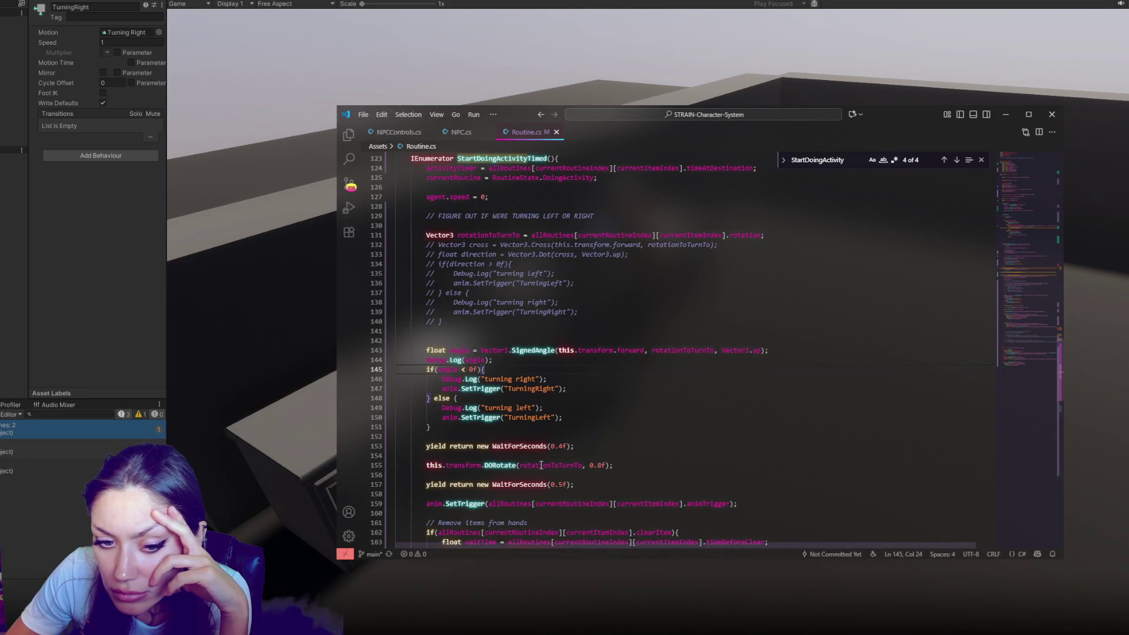
pyautogui.scroll(-2, 541, 465)
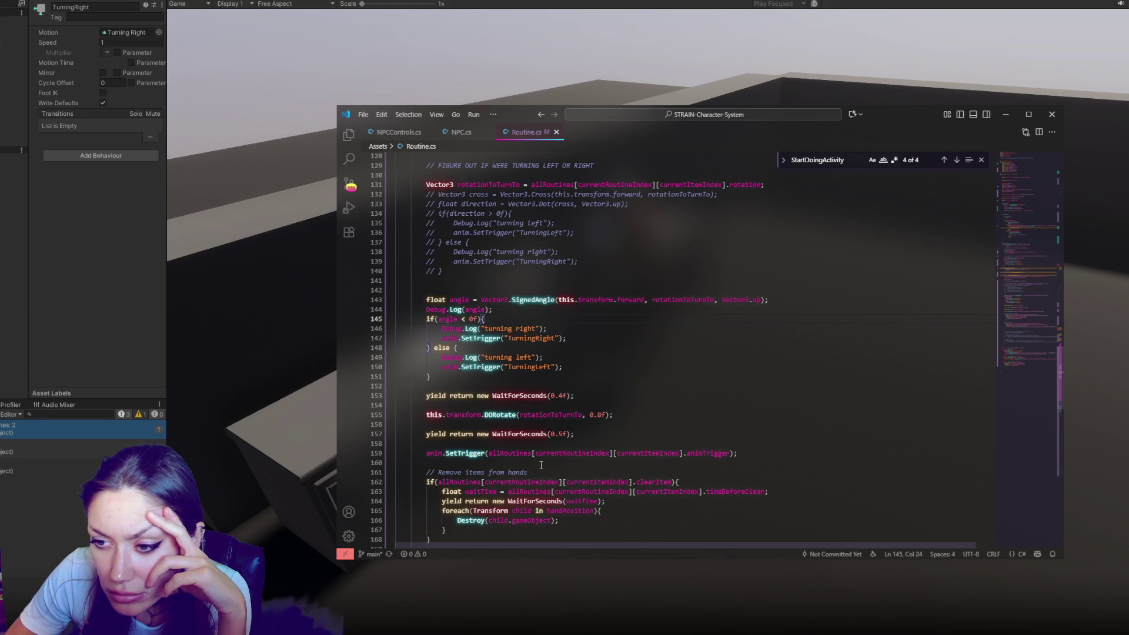
pyautogui.click(83, 316)
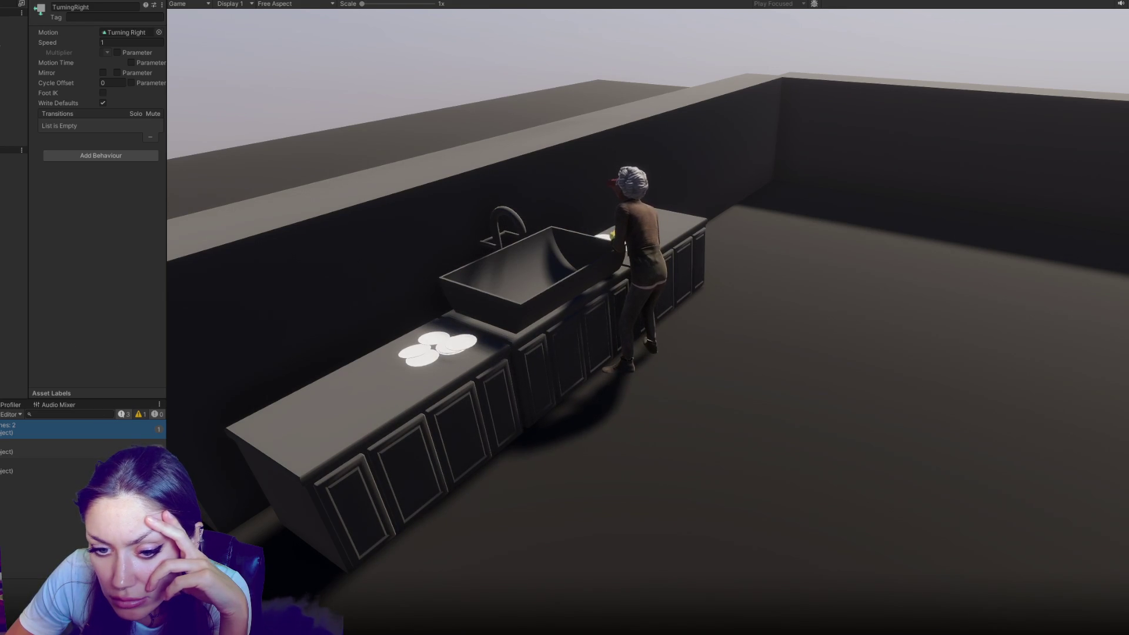
pyautogui.hotkey('alt', 'Tab')
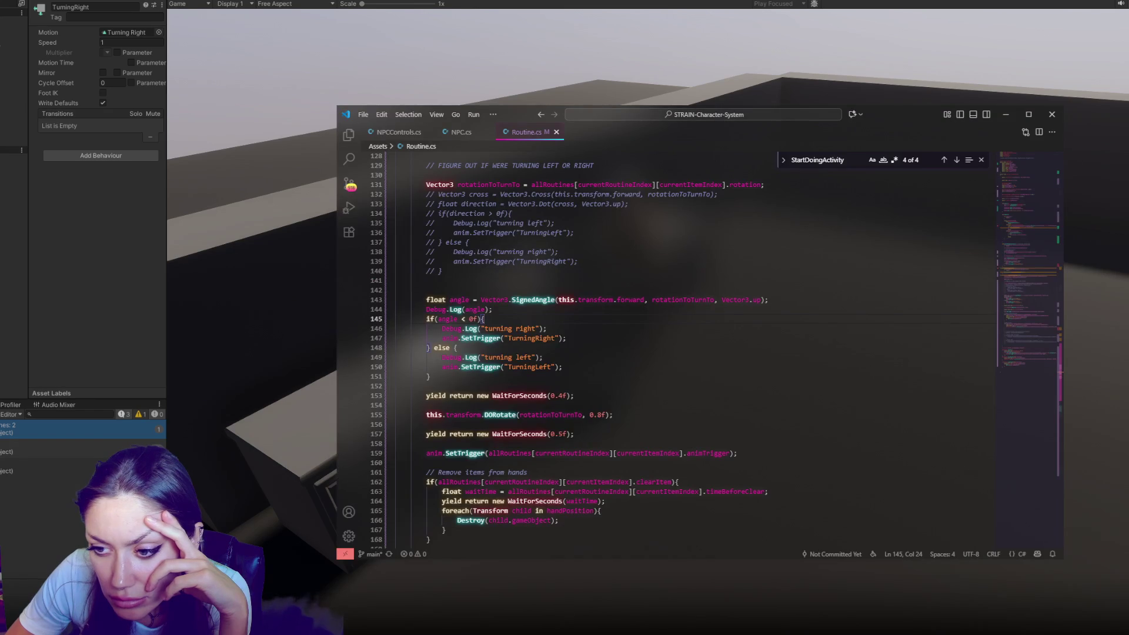
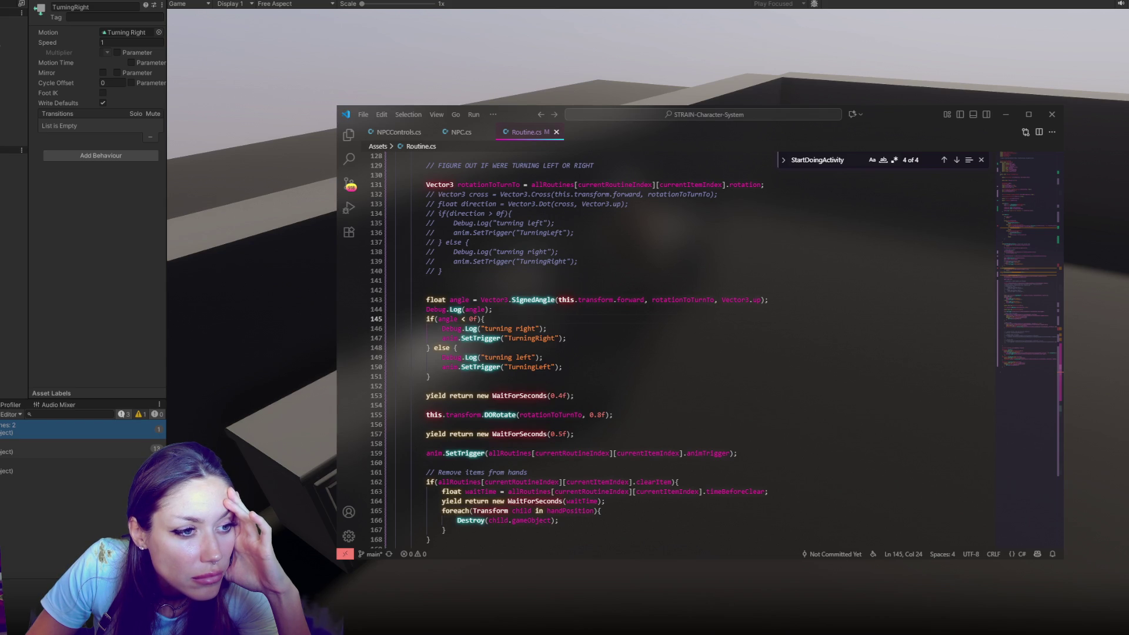
# Step: Frame the NPC standing at the kitchen sink in Unity's scene view
pyautogui.click(1, 143)
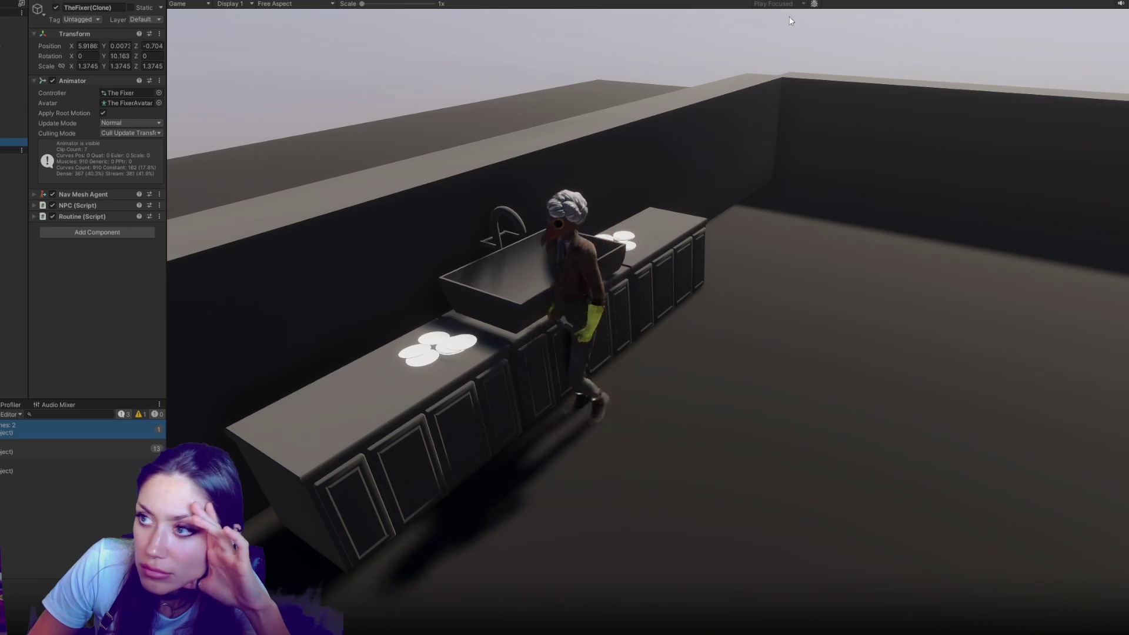
pyautogui.click(212, 2)
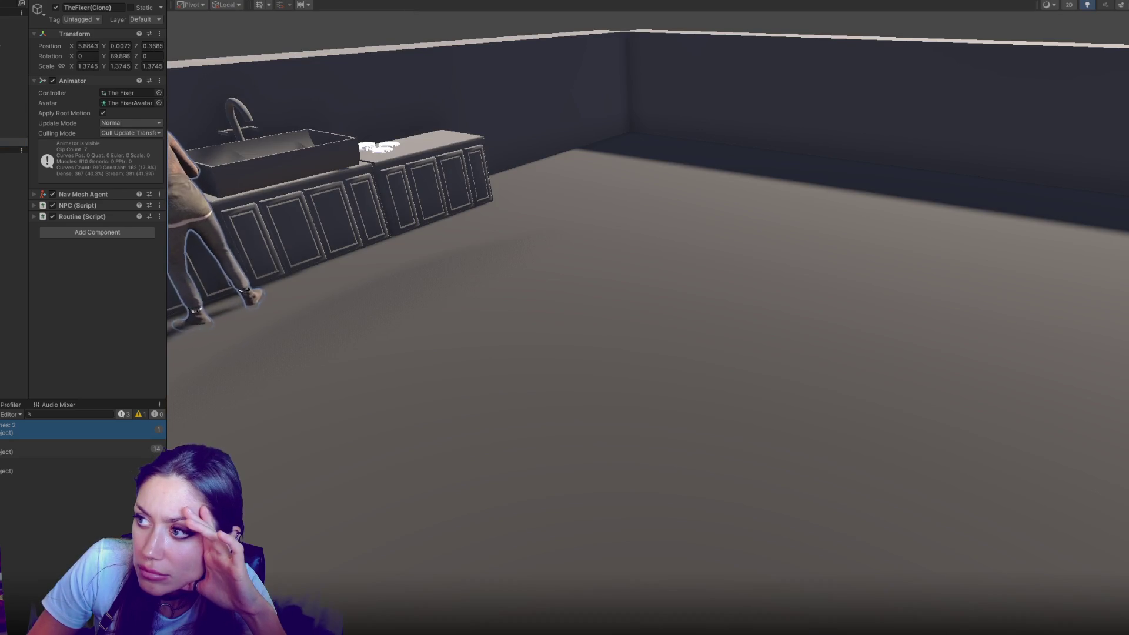
pyautogui.press('f')
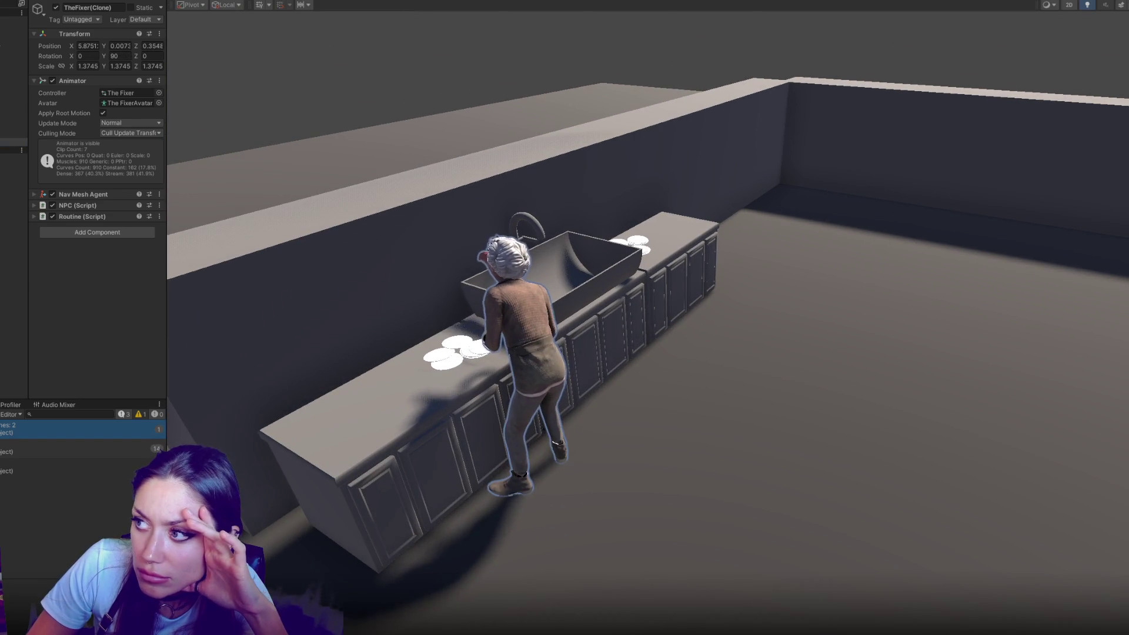
pyautogui.press('f')
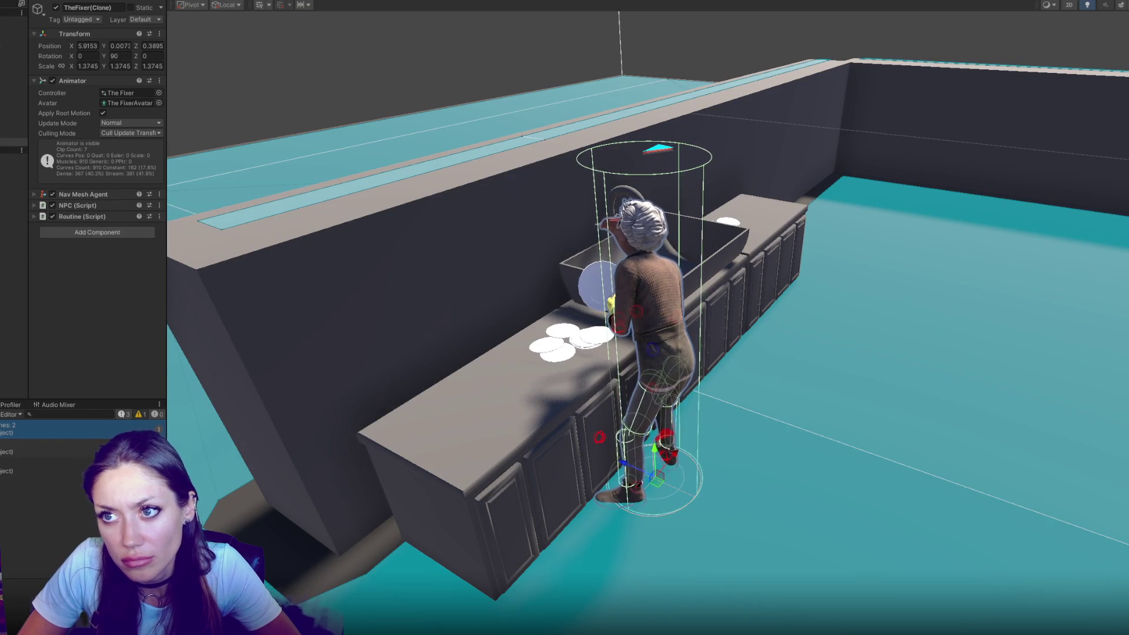
pyautogui.hotkey('alt', 'Tab')
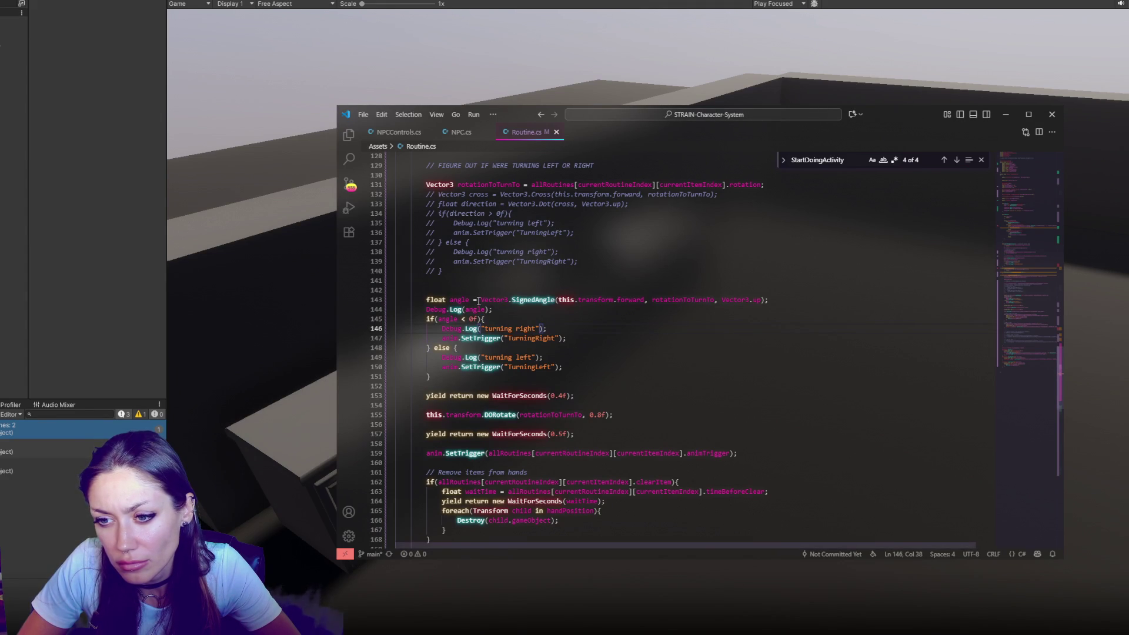
# Step: Strip the Vector3.SignedAngle call from the angle line and add Debug.Log("angle"); below it
pyautogui.moveTo(494, 308)
pyautogui.mouseDown()
pyautogui.moveTo(484, 300)
pyautogui.moveTo(559, 300)
pyautogui.mouseUp()
pyautogui.press('Down')
pyautogui.press('Down')
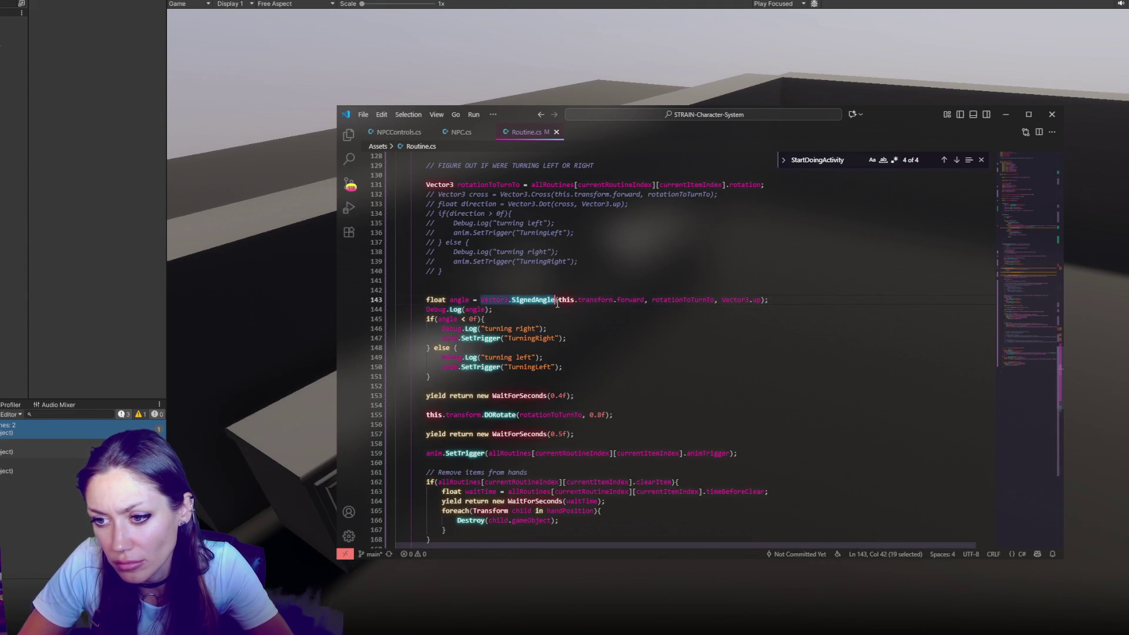
pyautogui.press('BackSpace')
pyautogui.keyDown('shift'); pyautogui.click(566, 303); pyautogui.keyUp('shift')
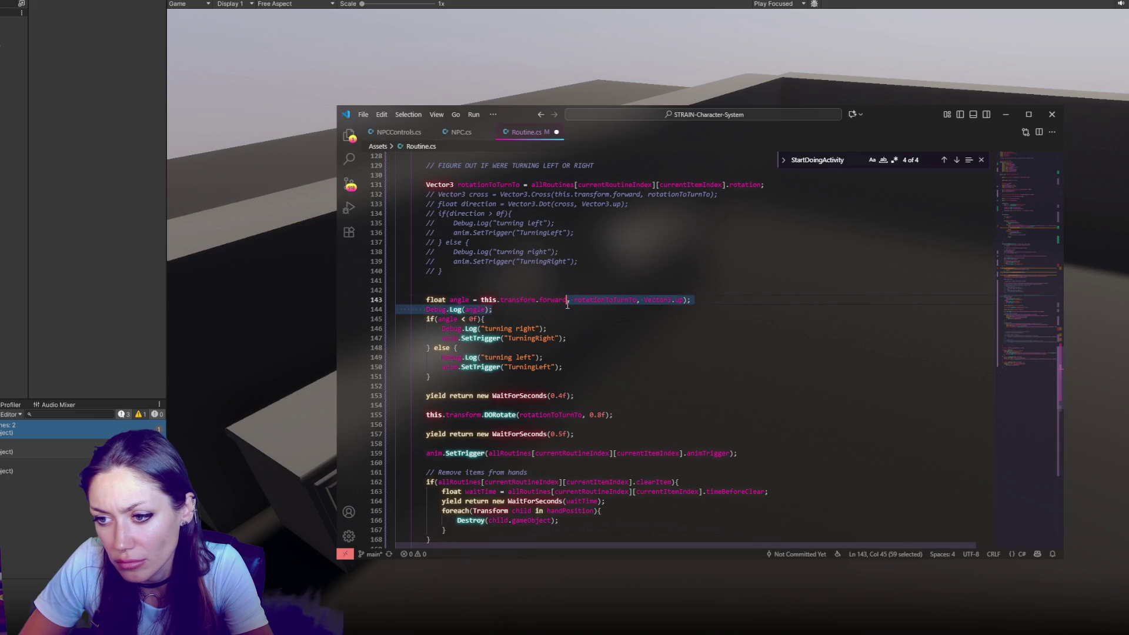
pyautogui.press('BackSpace')
pyautogui.write(';')
pyautogui.press('Return')
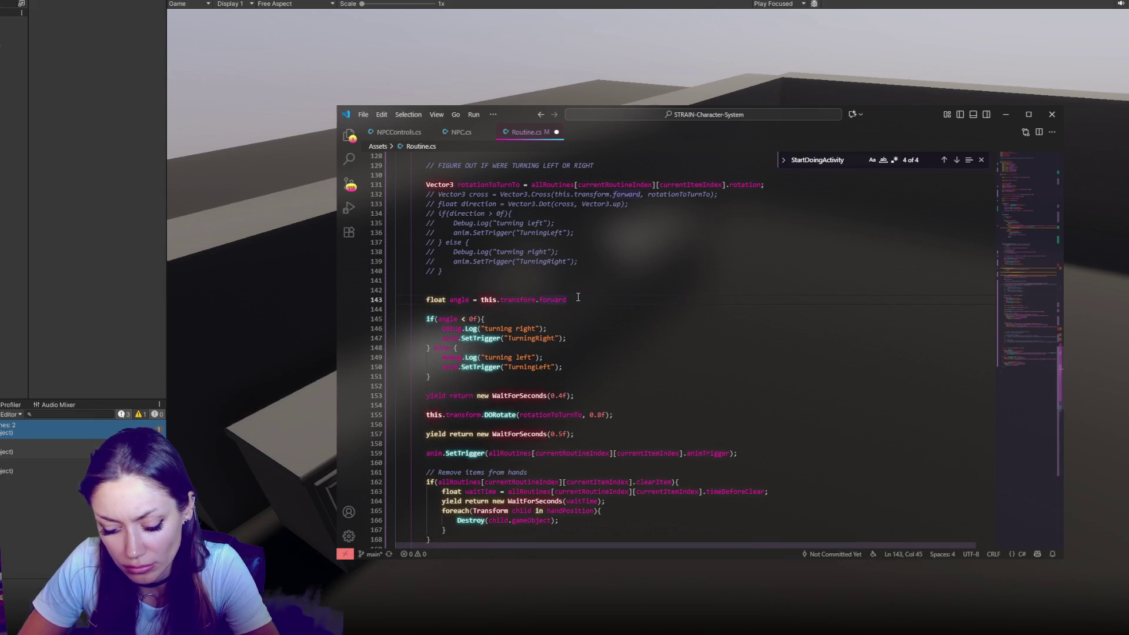
pyautogui.press('Return')
pyautogui.press('Up')
pyautogui.write('Debug.Log("angle')
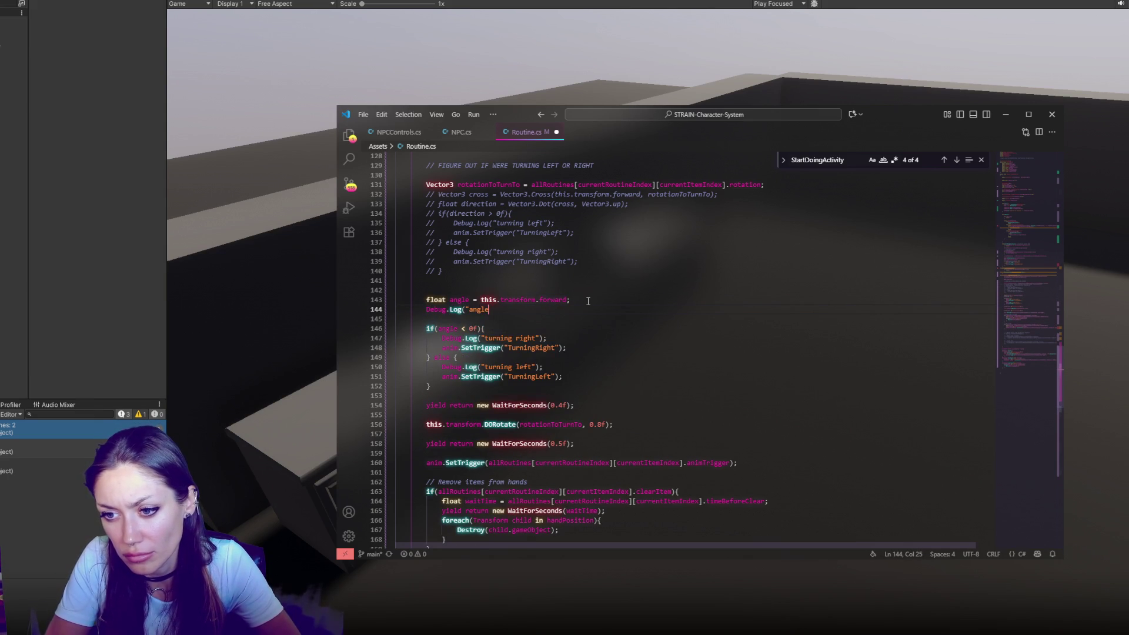
pyautogui.write('");')
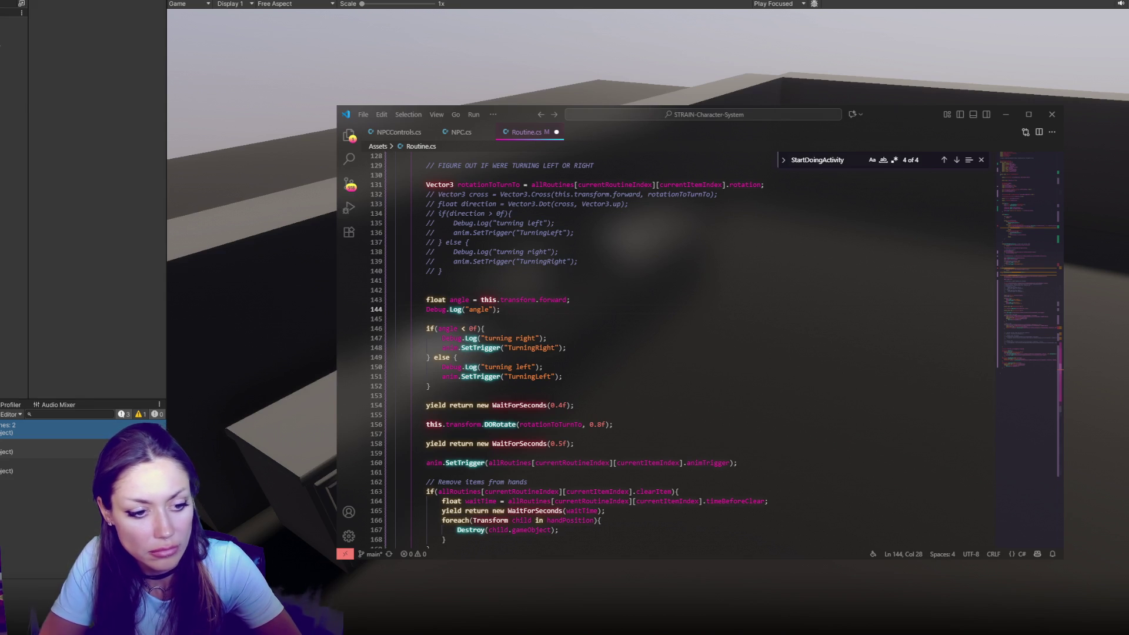
# Step: Compute angle as Quaternion.LookRotation(this.transform.forward, Vector3.up).eulerAngles.y and save Routine.cs
pyautogui.click(567, 300)
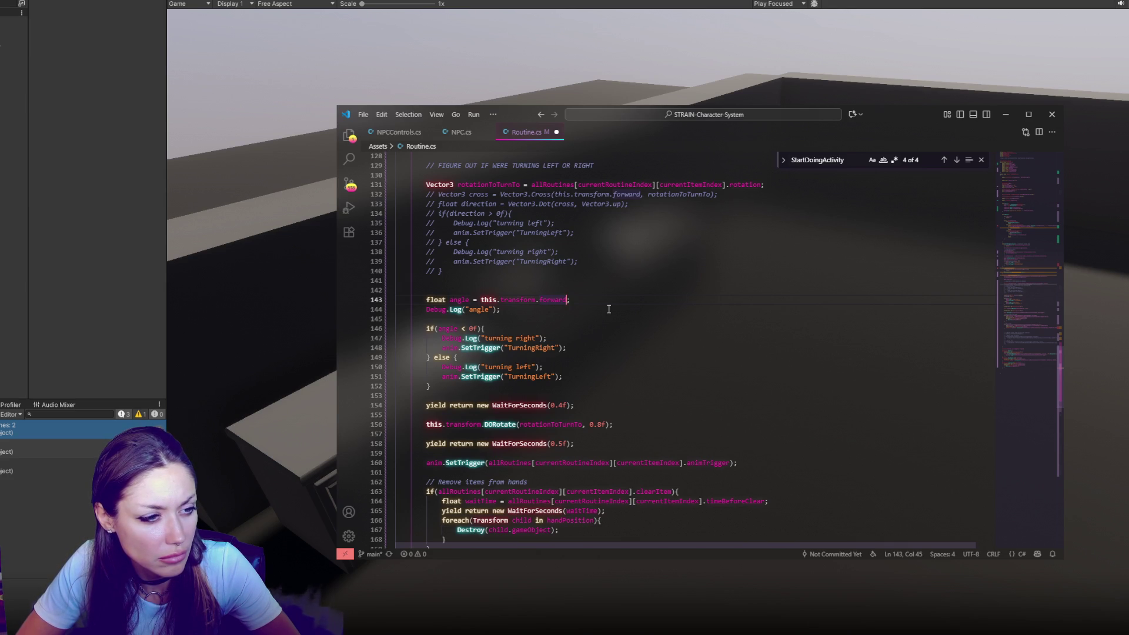
pyautogui.click(481, 300)
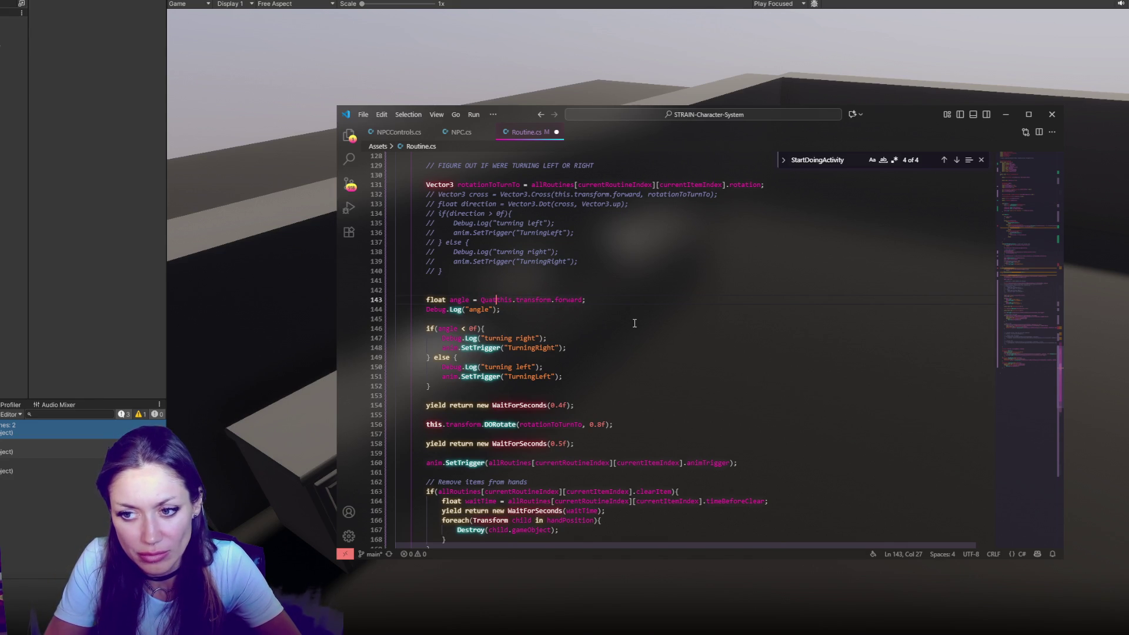
pyautogui.write('LookRo')
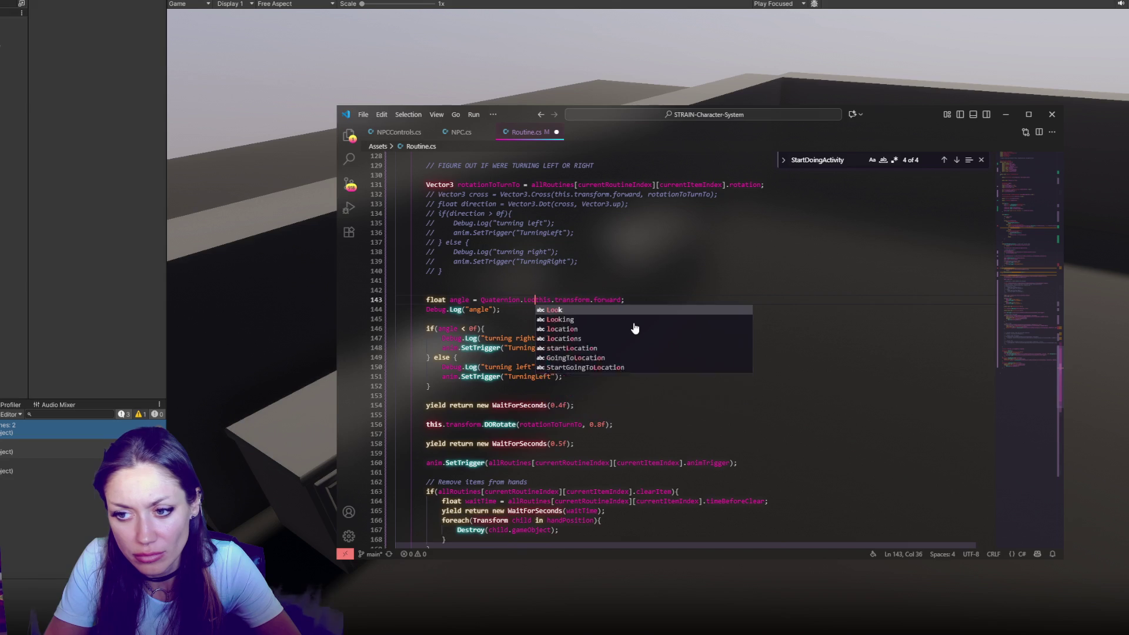
pyautogui.write('n(')
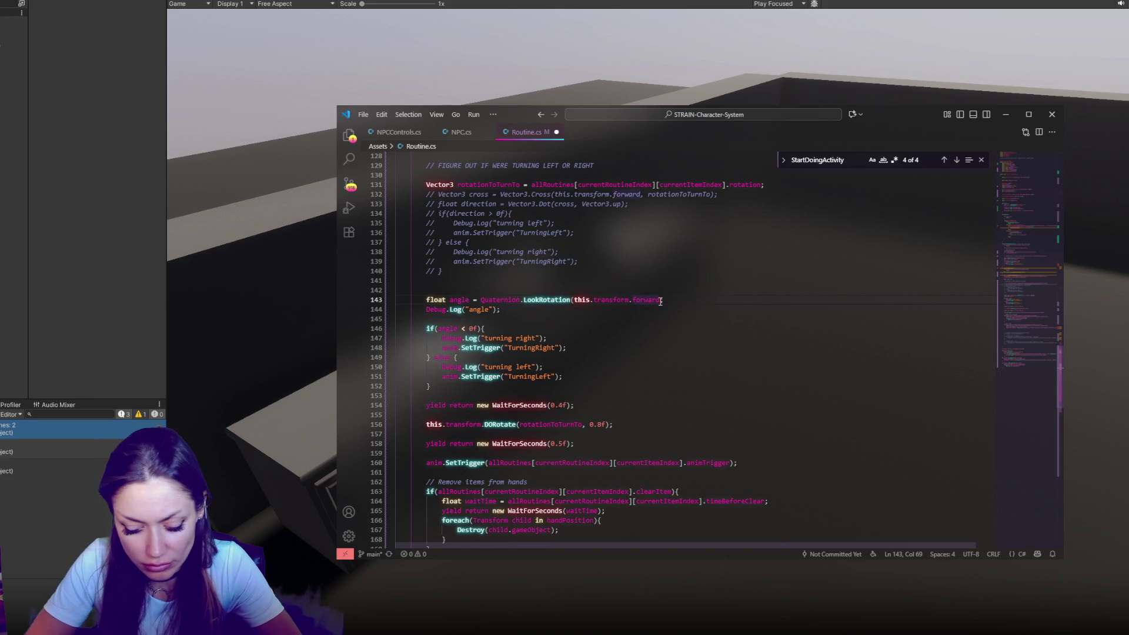
pyautogui.write(', Vector3.up).euler')
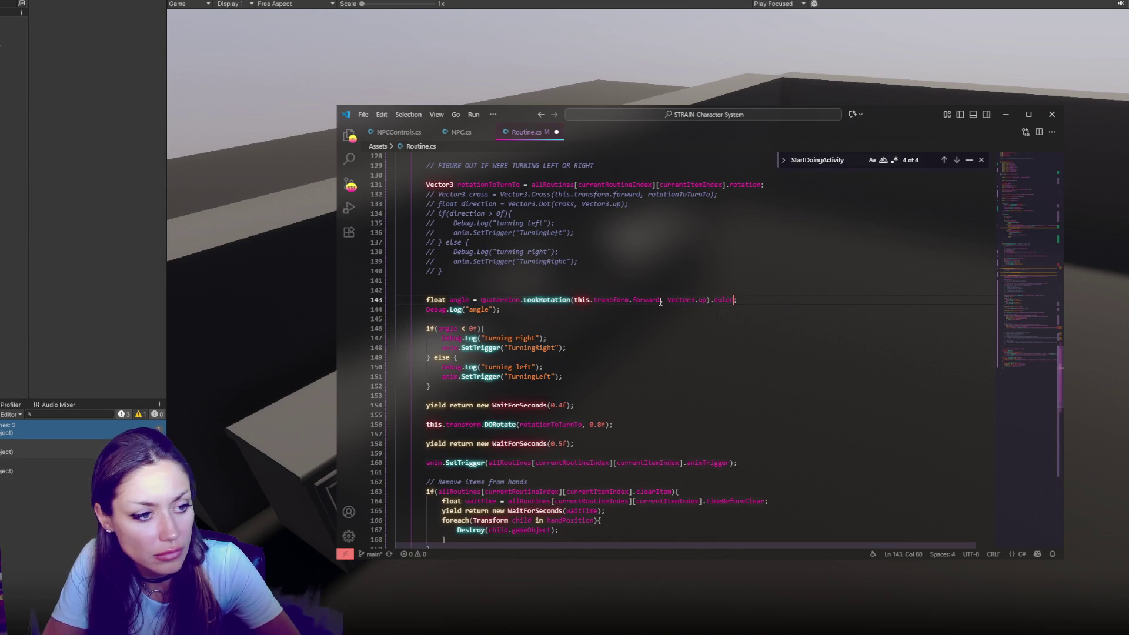
pyautogui.write('.y')
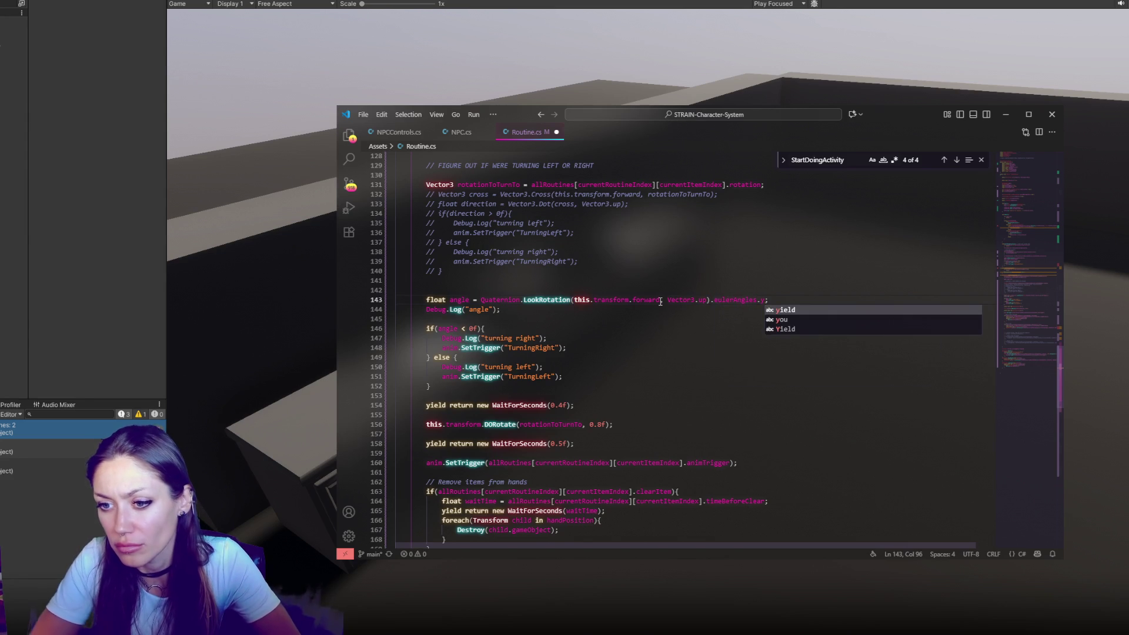
pyautogui.hotkey('ctrl', 's')
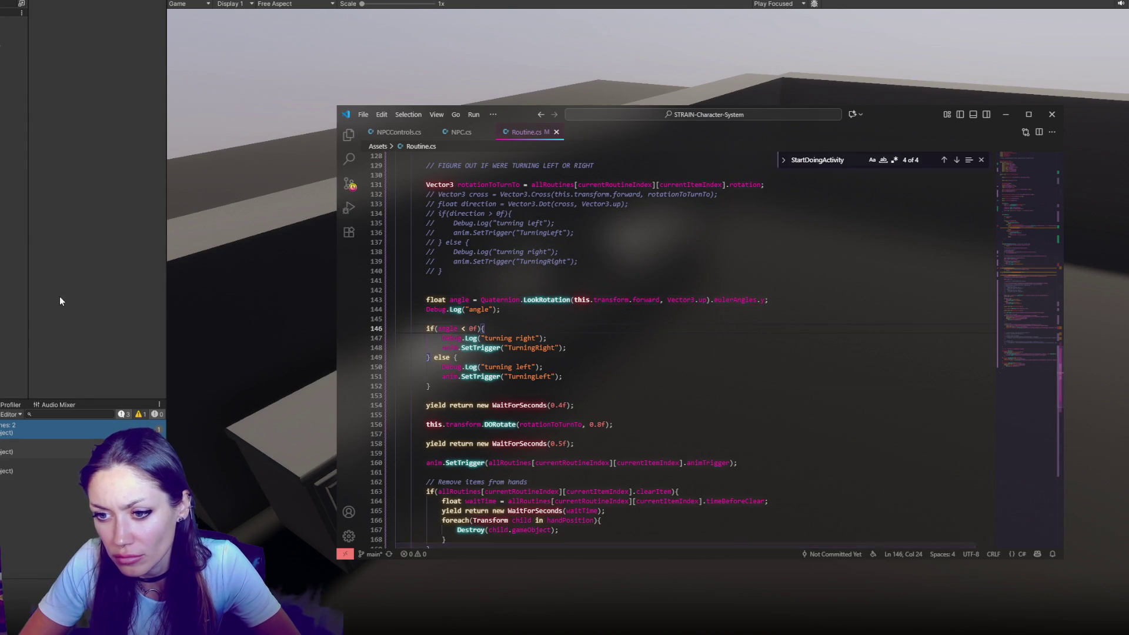
pyautogui.click(59, 296)
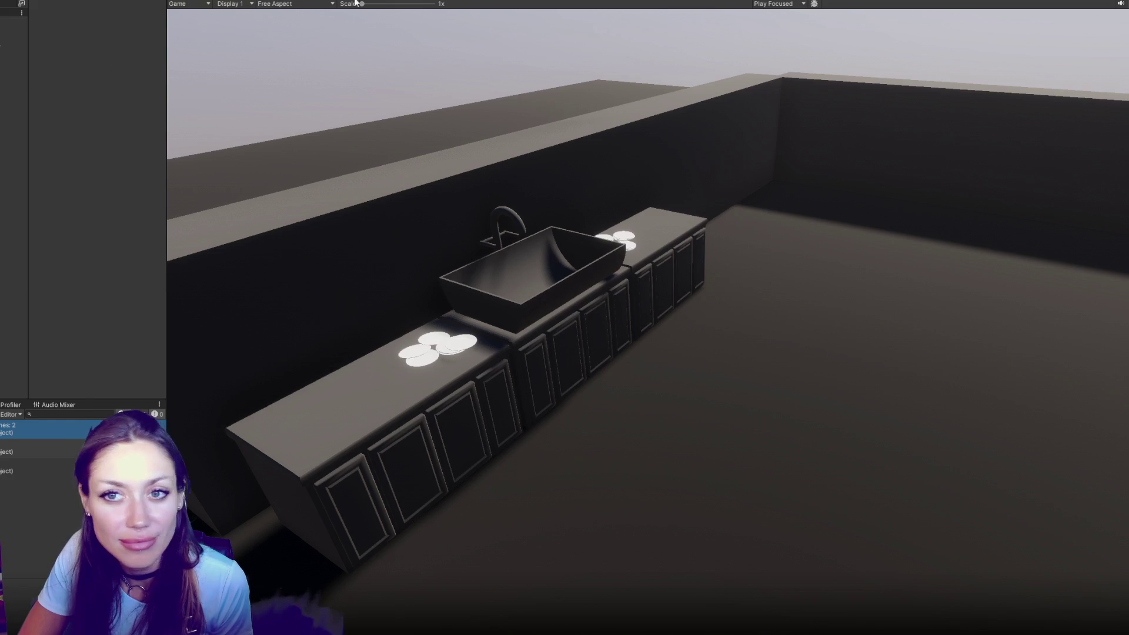
# Step: Play the scene to watch the NPC wash at the sink with the new angle code, then stop
pyautogui.click(247, 2)
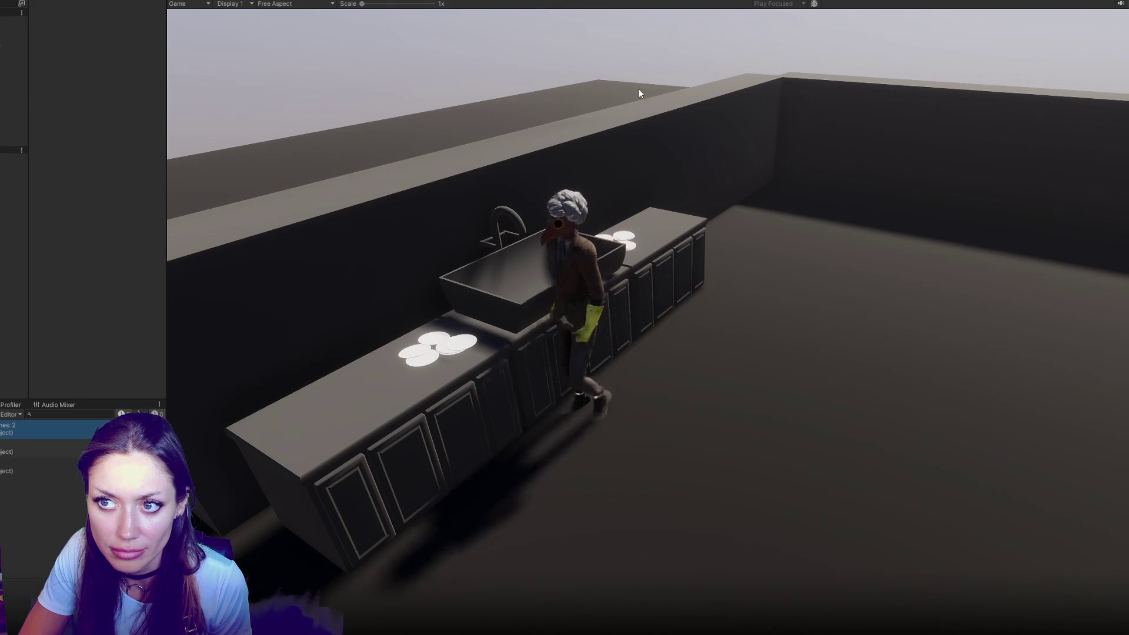
pyautogui.hotkey('ctrl', 'p')
pyautogui.hotkey('alt', 'Tab')
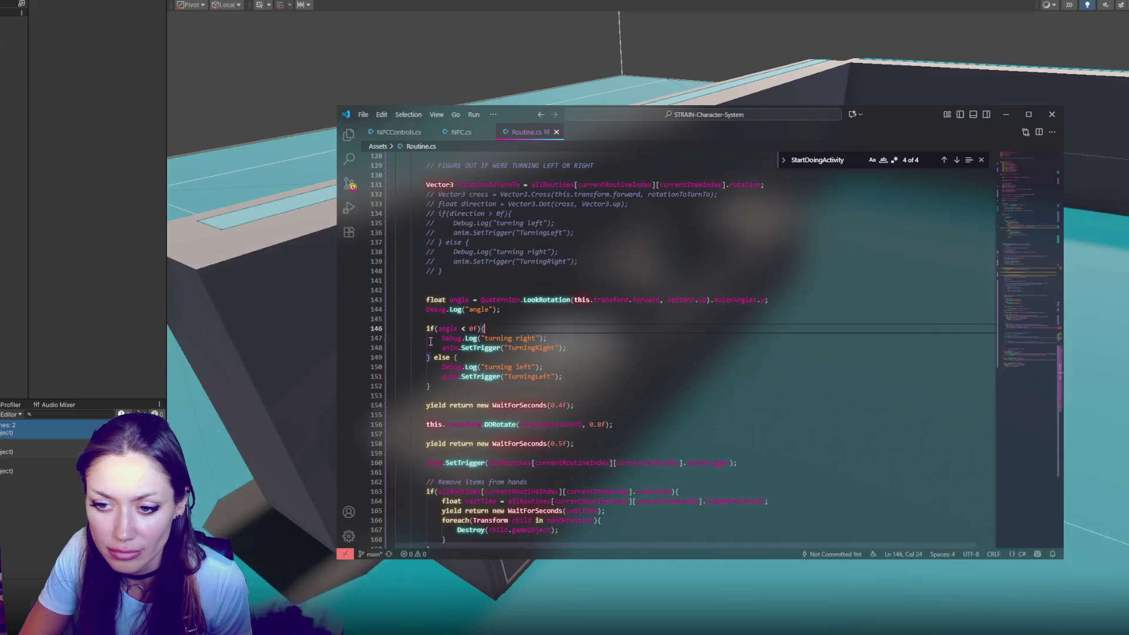
# Step: Log angle's value and move the angle calculation and Debug.Log lines into Update()
pyautogui.click(469, 309)
pyautogui.press('BackSpace')
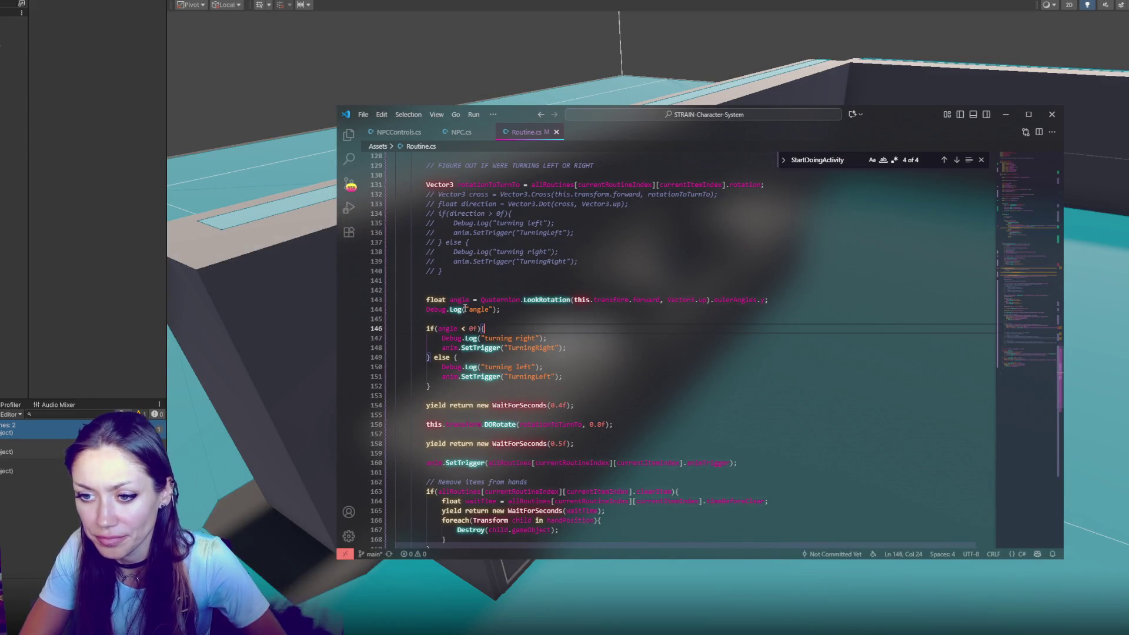
pyautogui.moveTo(491, 310); pyautogui.dragTo(397, 290)
pyautogui.hotkey('ctrl', 'c')
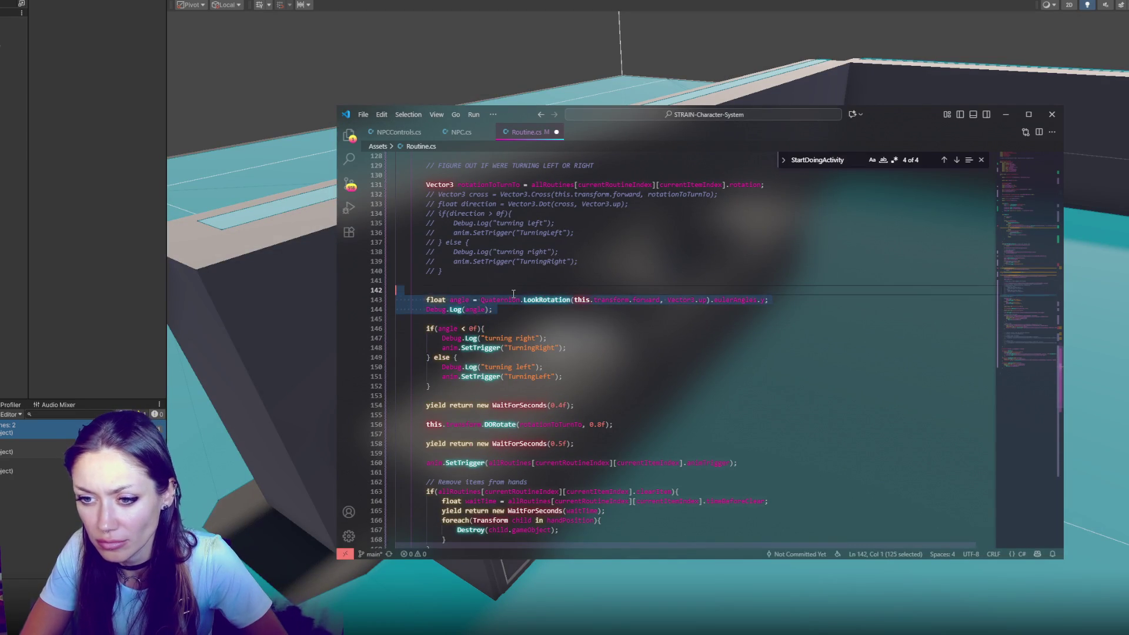
pyautogui.press('BackSpace')
pyautogui.scroll(7, 567, 336)
pyautogui.scroll(20, 564, 331)
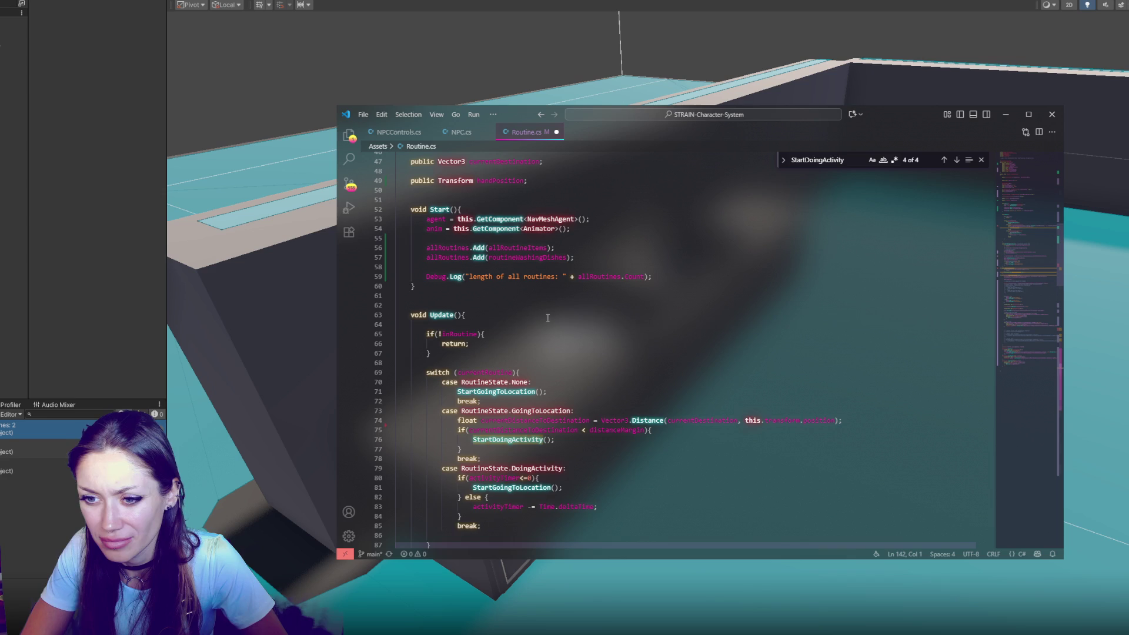
pyautogui.click(548, 325)
pyautogui.hotkey('ctrl', 'v')
pyautogui.press('Return')
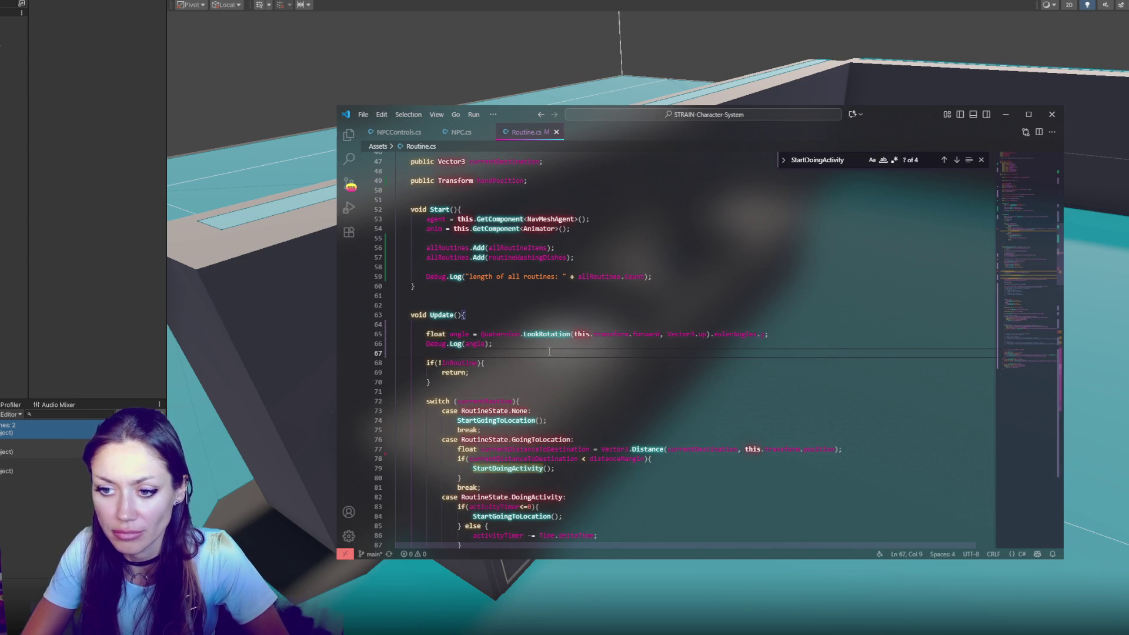
pyautogui.hotkey('alt', 'Tab')
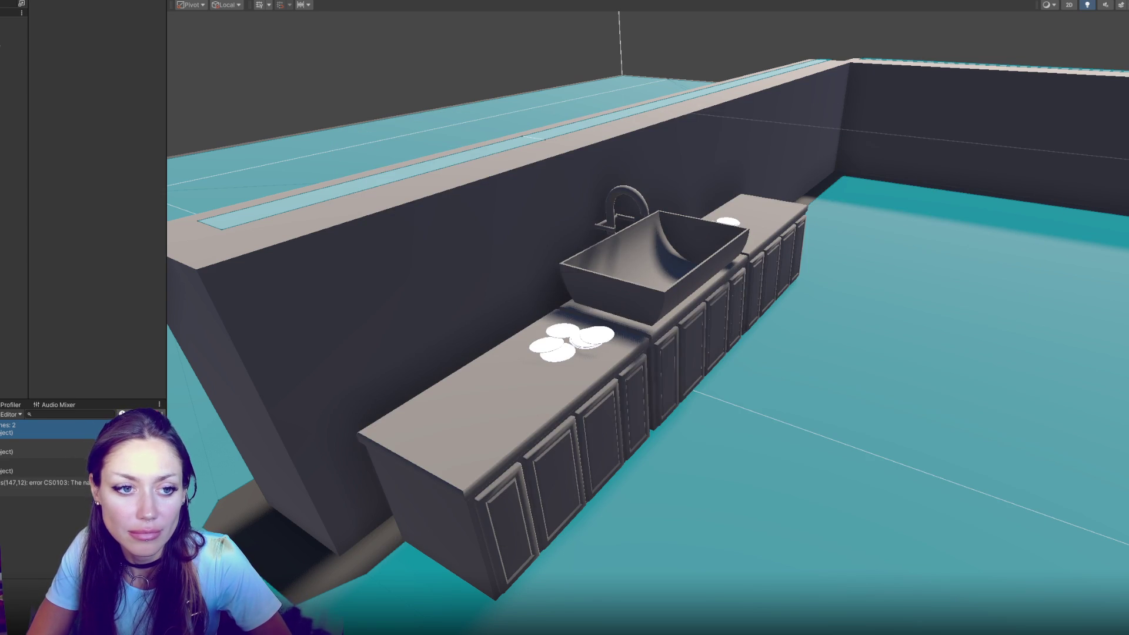
# Step: From the CS0103 error, comment out the angle-based left/right turn block on lines 147–153
pyautogui.doubleClick(45, 484)
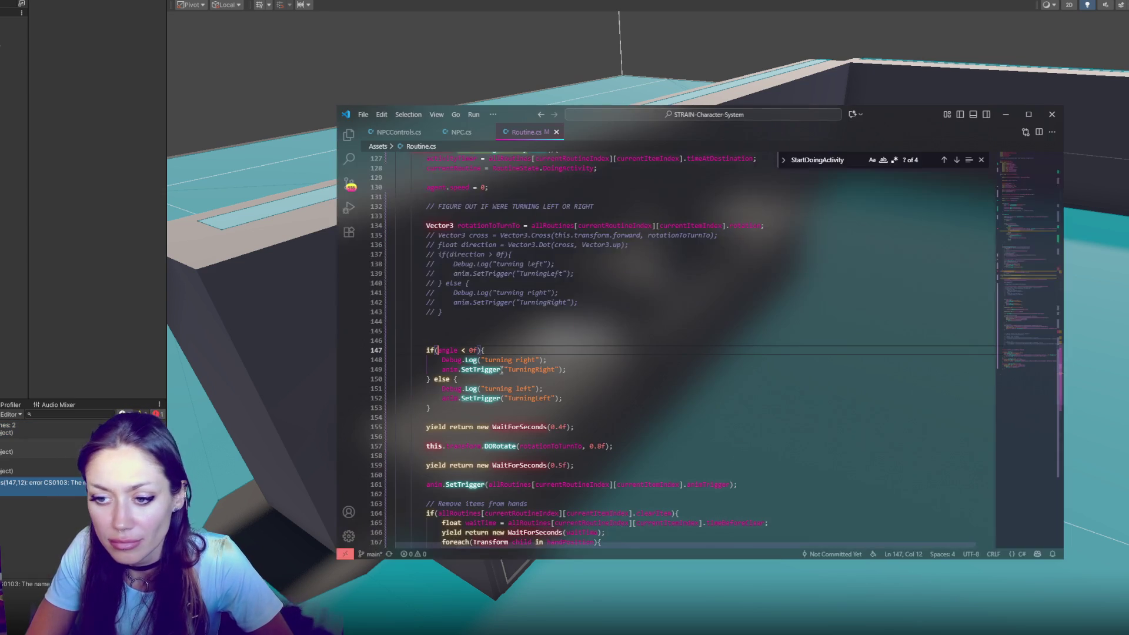
pyautogui.click(490, 352)
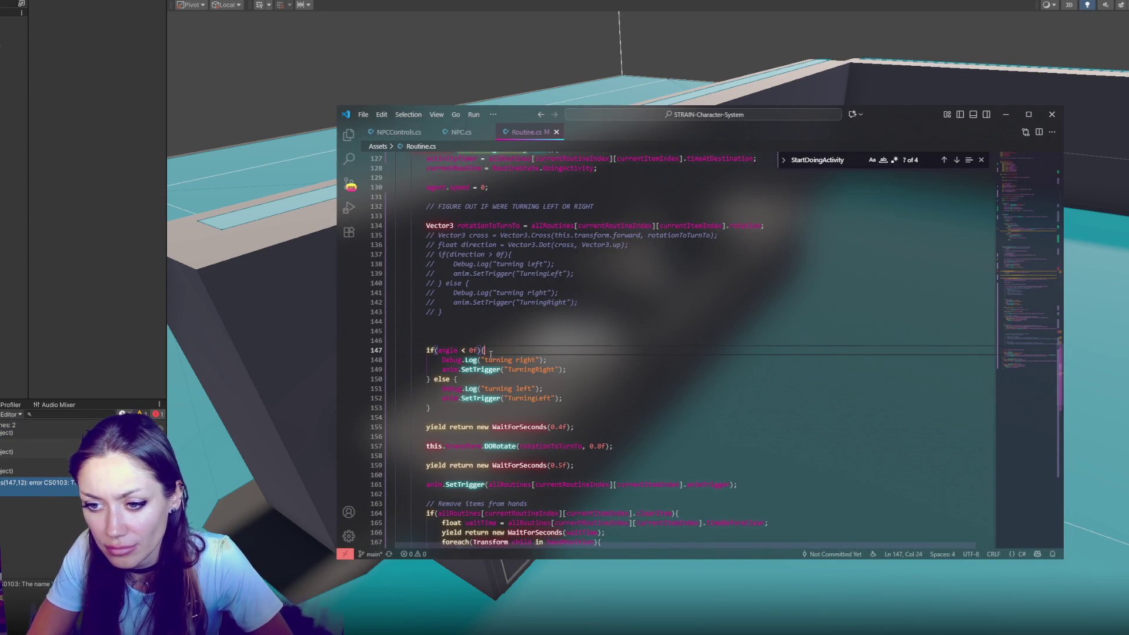
pyautogui.moveTo(490, 352); pyautogui.dragTo(465, 408)
pyautogui.hotkey('ctrl', '/')
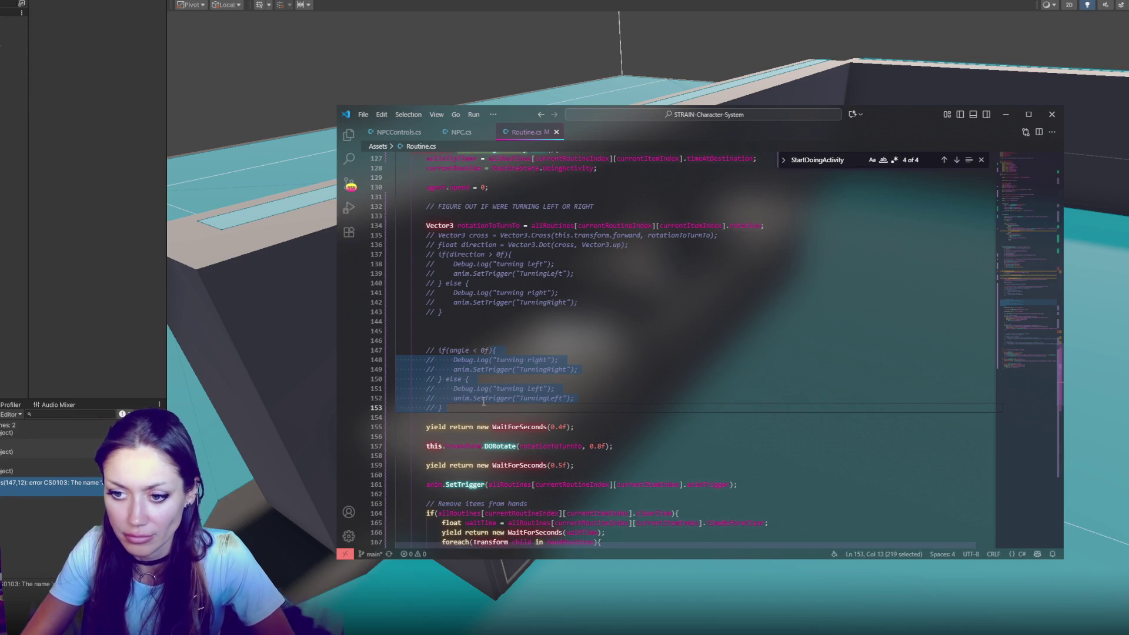
pyautogui.hotkey('alt', 'Tab')
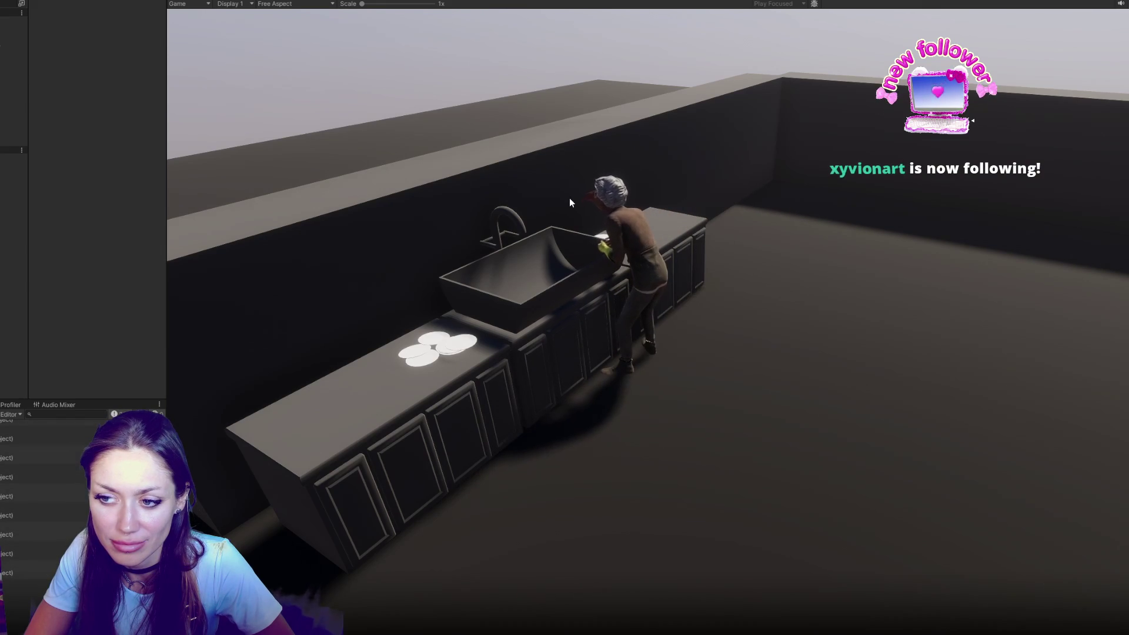
# Step: Stop the play test and delete the float angle and Debug.Log lines from Update()
pyautogui.hotkey('ctrl', 'p')
pyautogui.hotkey('alt', 'Tab')
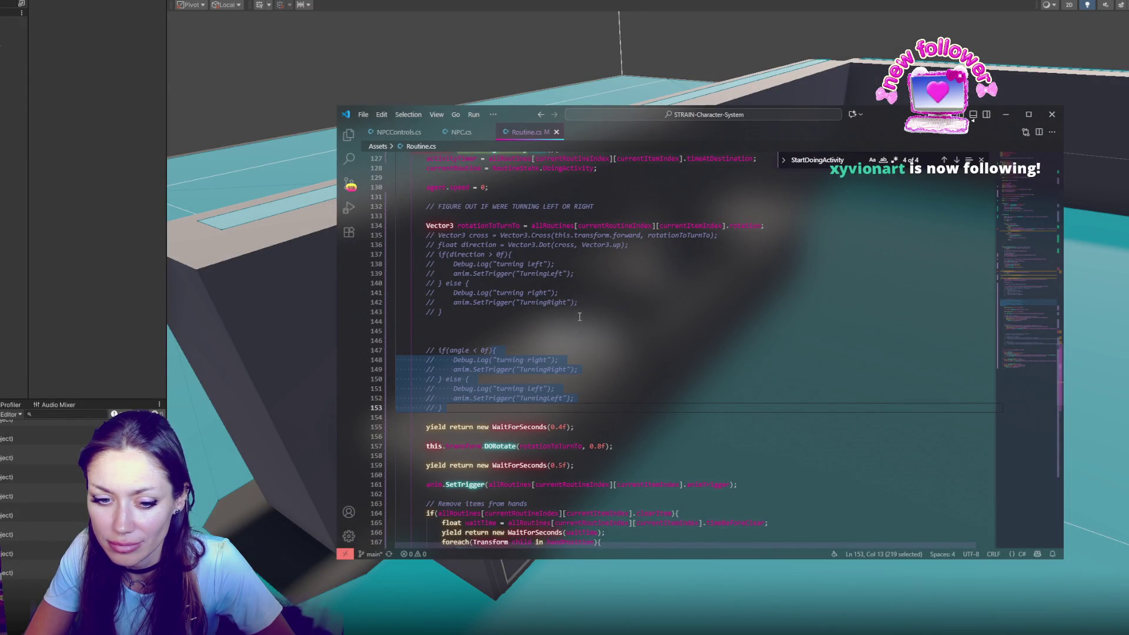
pyautogui.scroll(4, 582, 314)
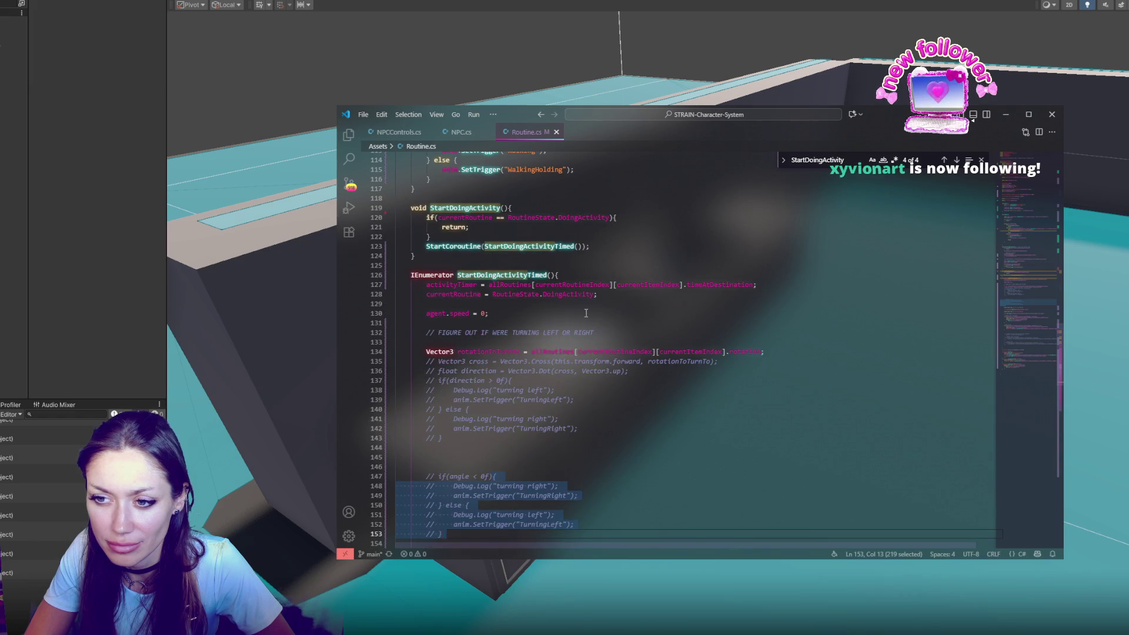
pyautogui.scroll(20, 586, 313)
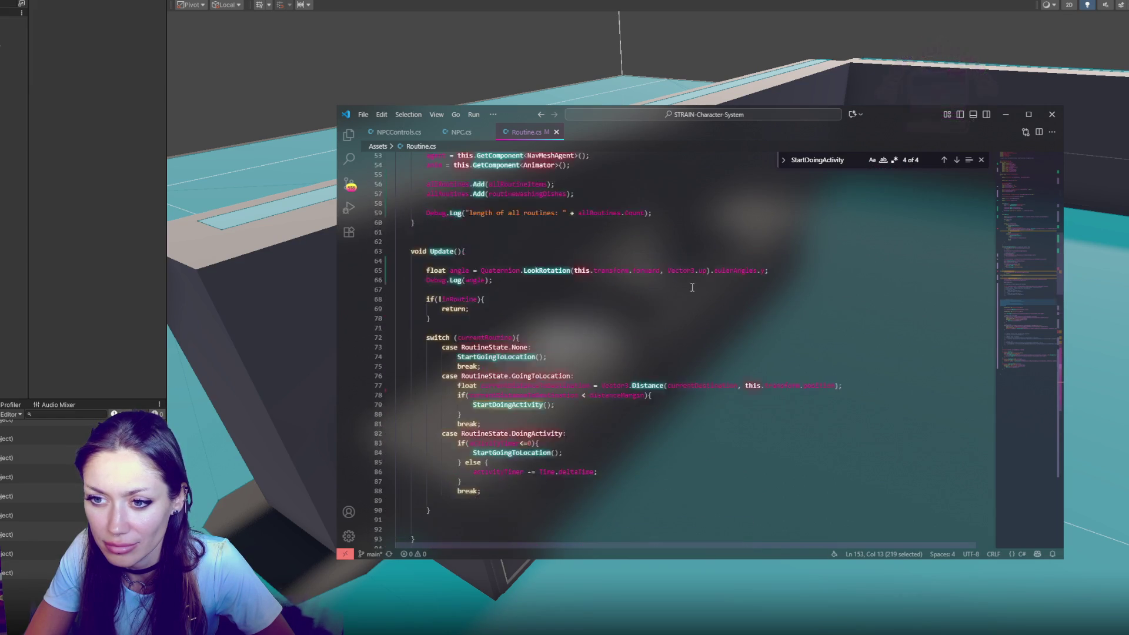
pyautogui.scroll(1, 693, 287)
pyautogui.moveTo(494, 305); pyautogui.dragTo(556, 290)
pyautogui.hotkey('ctrl', 'c')
pyautogui.press('BackSpace')
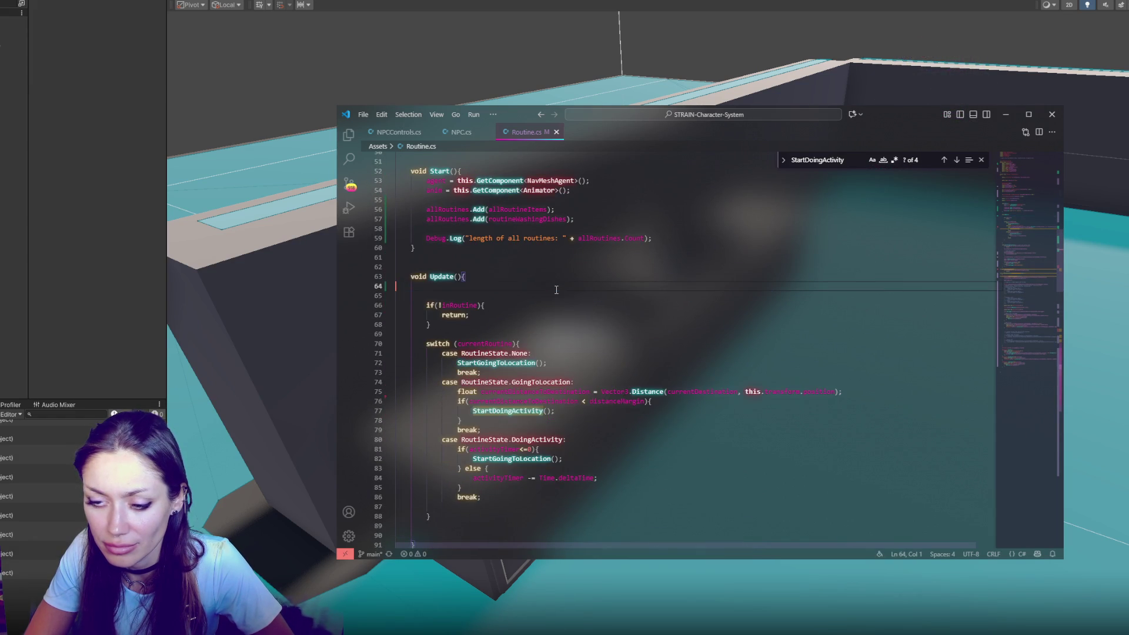
pyautogui.scroll(-20, 556, 289)
pyautogui.scroll(-10, 573, 341)
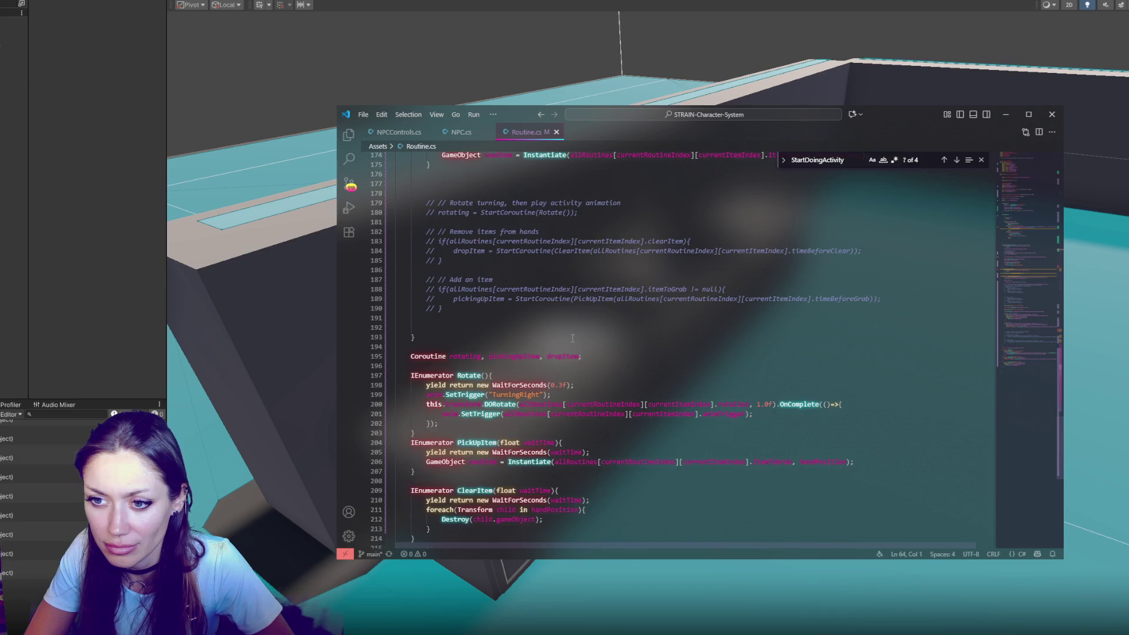
pyautogui.scroll(13, 573, 338)
pyautogui.scroll(4, 555, 264)
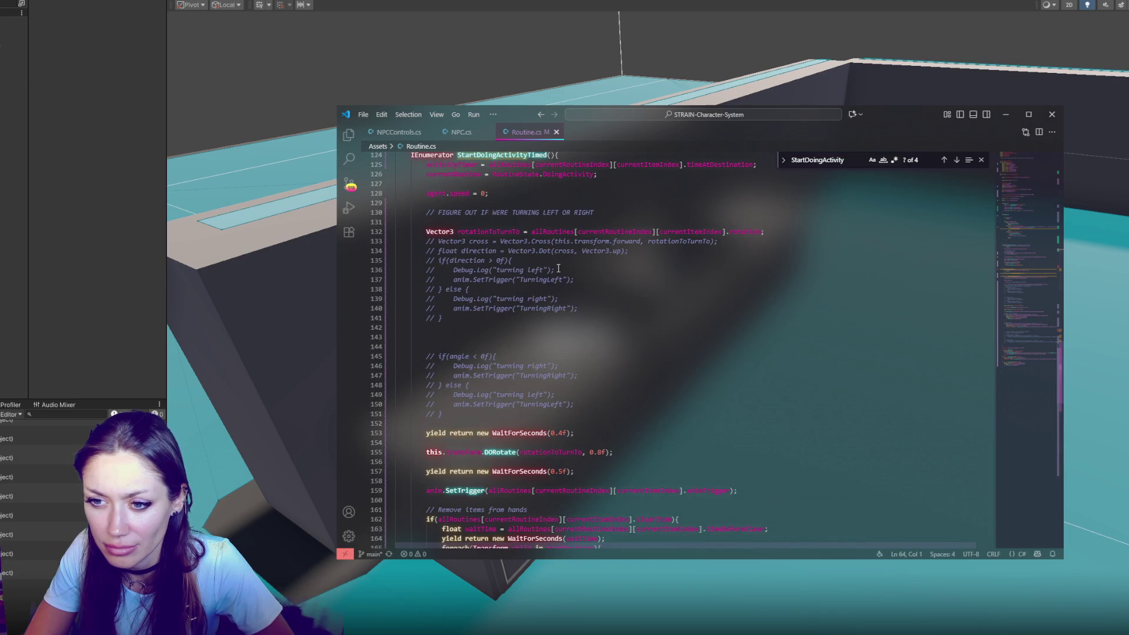
pyautogui.click(589, 232)
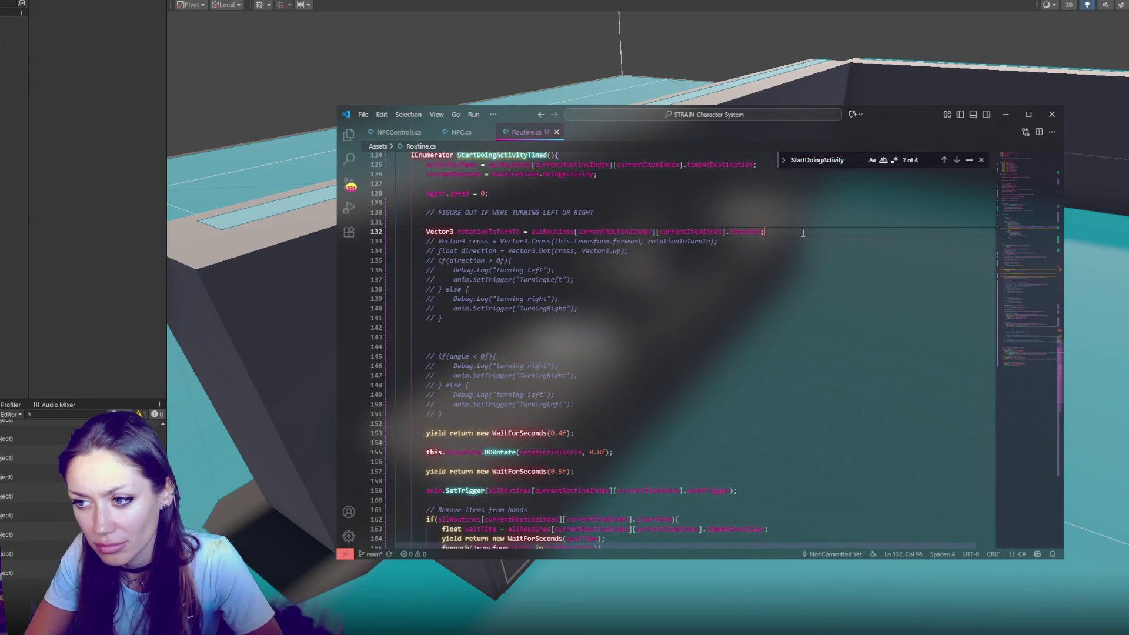
# Step: Paste the angle lines below the rotation target and restore the direction line, dropping the cross-product comment
pyautogui.press('Return')
pyautogui.press('Return')
pyautogui.press('Return')
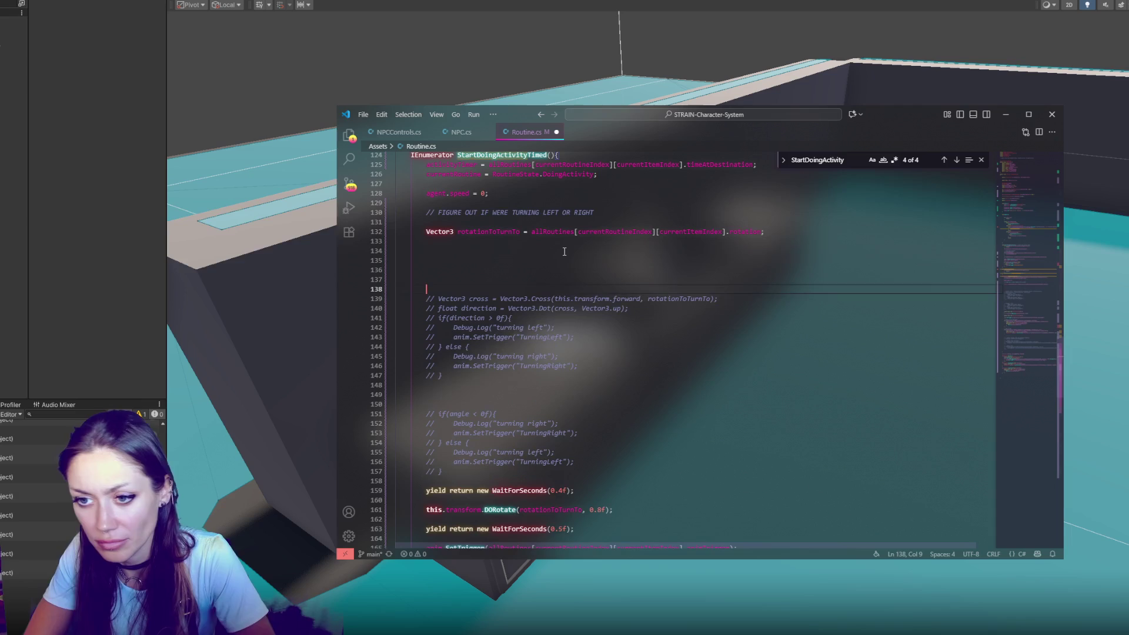
pyautogui.click(564, 258)
pyautogui.hotkey('ctrl', 'v')
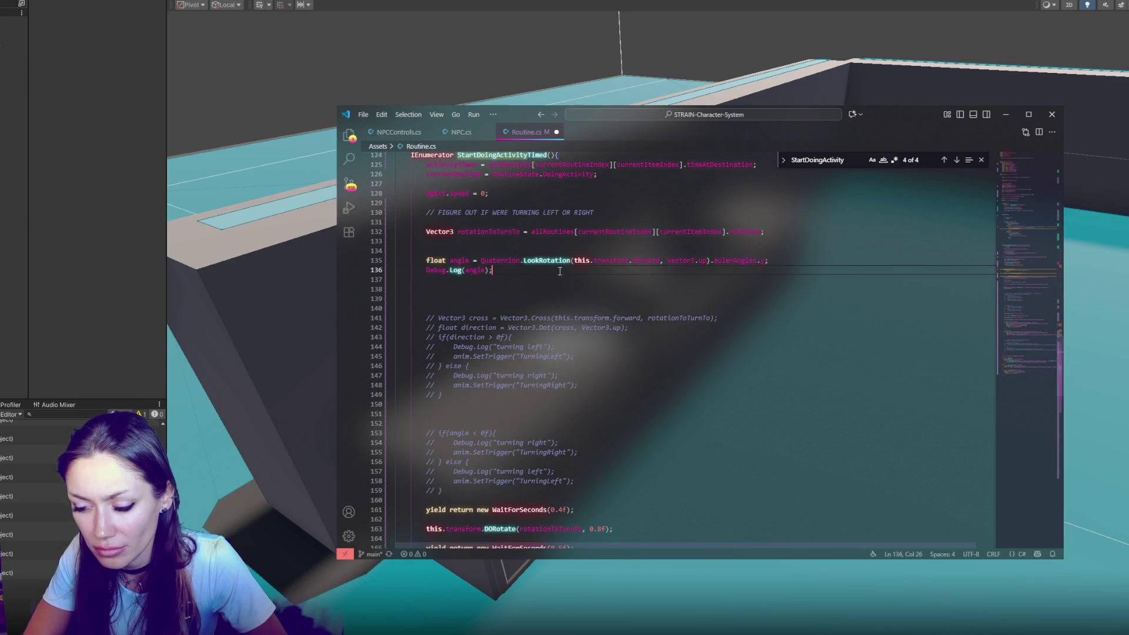
pyautogui.doubleClick(480, 231)
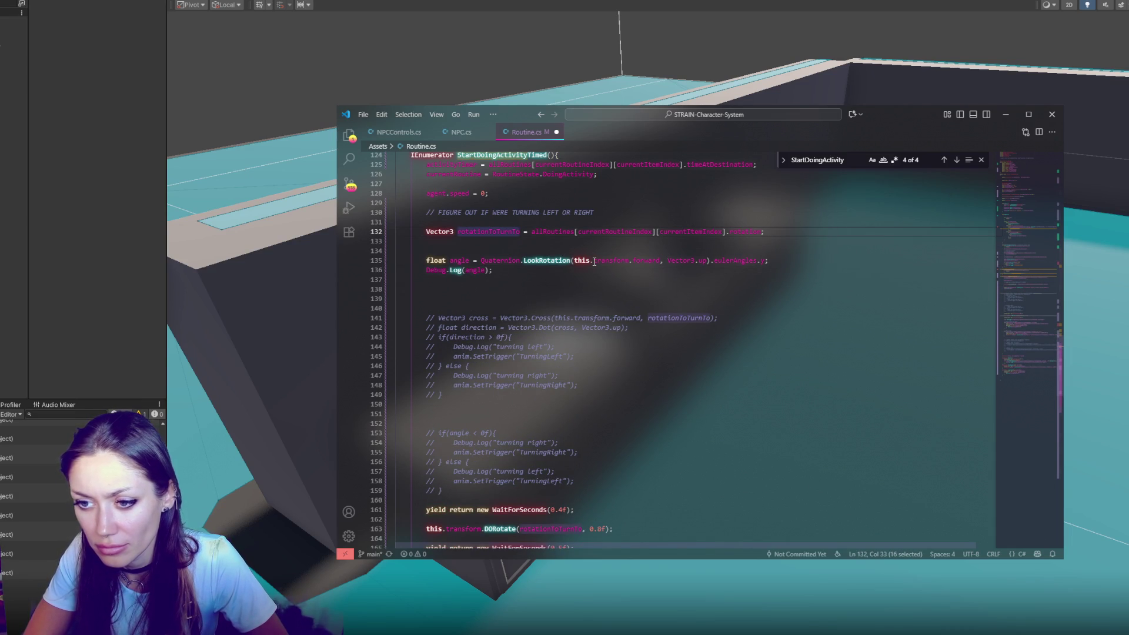
pyautogui.tripleClick(536, 317)
pyautogui.press('BackSpace')
pyautogui.press('BackSpace')
pyautogui.click(654, 309)
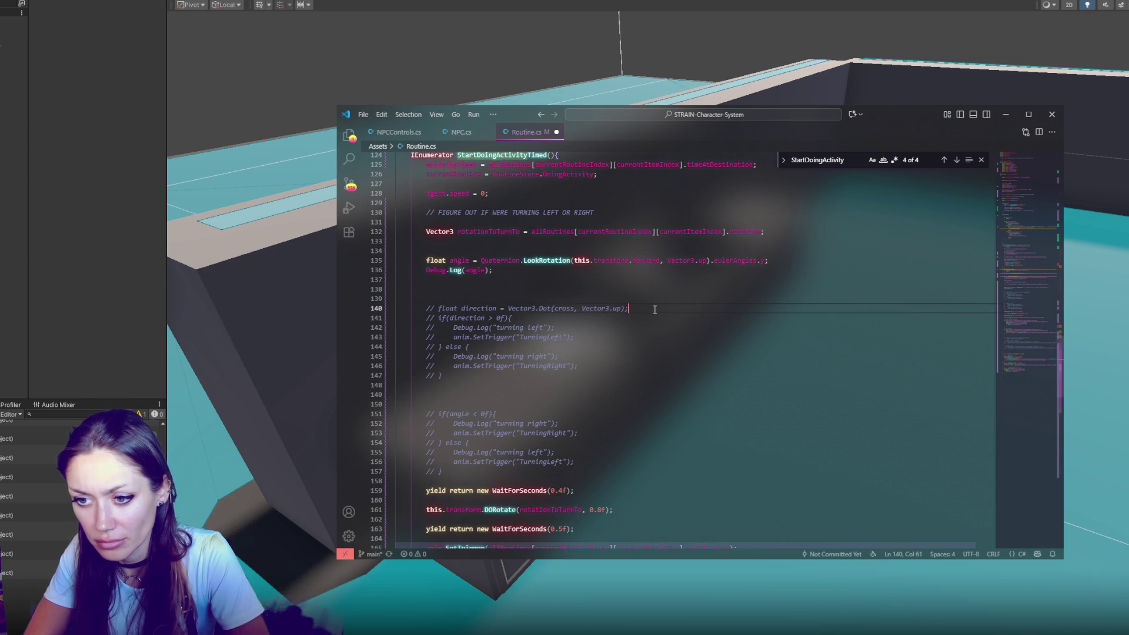
pyautogui.hotkey('ctrl', '/')
# Step: Replace the dot-product expression so direction uses rotationToTurnTo.y minus angle
pyautogui.moveTo(497, 308); pyautogui.dragTo(615, 309)
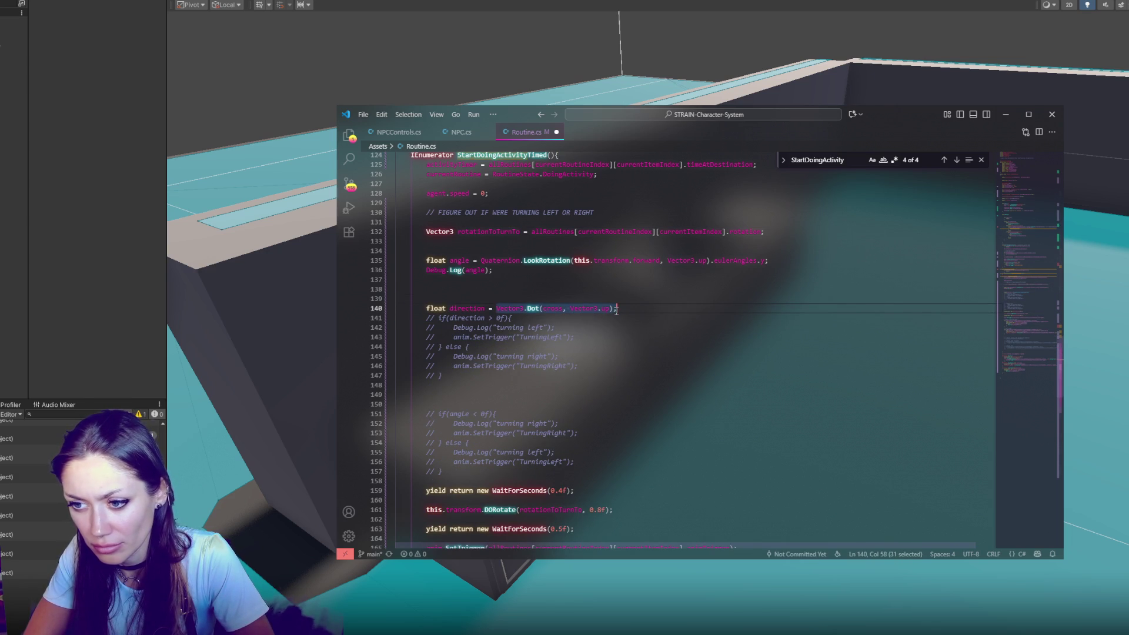
pyautogui.doubleClick(504, 232)
pyautogui.hotkey('ctrl', 'c')
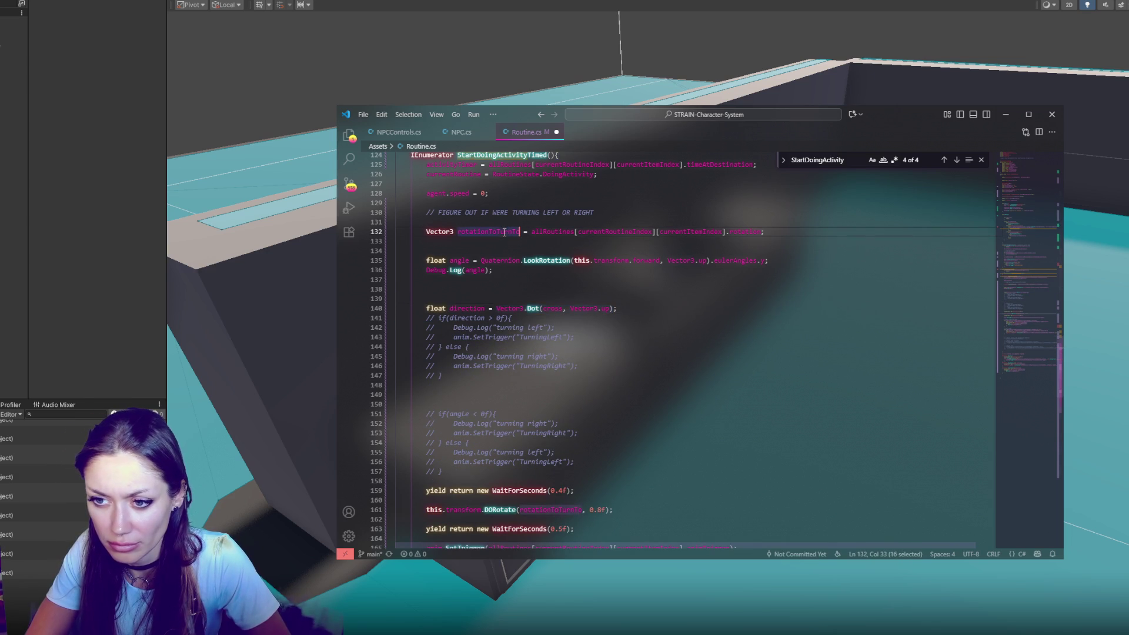
pyautogui.moveTo(498, 308); pyautogui.dragTo(589, 309)
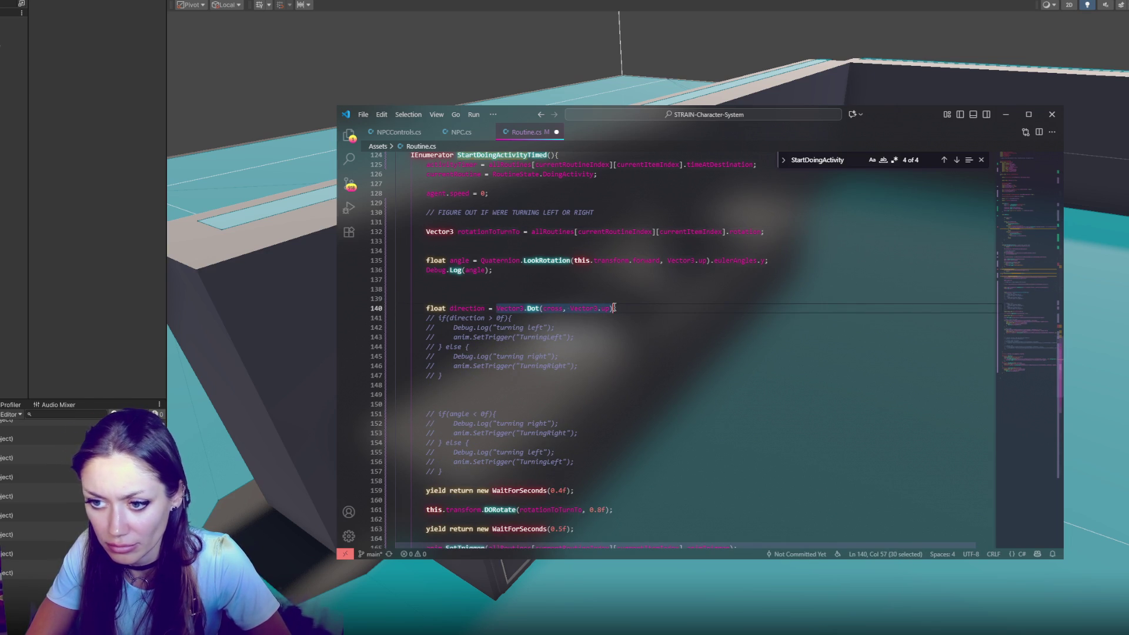
pyautogui.hotkey('ctrl', 'v')
pyautogui.write('.y')
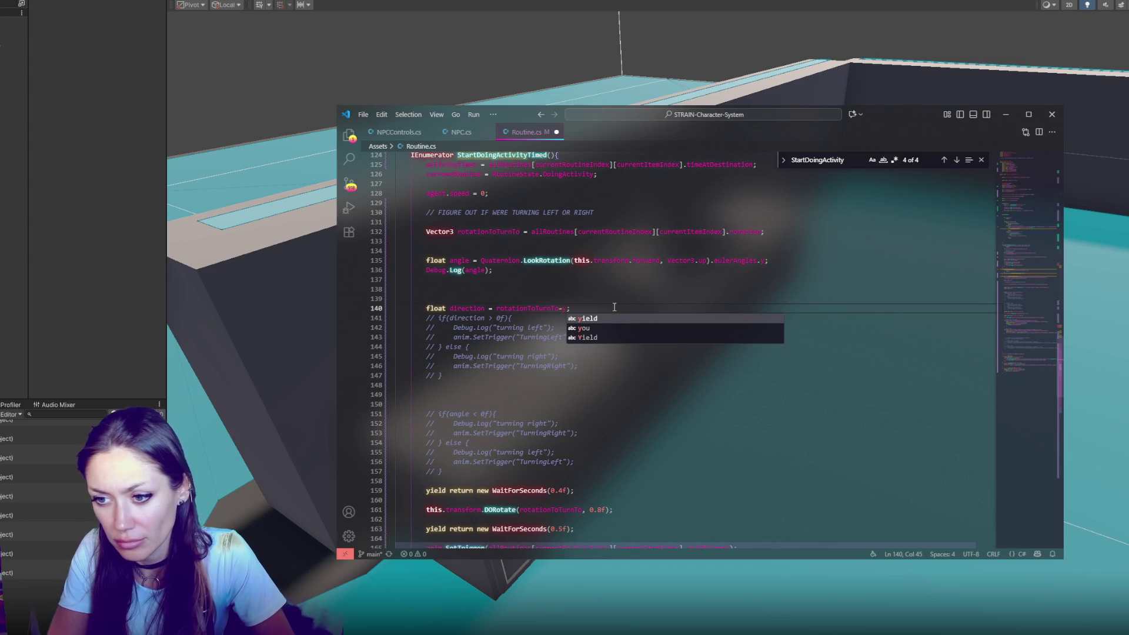
pyautogui.press('BackSpace')
pyautogui.press('BackSpace')
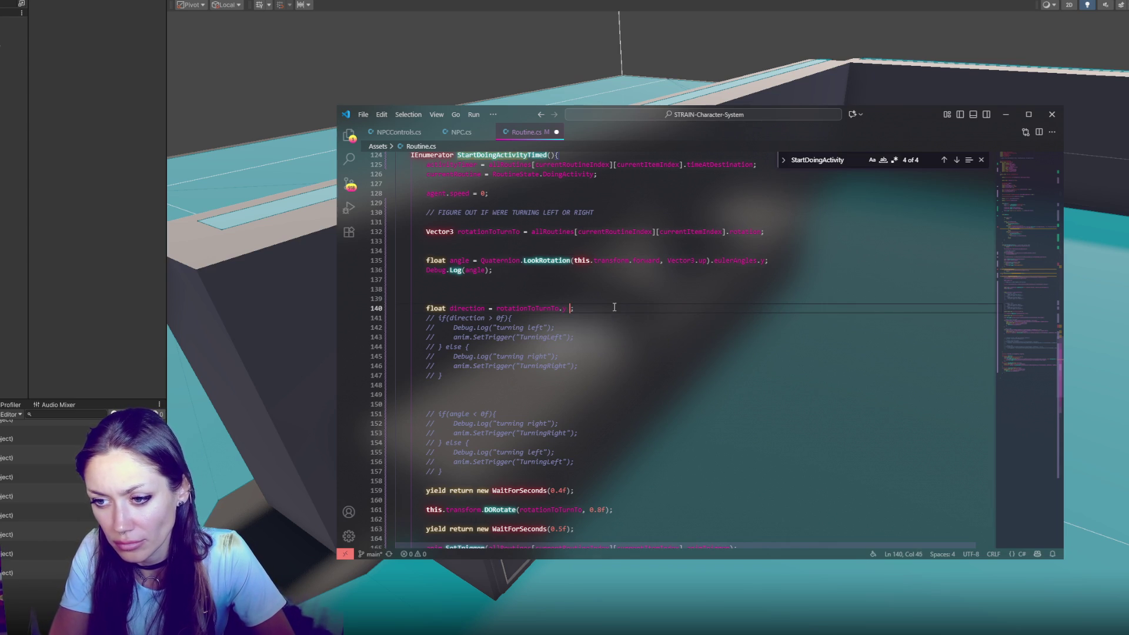
pyautogui.doubleClick(464, 260)
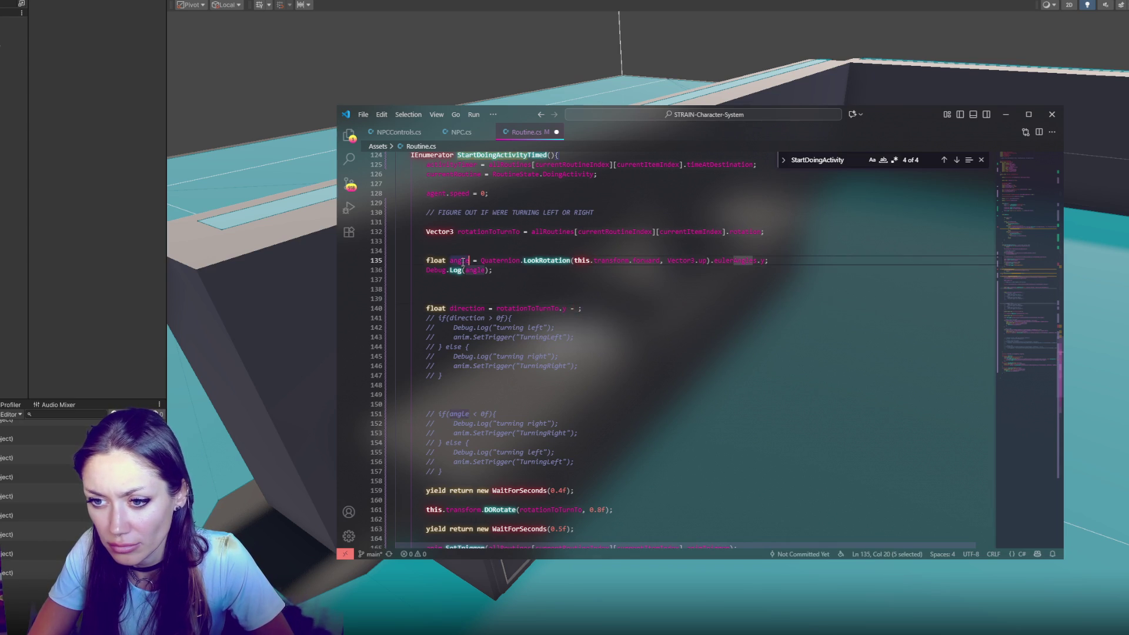
pyautogui.click(579, 309)
pyautogui.write('angle')
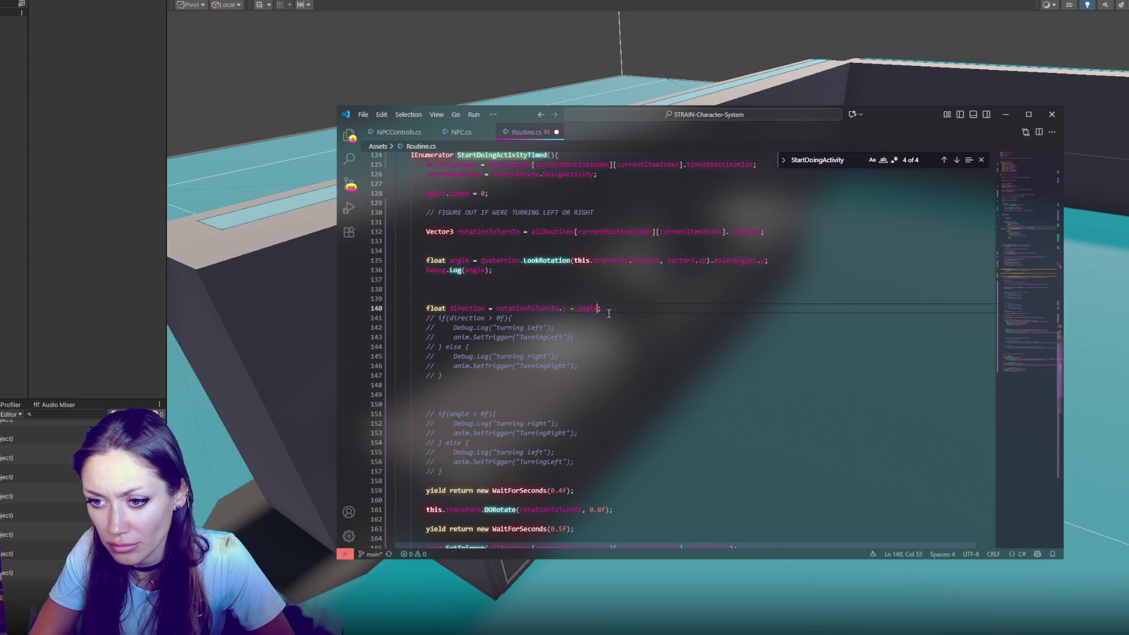
# Step: Uncomment the direction-based turn if/else and delete the old commented angle-based block
pyautogui.moveTo(571, 324); pyautogui.dragTo(578, 366)
pyautogui.moveTo(564, 318); pyautogui.dragTo(558, 375)
pyautogui.hotkey('ctrl', '/')
pyautogui.moveTo(576, 481); pyautogui.dragTo(587, 395)
pyautogui.press('BackSpace')
pyautogui.click(631, 365)
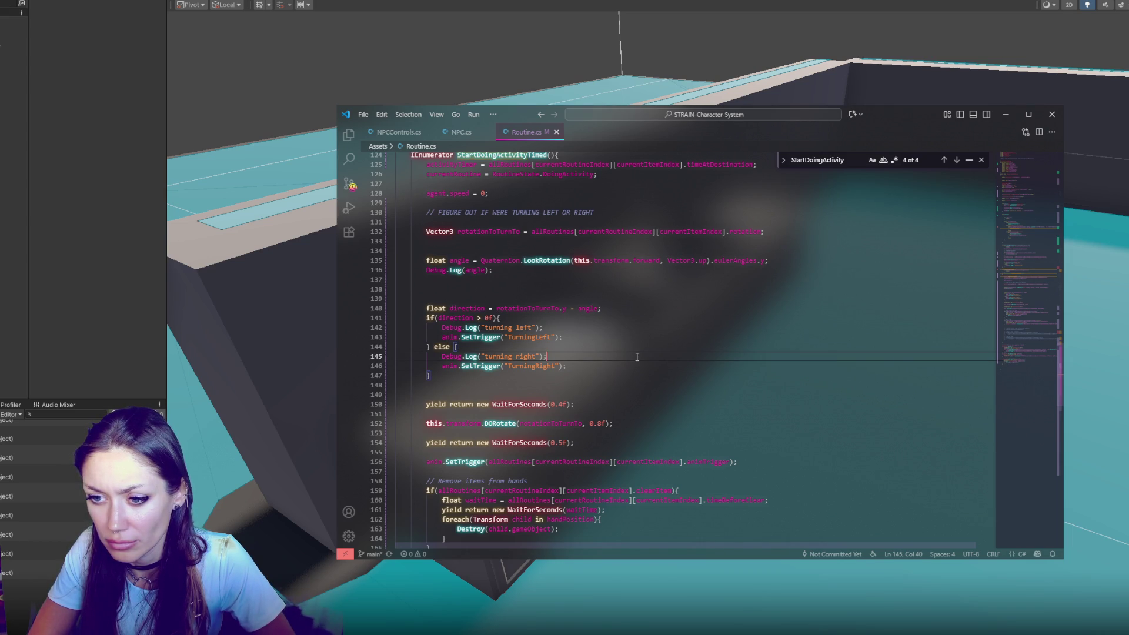
# Step: Move the Debug.Log(angle) line to just below the direction calculation
pyautogui.click(604, 312)
pyautogui.press('Return')
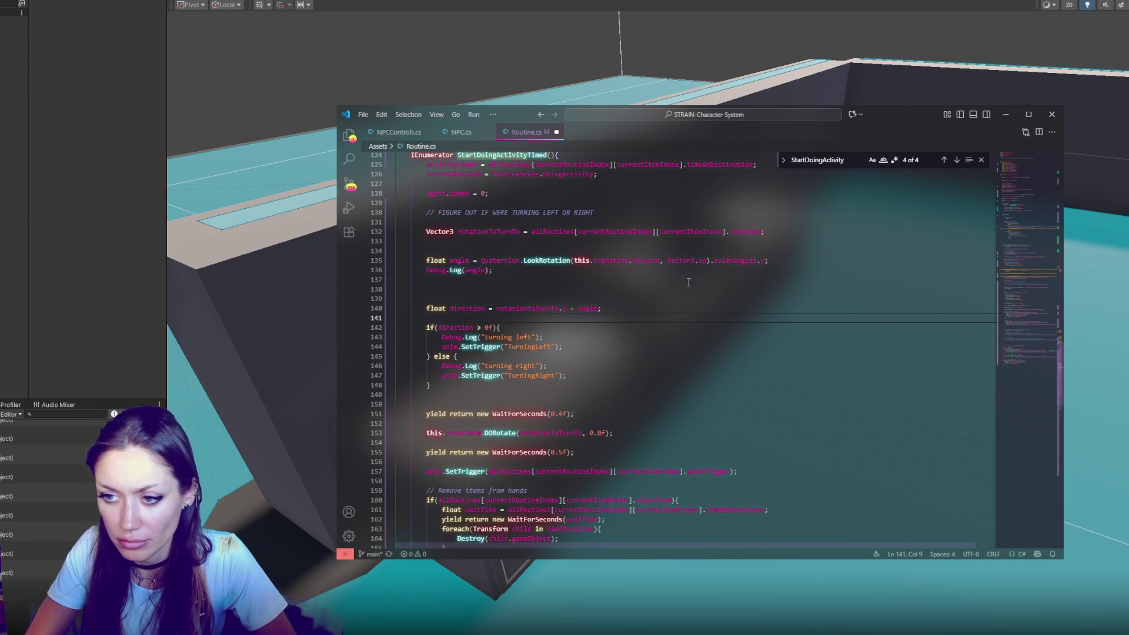
pyautogui.click(493, 270)
pyautogui.hotkey('alt', 'Down')
pyautogui.hotkey('alt', 'Down')
pyautogui.hotkey('alt', 'Down')
pyautogui.moveTo(487, 310); pyautogui.dragTo(484, 310)
pyautogui.click(484, 310)
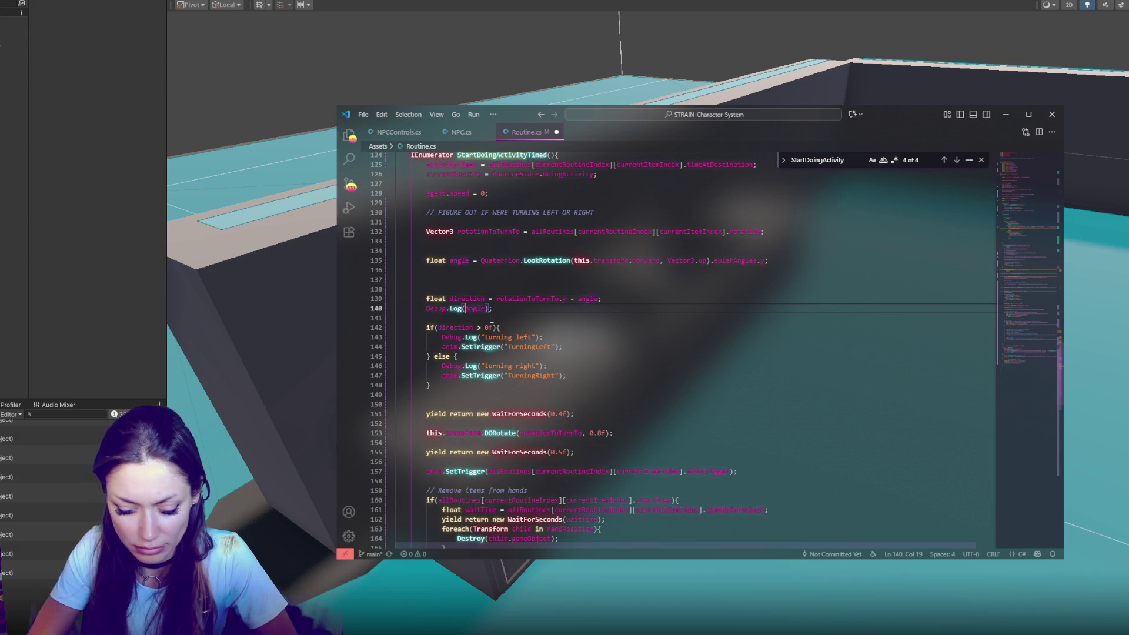
# Step: Change the log to Debug.Log("angle: " + angle + " direction: " + direction) and return to Unity
pyautogui.write('""')
pyautogui.write('" + ')
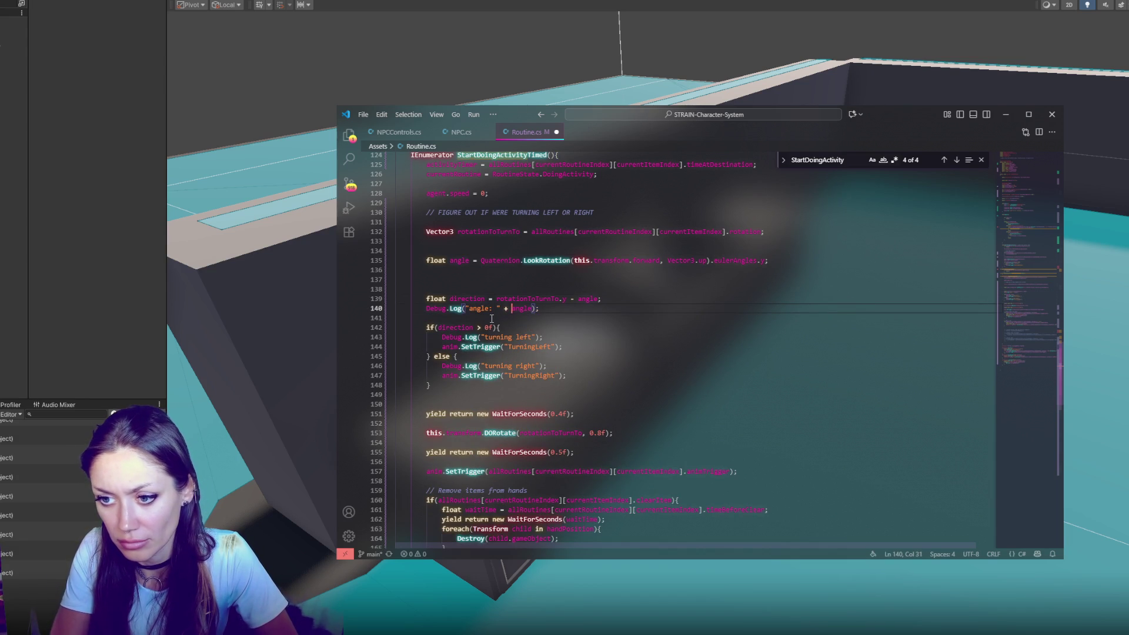
pyautogui.write('"')
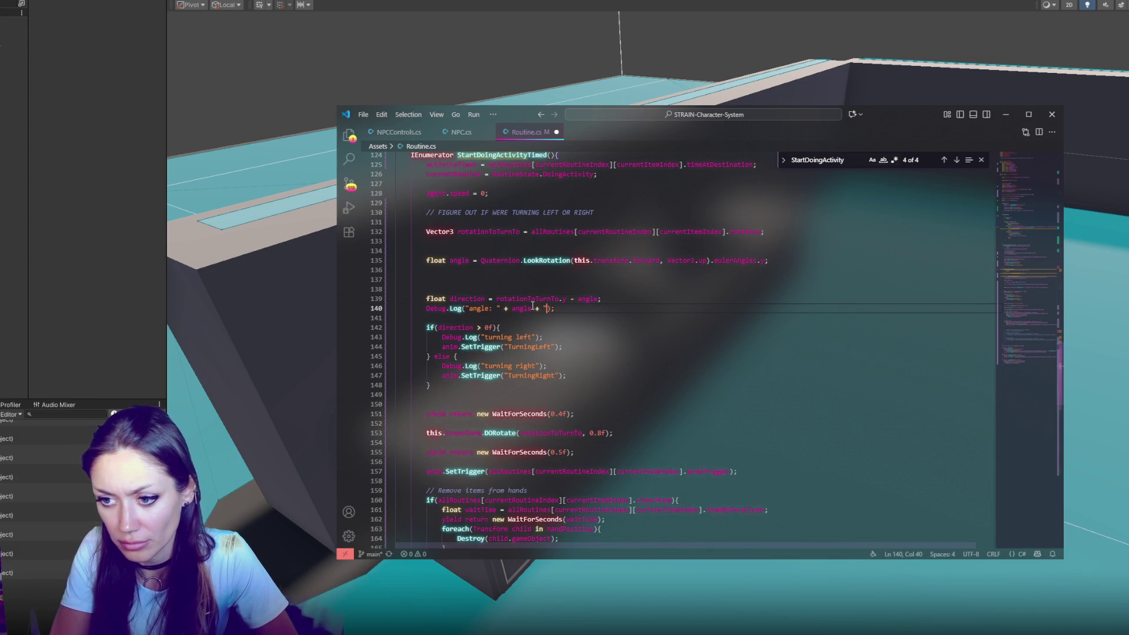
pyautogui.write(': " +')
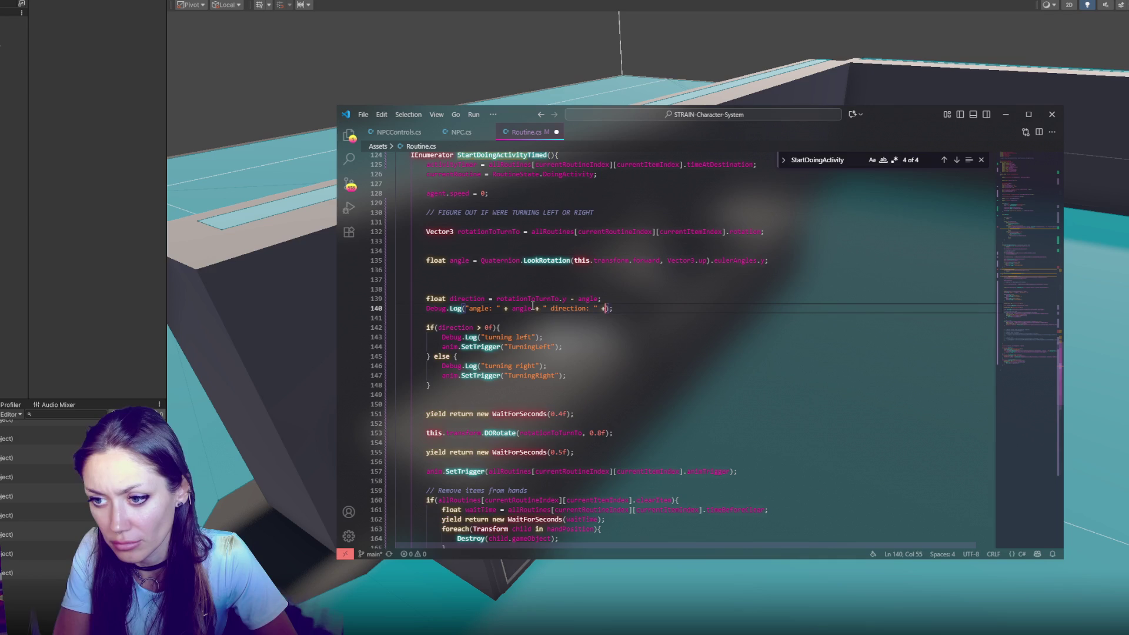
pyautogui.write('direction')
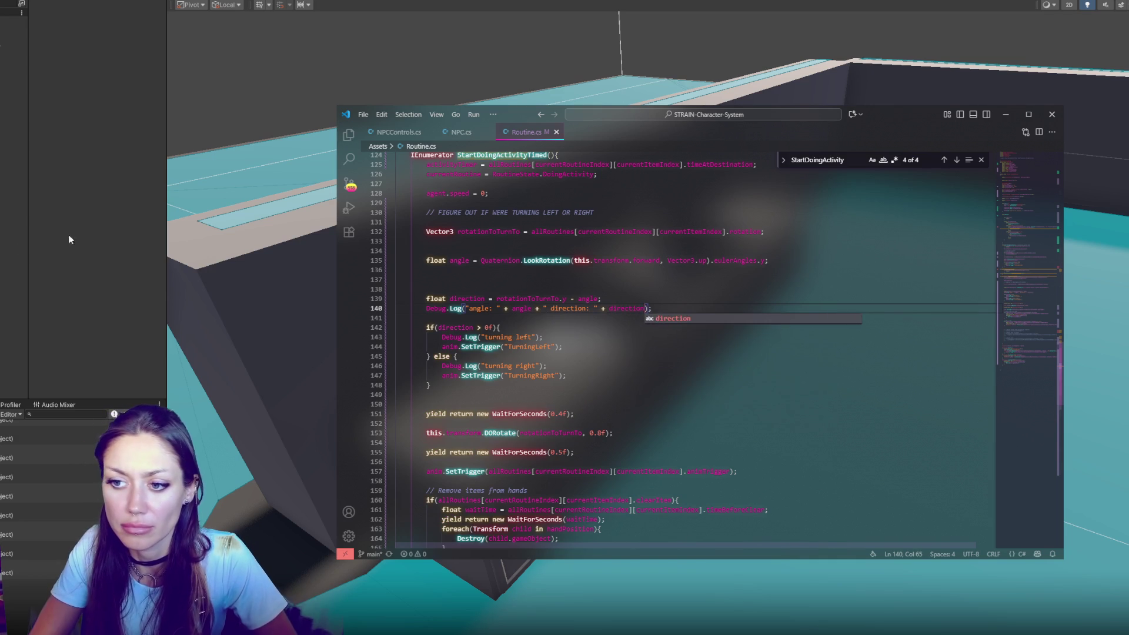
pyautogui.click(69, 239)
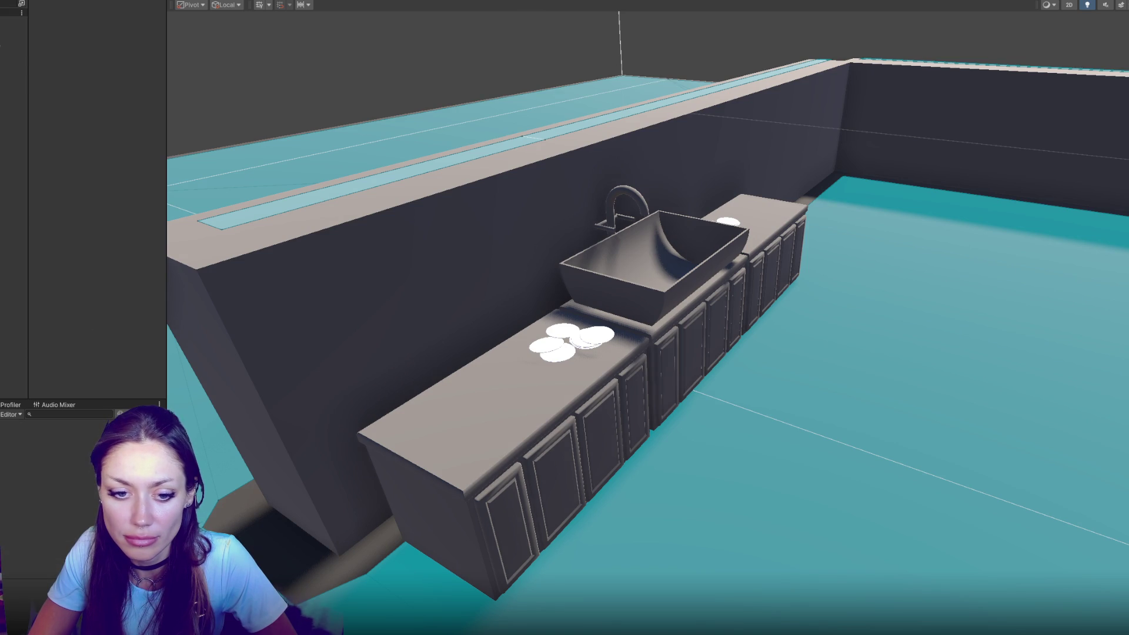
# Step: Play the kitchen scene to log angle and direction values, then open the logging line from the Console
pyautogui.click(527, 0)
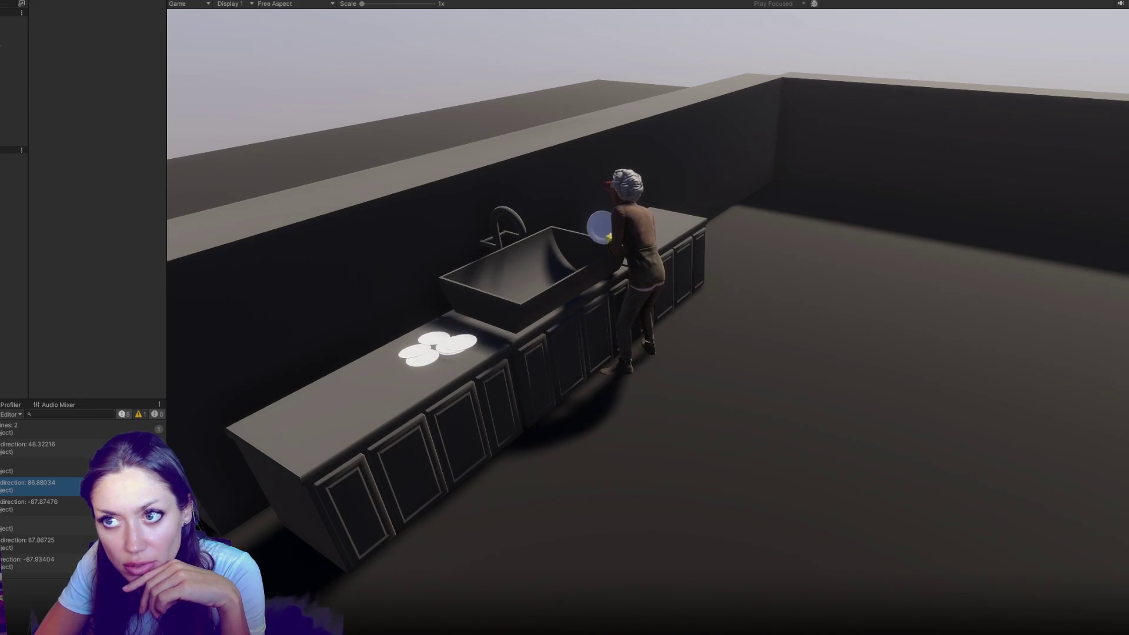
pyautogui.hotkey('ctrl', 'p')
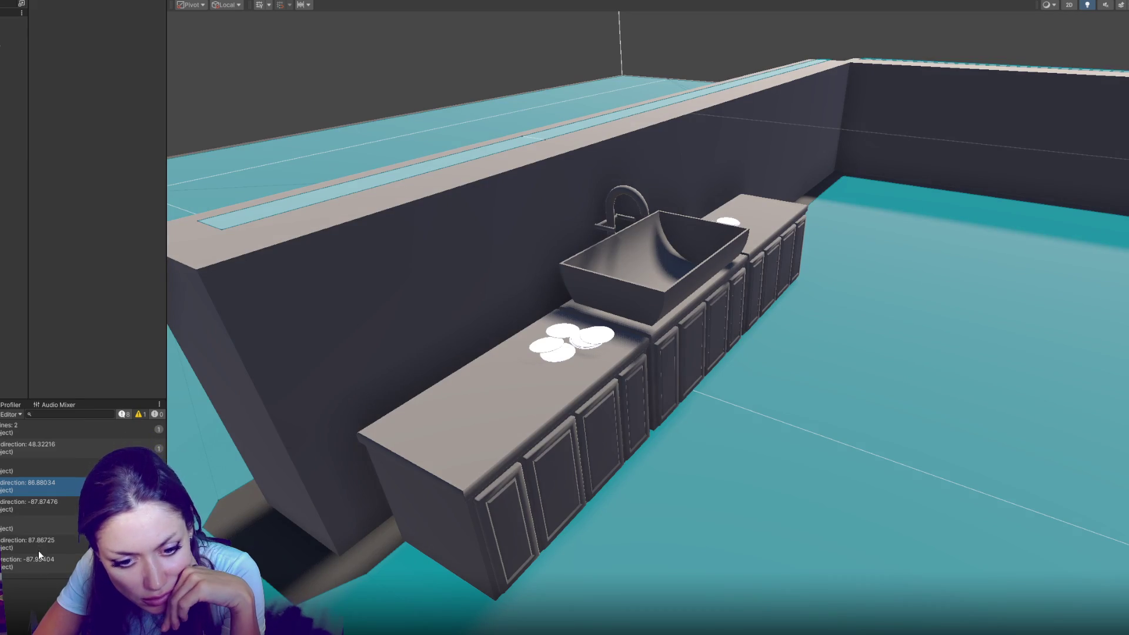
pyautogui.doubleClick(51, 538)
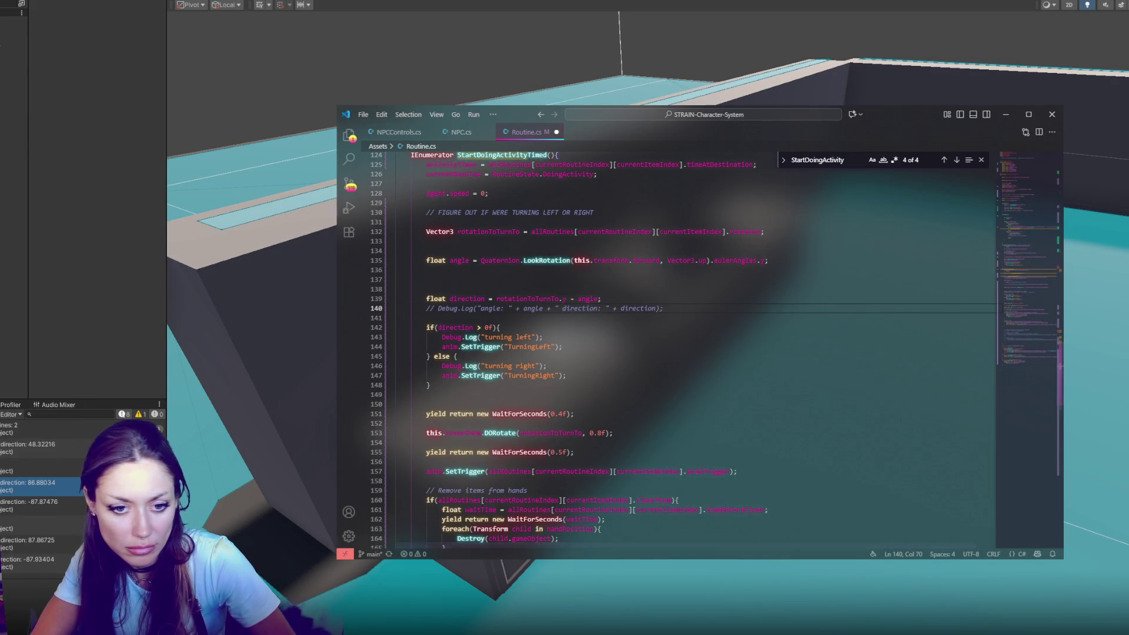
# Step: Rerun the sink scene, logging directions 48.32, 86.96 and -87.85, then return to Routine.cs
pyautogui.click(39, 383)
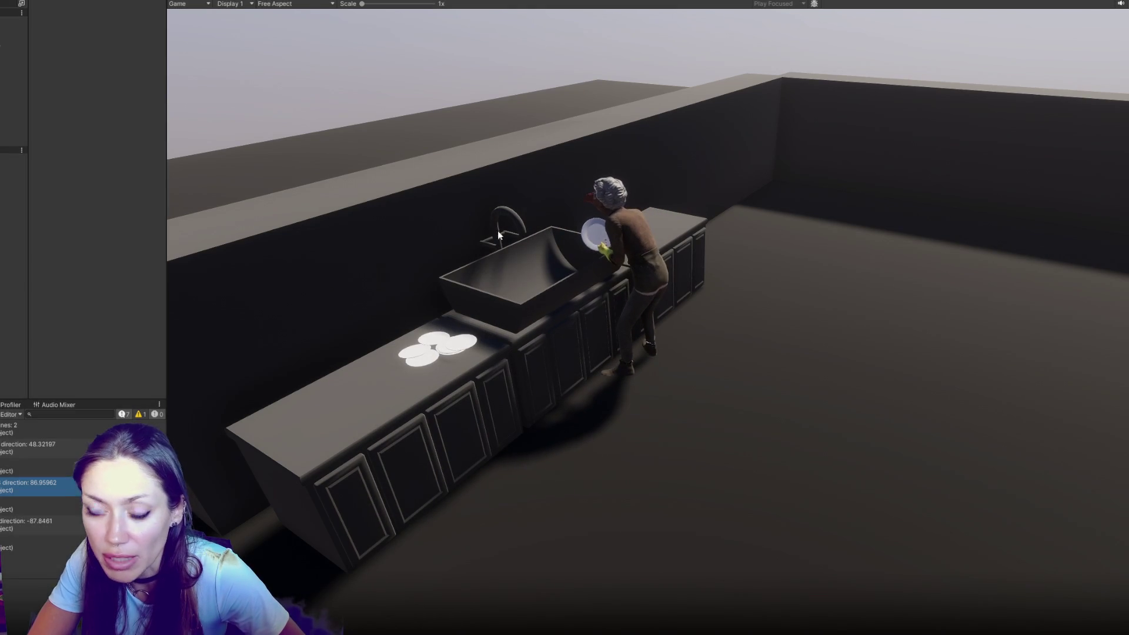
pyautogui.hotkey('ctrl', 'p')
pyautogui.hotkey('alt', 'Tab')
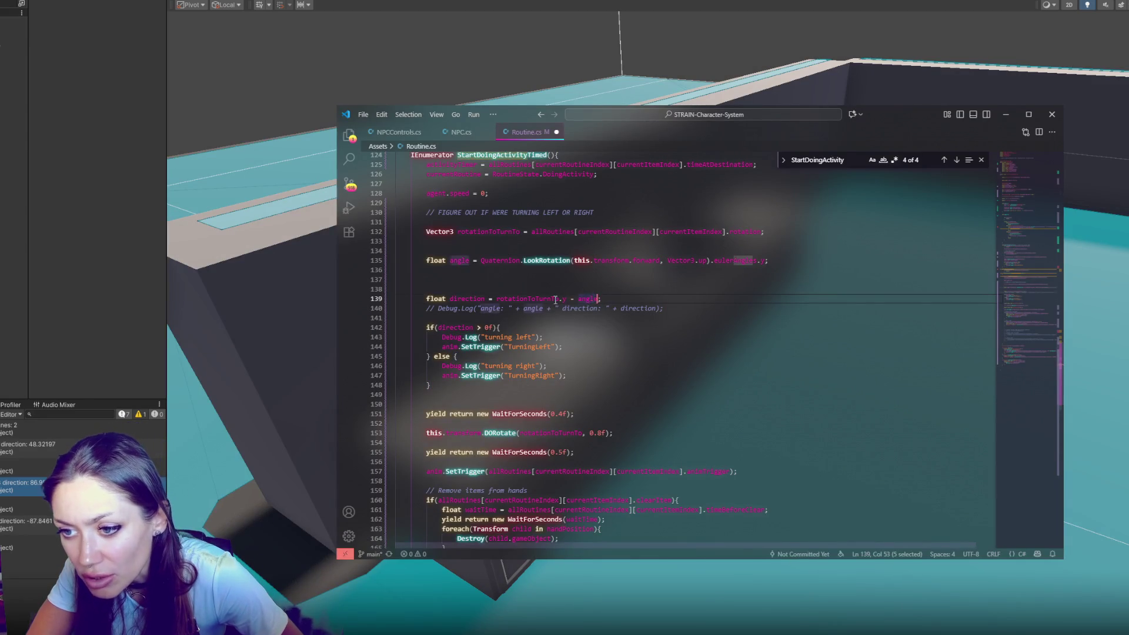
# Step: Rewrite direction as angle - rotationToTurnTo.y, save Routine.cs, and switch back to Unity
pyautogui.write('angle -')
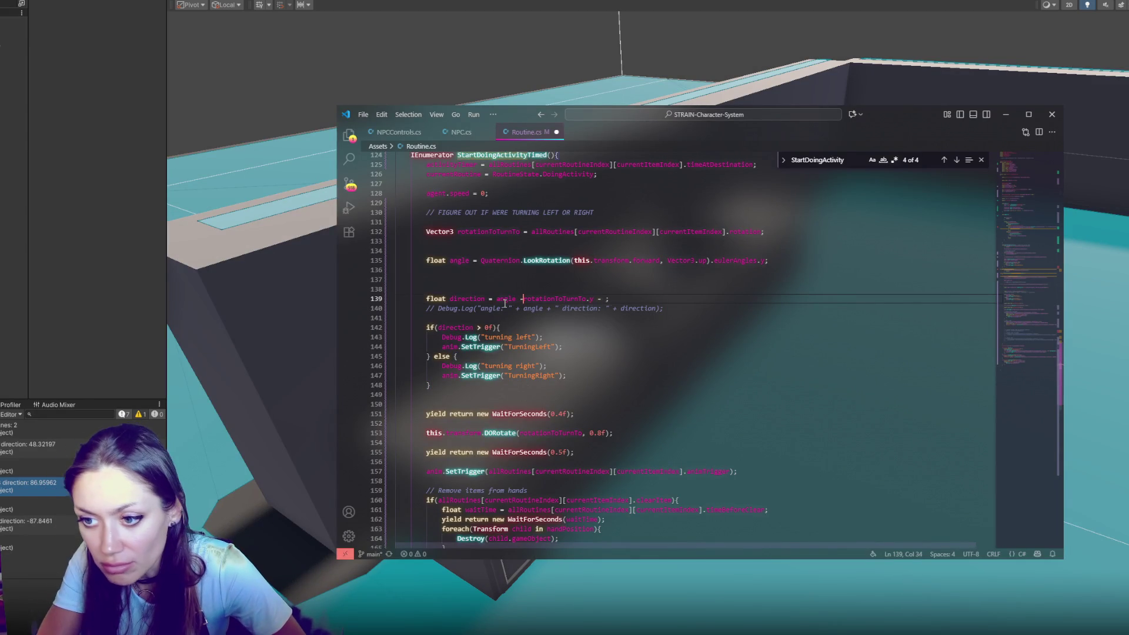
pyautogui.press('BackSpace')
pyautogui.hotkey('ctrl', 's')
pyautogui.click(684, 347)
pyautogui.click(132, 341)
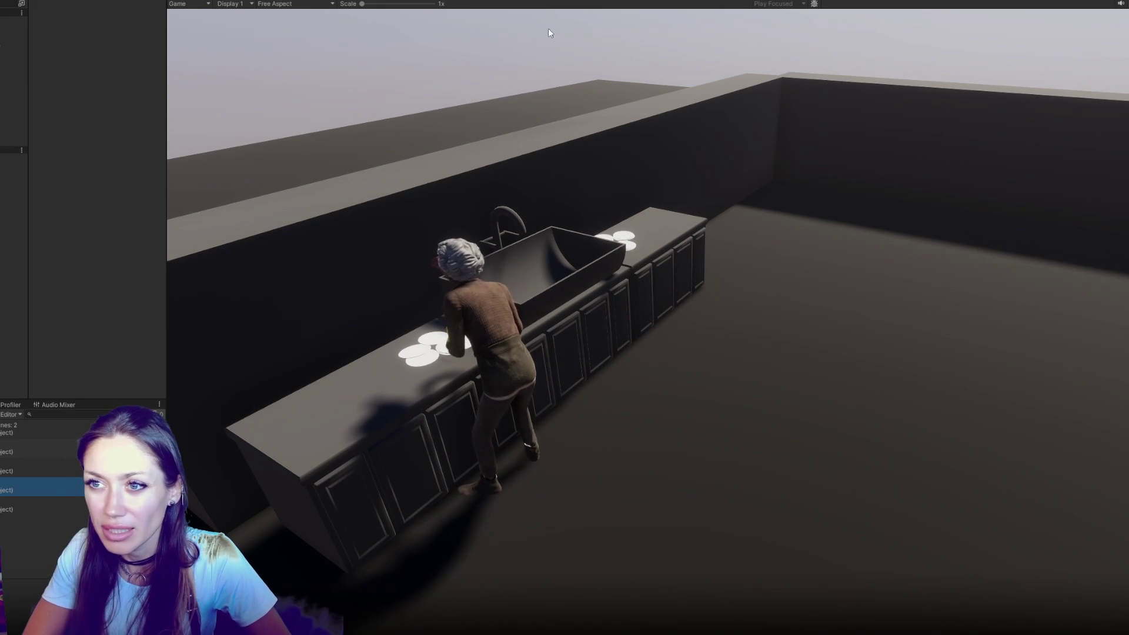
# Step: Stop the game and select the TurningLeft state in the Animator graph
pyautogui.click(550, 0)
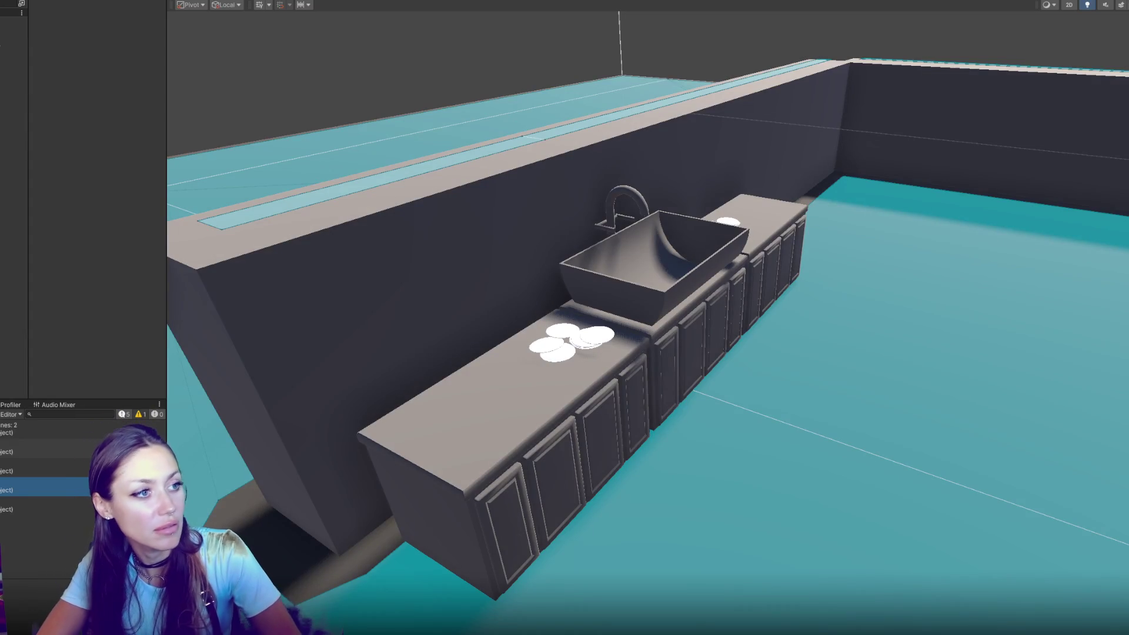
pyautogui.click(290, 0)
pyautogui.click(518, 223)
# Step: Set Speed 1.2 on the TurningLeft and TurningRight states, then stop the NPC play test
pyautogui.click(152, 42)
pyautogui.write('1.2')
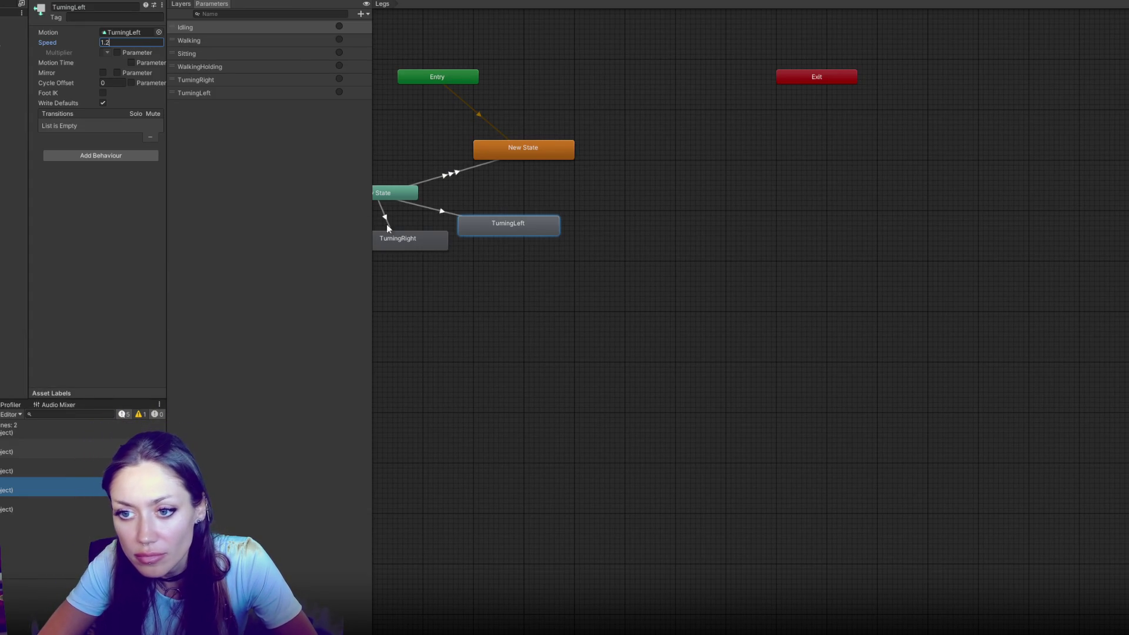
pyautogui.click(386, 237)
pyautogui.click(124, 42)
pyautogui.write('1.2')
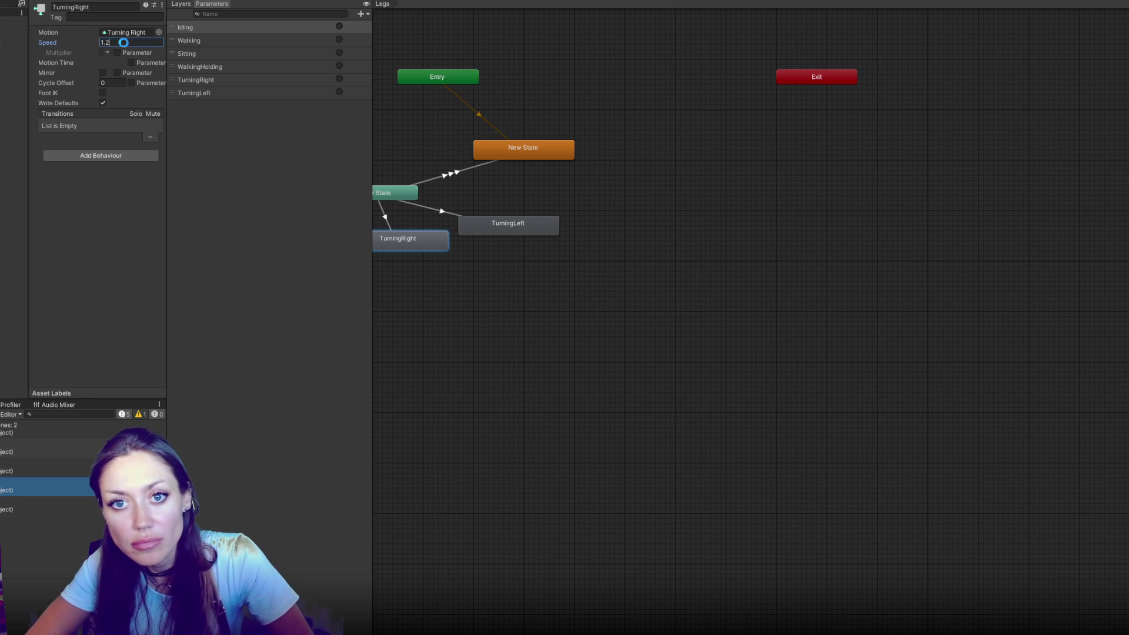
pyautogui.click(149, 253)
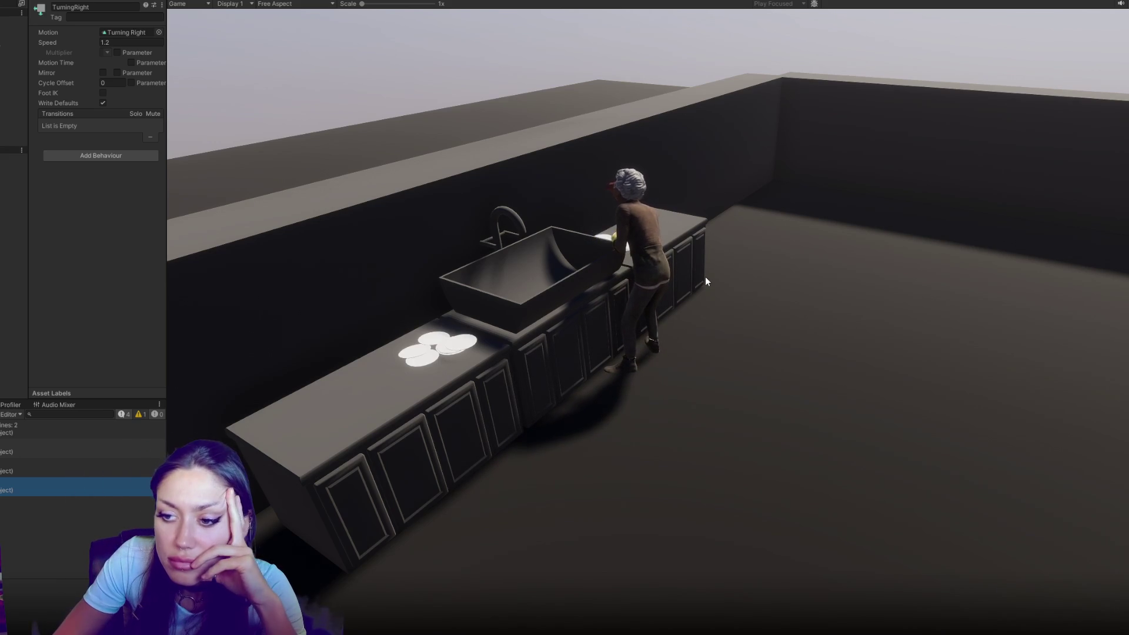
pyautogui.hotkey('ctrl', 'p')
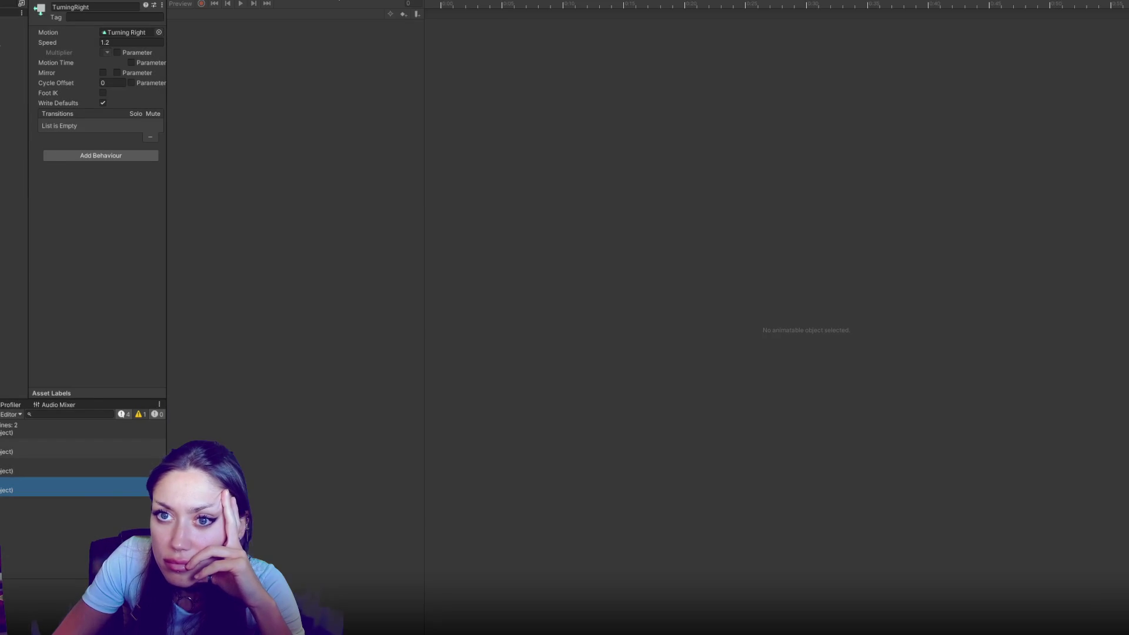
# Step: Open the Turning Left clip in a widened Inspector and play its preview from the start
pyautogui.click(265, 1)
pyautogui.doubleClick(542, 224)
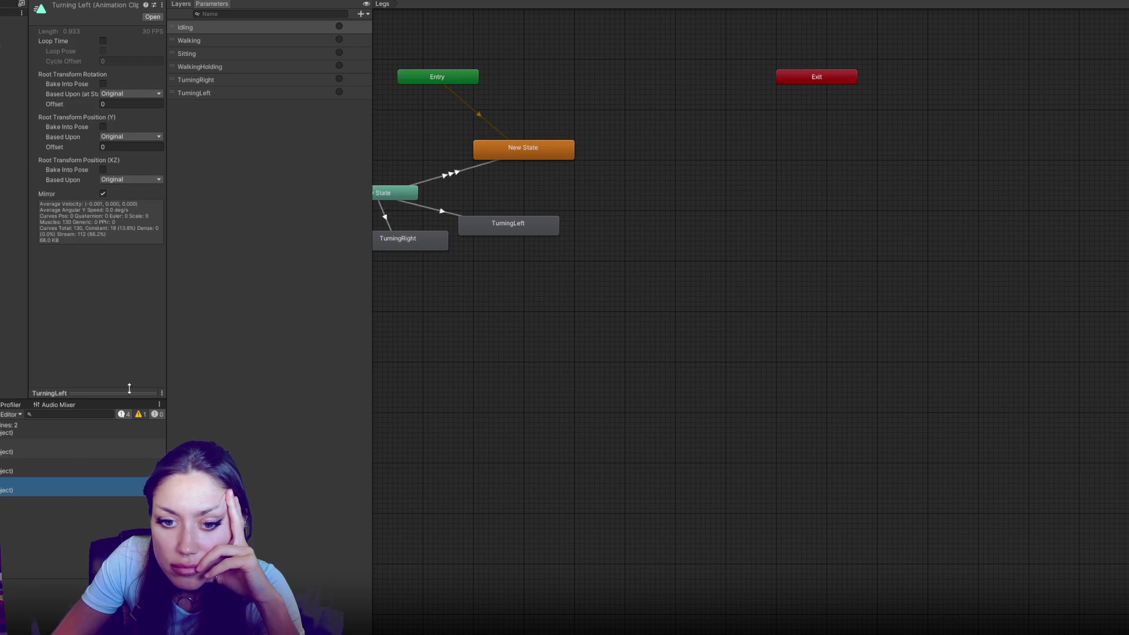
pyautogui.click(170, 271)
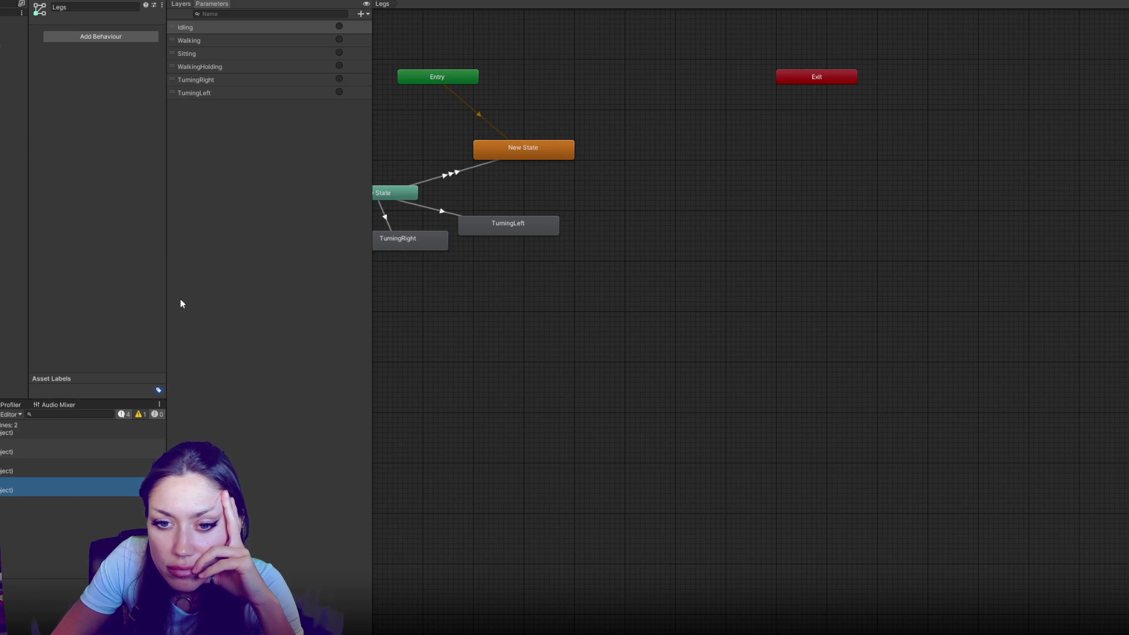
pyautogui.moveTo(168, 300); pyautogui.dragTo(290, 341)
pyautogui.doubleClick(665, 234)
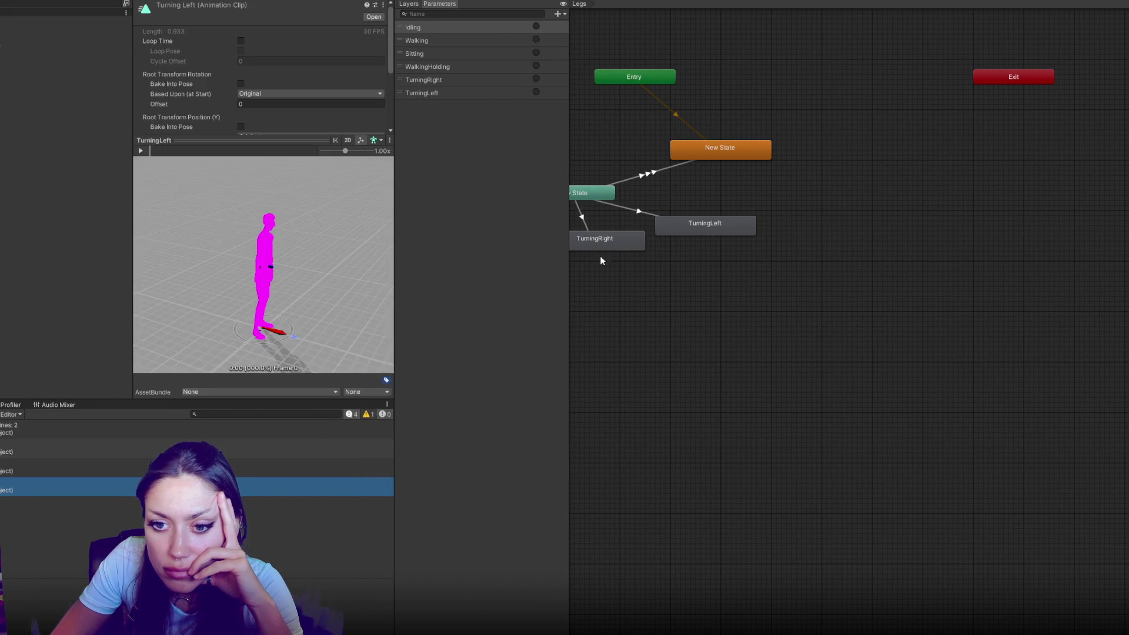
pyautogui.click(141, 156)
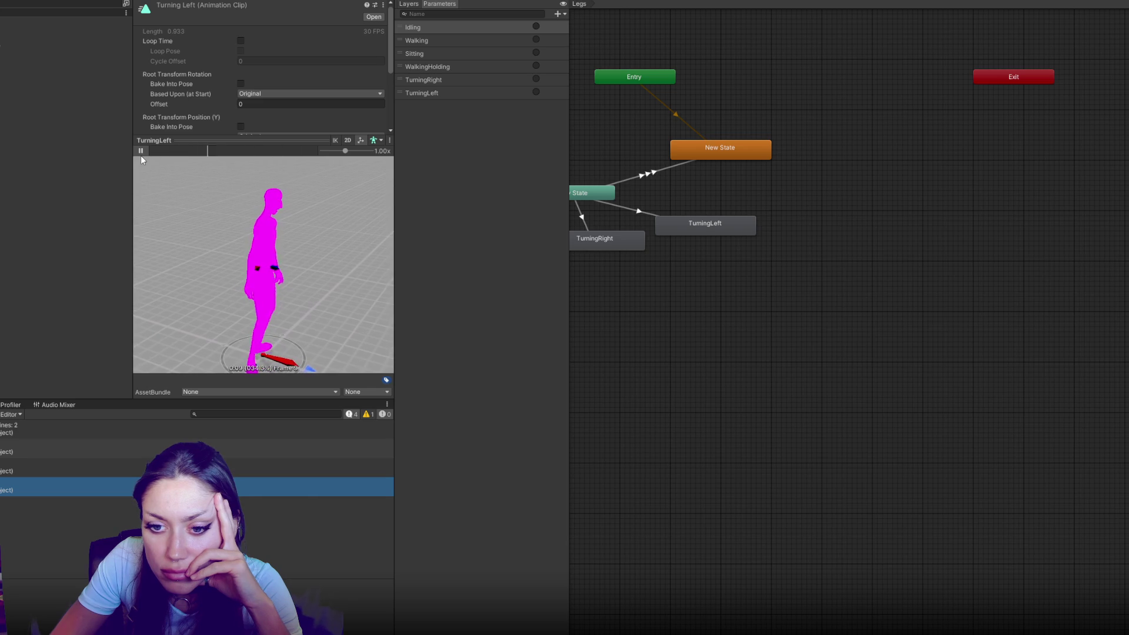
pyautogui.click(141, 157)
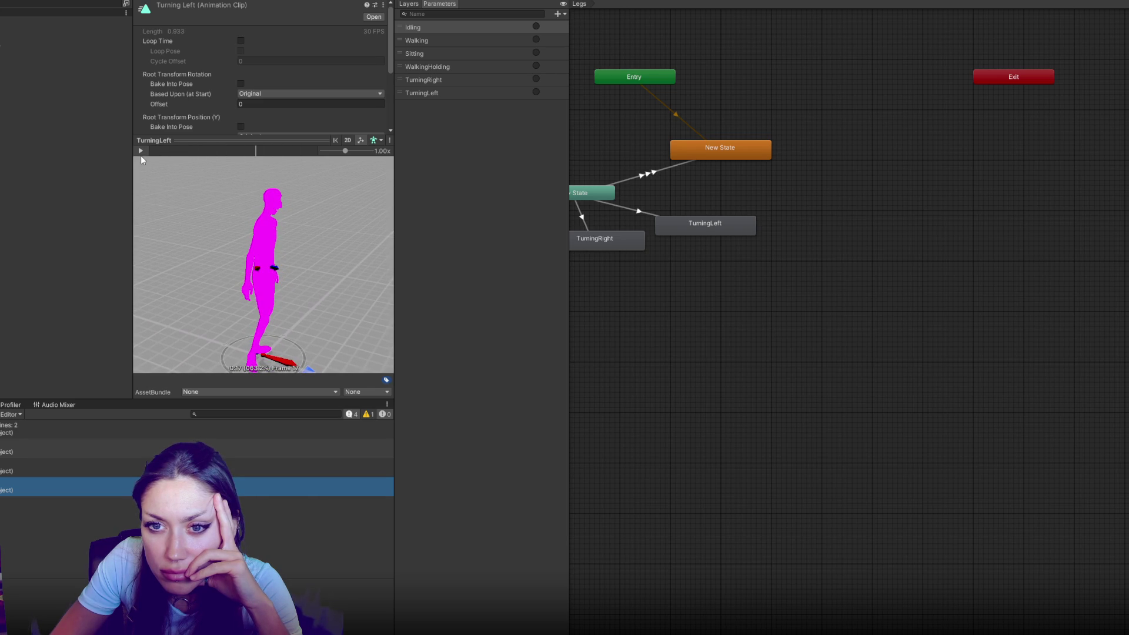
pyautogui.click(141, 155)
pyautogui.click(147, 152)
pyautogui.click(147, 152)
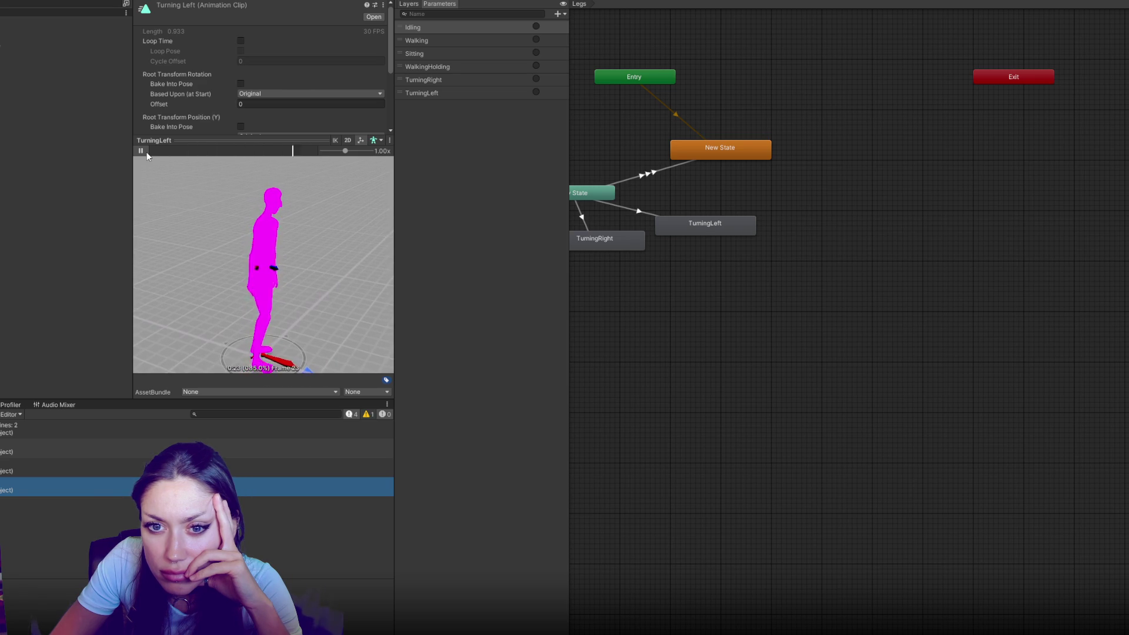
# Step: Preview the Turning Right clip, then widen the Animator state graph
pyautogui.doubleClick(588, 239)
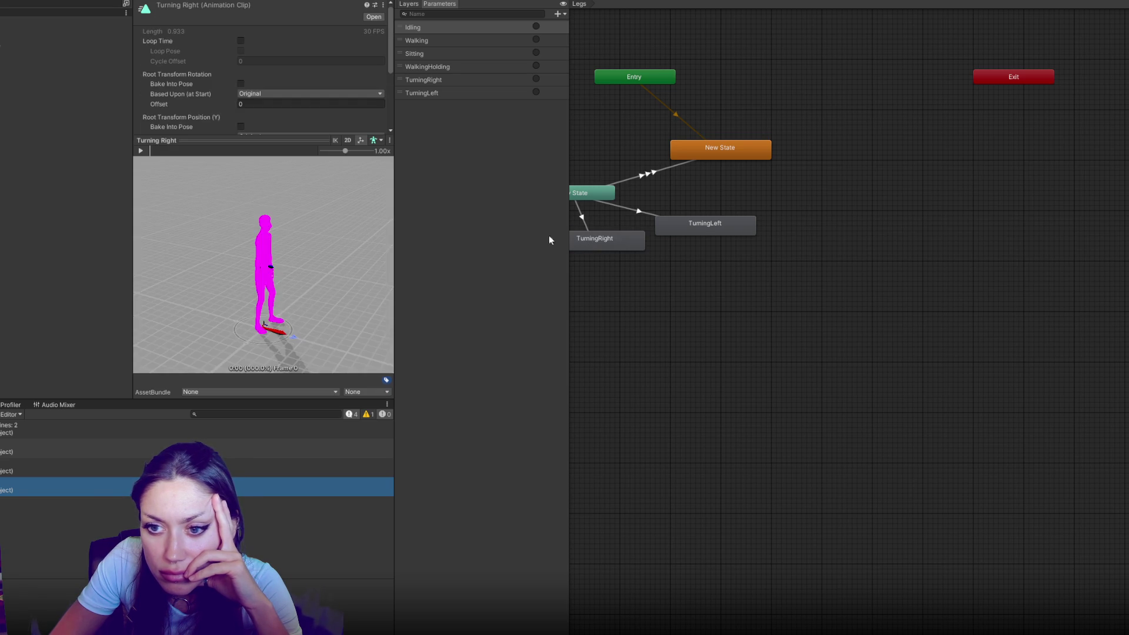
pyautogui.click(143, 154)
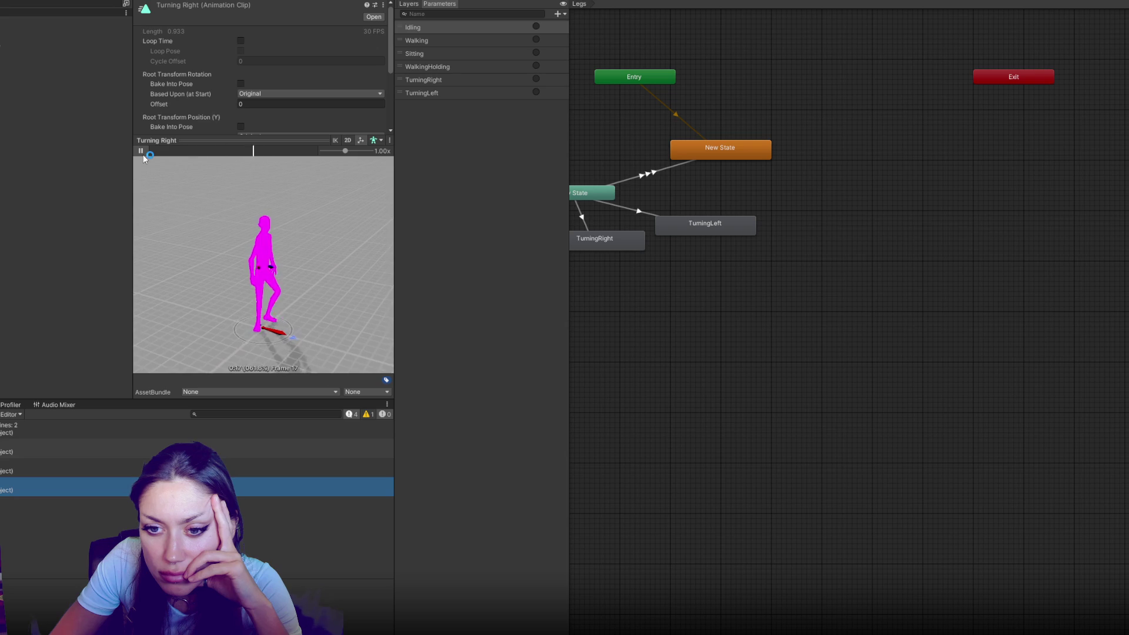
pyautogui.click(143, 154)
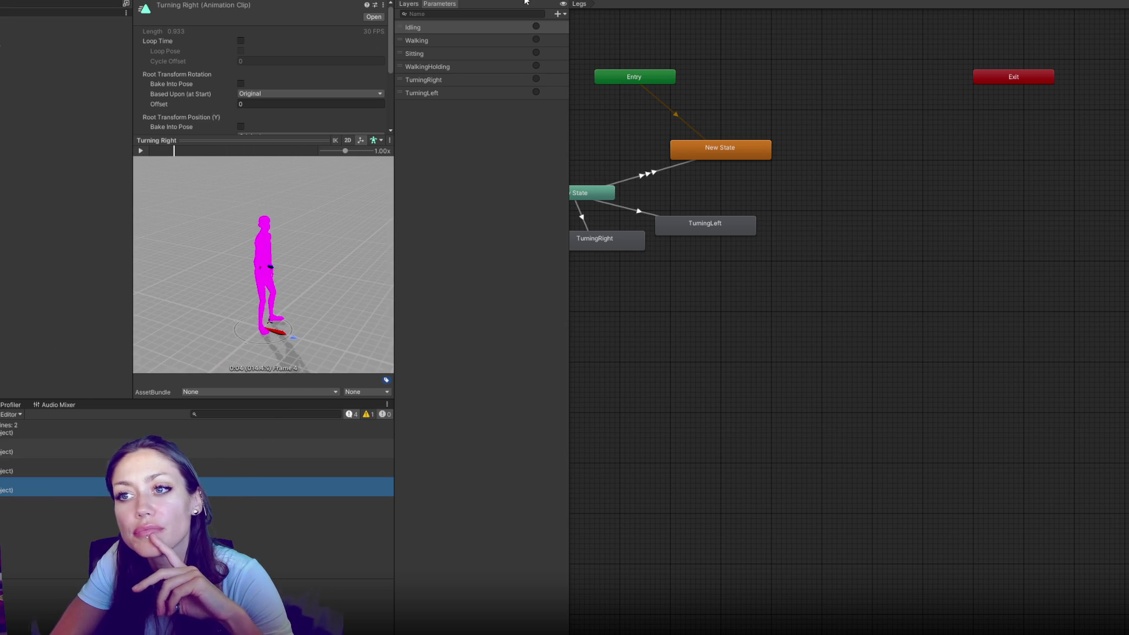
pyautogui.moveTo(393, 134); pyautogui.dragTo(180, 134)
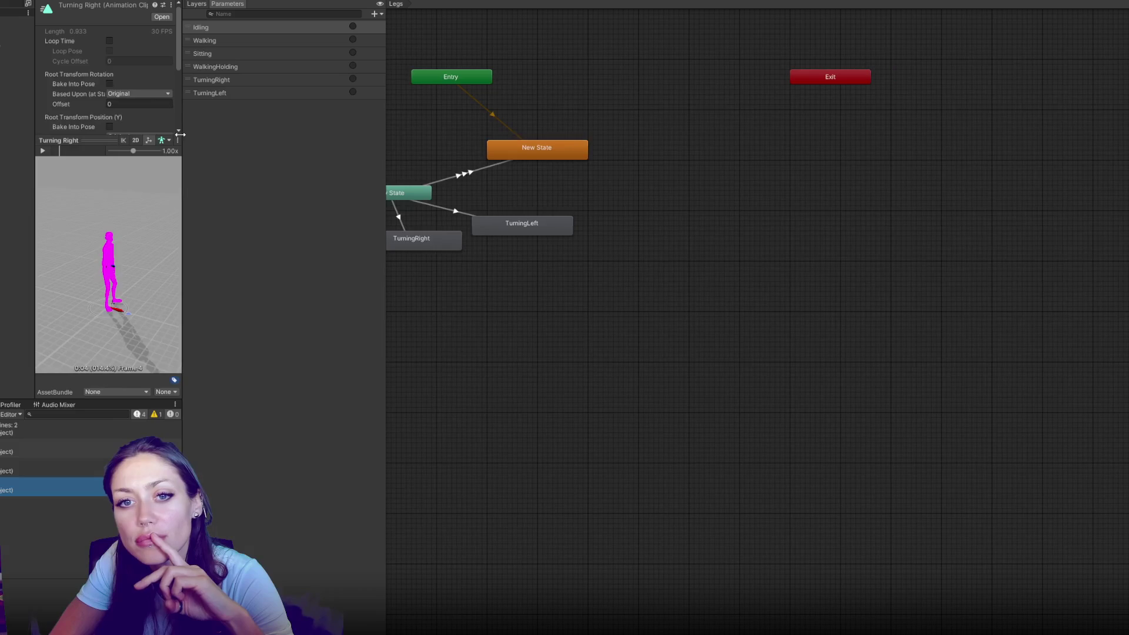
# Step: Check the TurningRight state's speed and set the TurningLeft state's Speed to 1
pyautogui.click(425, 239)
pyautogui.click(132, 42)
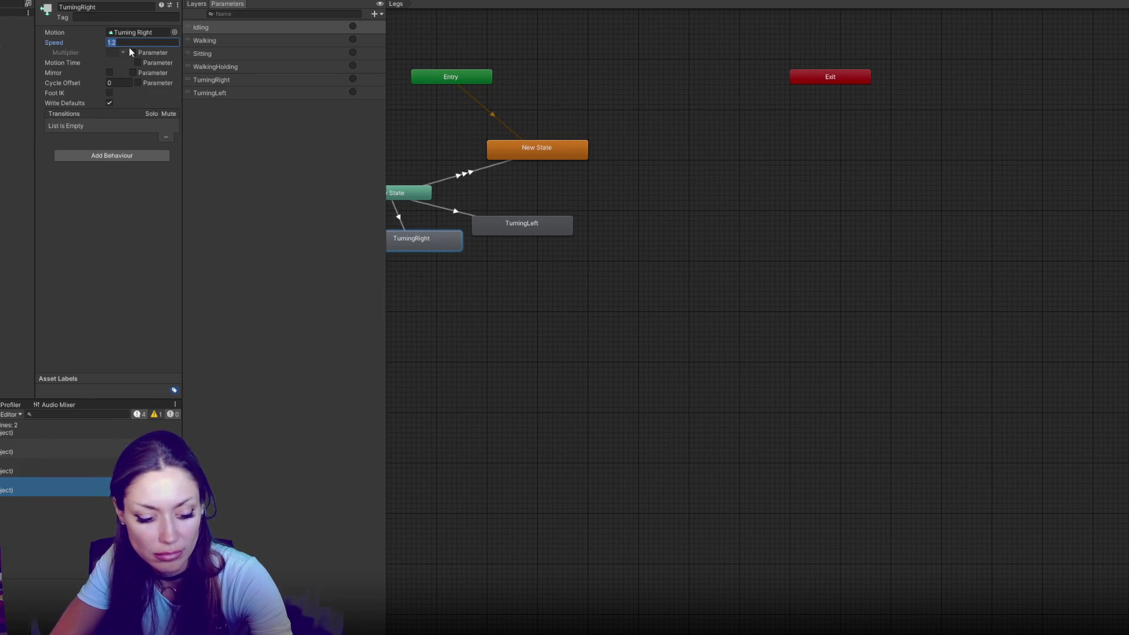
pyautogui.click(520, 225)
pyautogui.click(125, 41)
pyautogui.write('1')
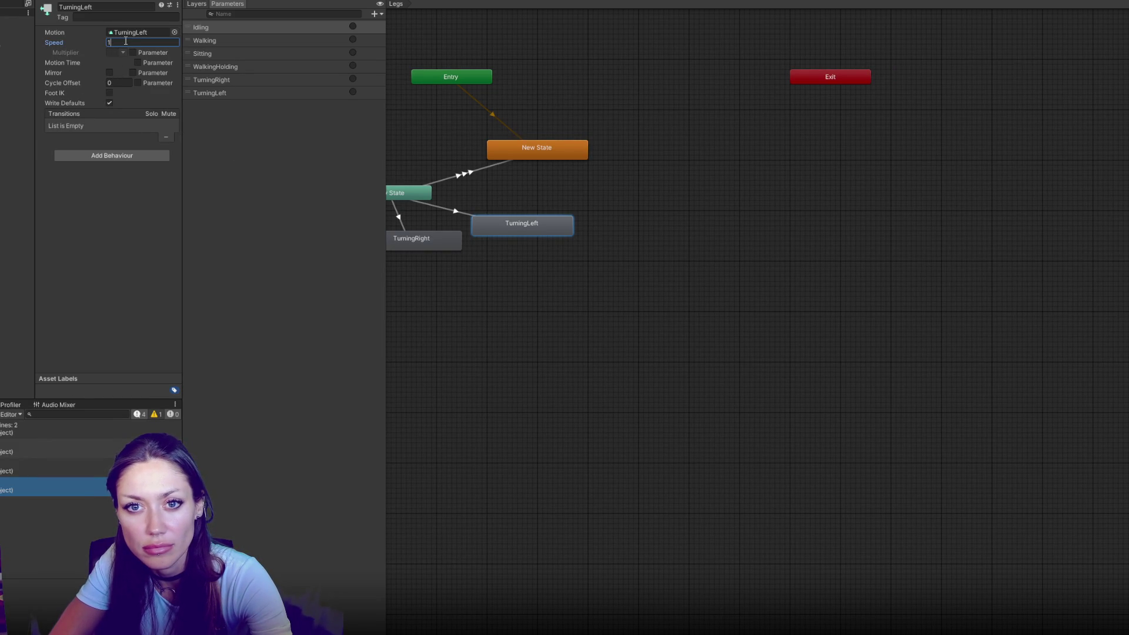
# Step: Bake root rotation, Y position and XZ position into the Turning Right clip's pose
pyautogui.doubleClick(431, 241)
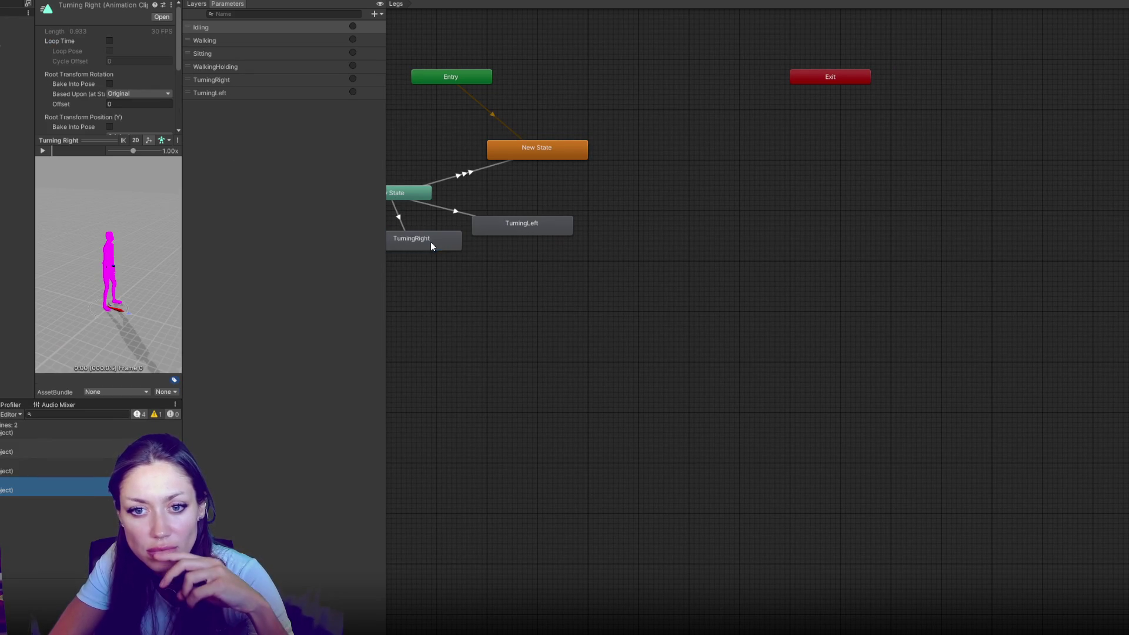
pyautogui.click(92, 144)
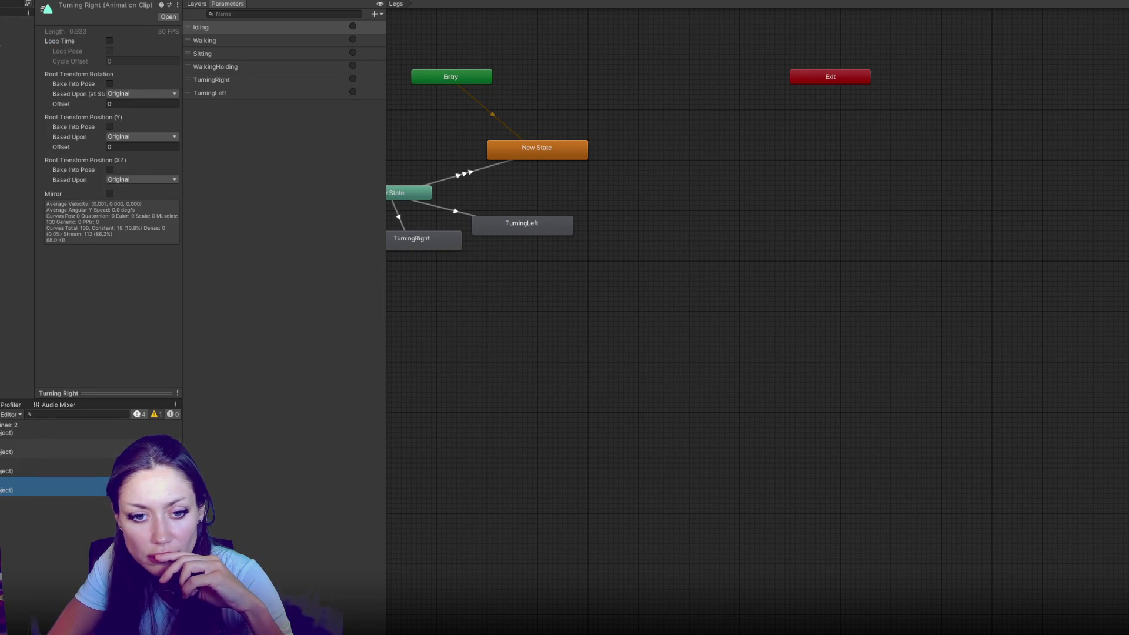
pyautogui.hotkey('ctrl', '5')
pyautogui.doubleClick(425, 238)
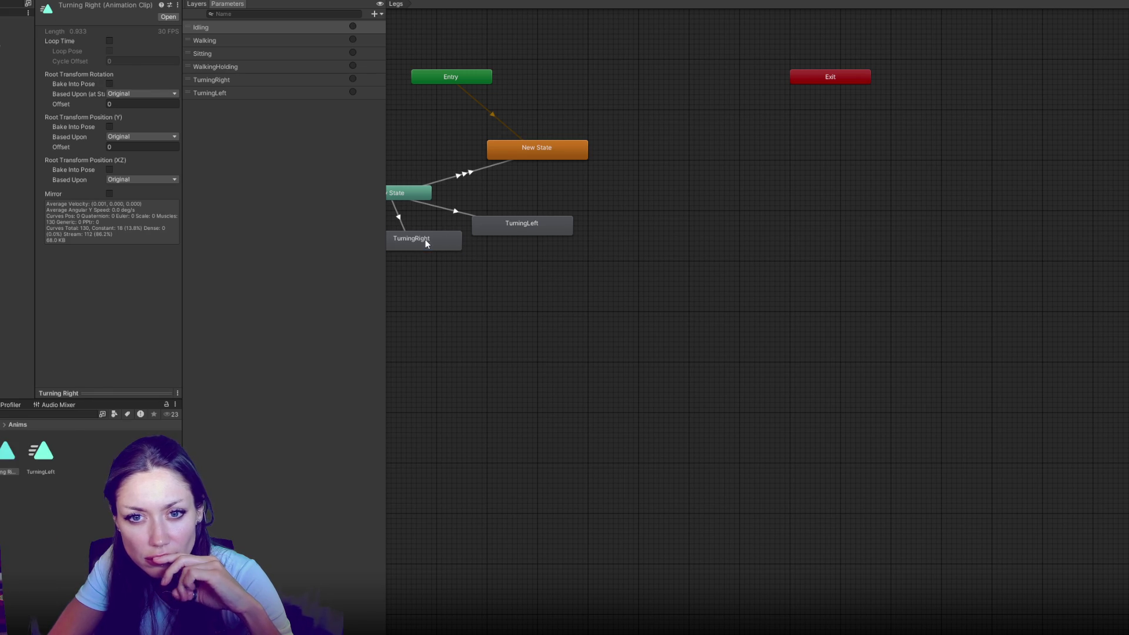
pyautogui.click(109, 84)
pyautogui.click(110, 127)
pyautogui.click(109, 170)
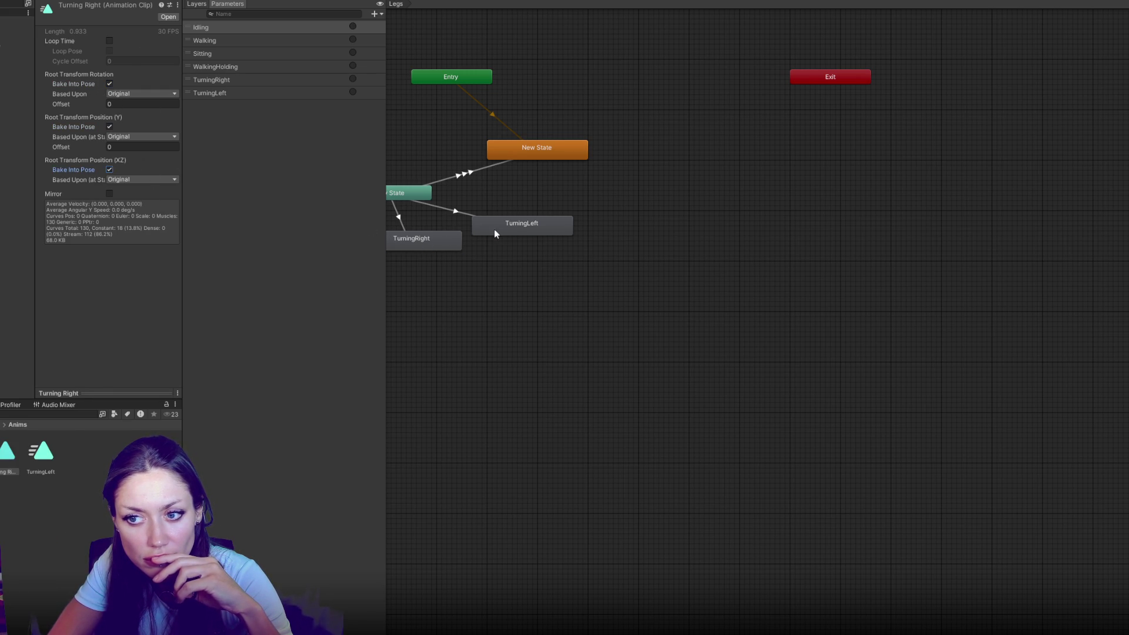
# Step: Bake root rotation, Y and XZ position into the Turning Left clip, then run the game
pyautogui.click(494, 228)
pyautogui.doubleClick(156, 88)
pyautogui.click(109, 84)
pyautogui.click(109, 126)
pyautogui.click(109, 170)
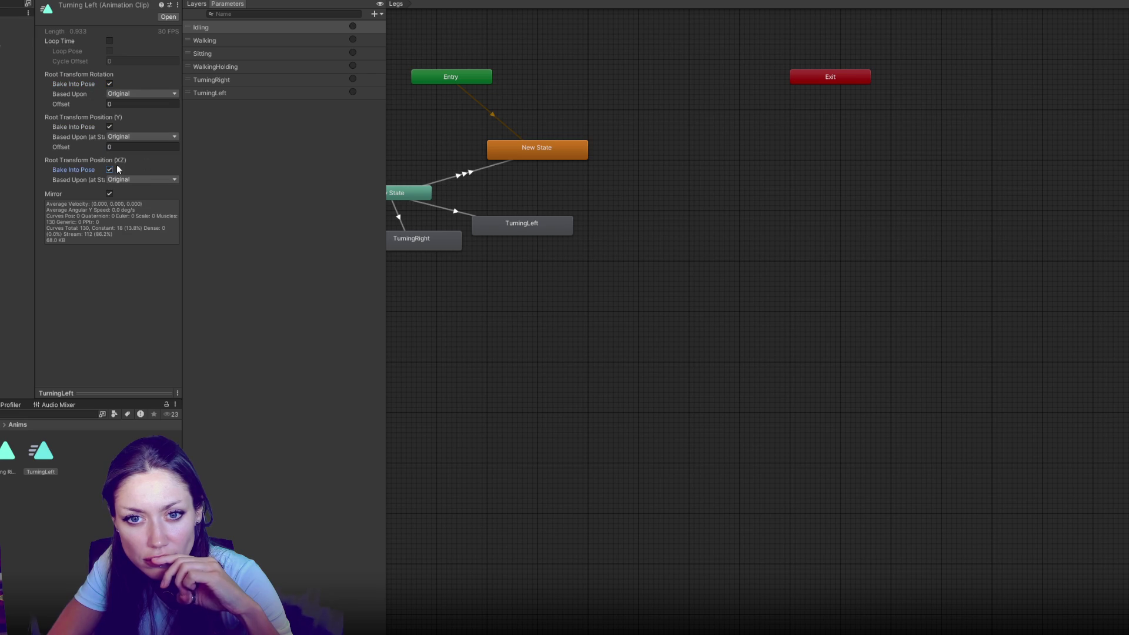
pyautogui.click(232, 3)
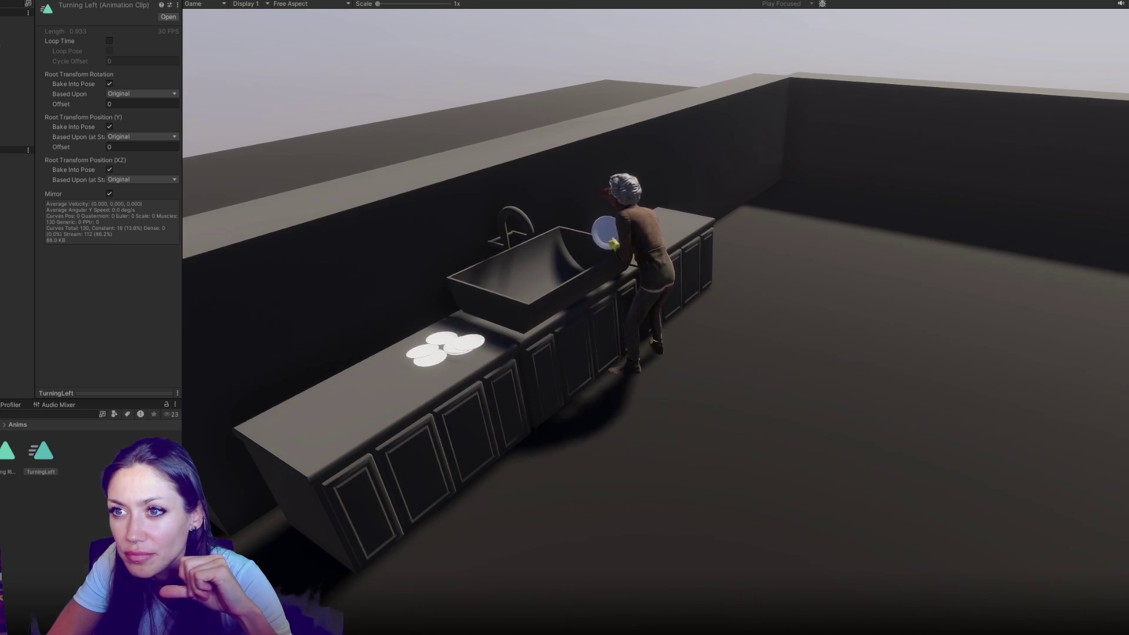
# Step: Exit Play mode to end the baked turning-clip test
pyautogui.hotkey('ctrl', 'p')
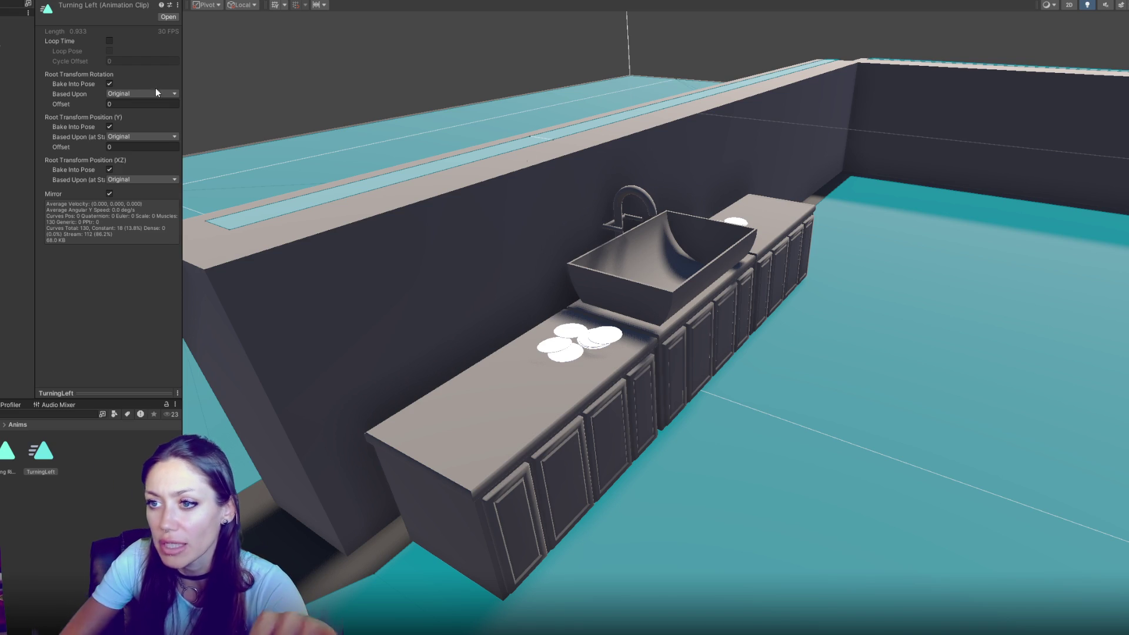
# Step: Zoom and orbit the Scene view out to an overview of the kitchen room
pyautogui.scroll(-5, 799, 391)
pyautogui.moveTo(799, 391)
pyautogui.mouseDown()
pyautogui.moveTo(793, 415)
pyautogui.moveTo(793, 324)
pyautogui.moveTo(936, 324)
pyautogui.mouseUp()
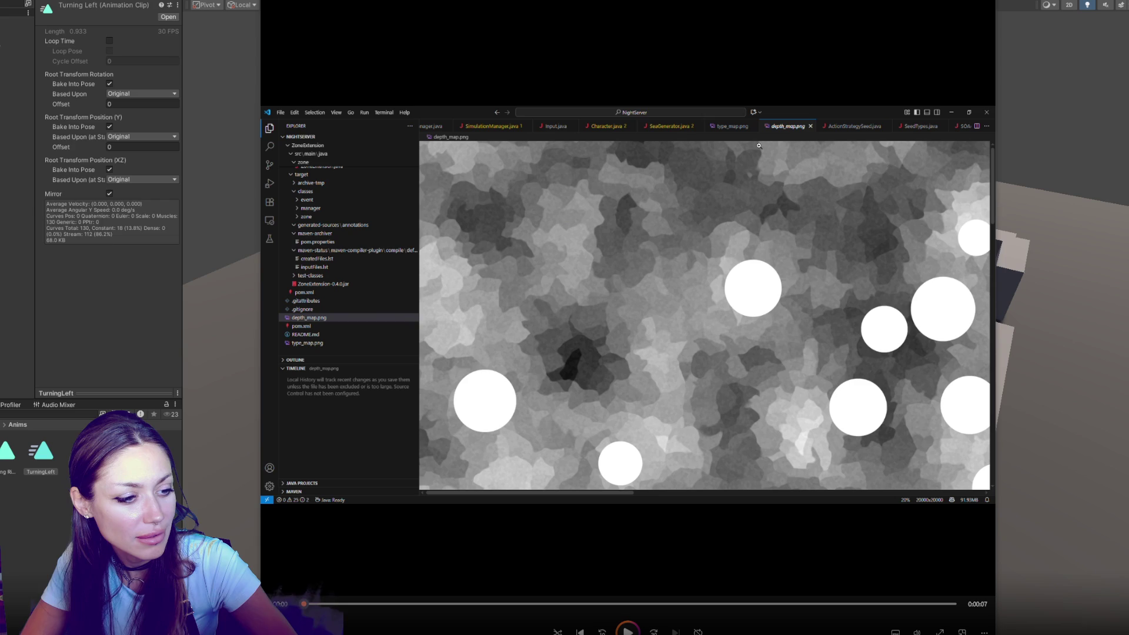
# Step: Play the recording onward from the depth-map image to the wooden boat scene
pyautogui.press('space')
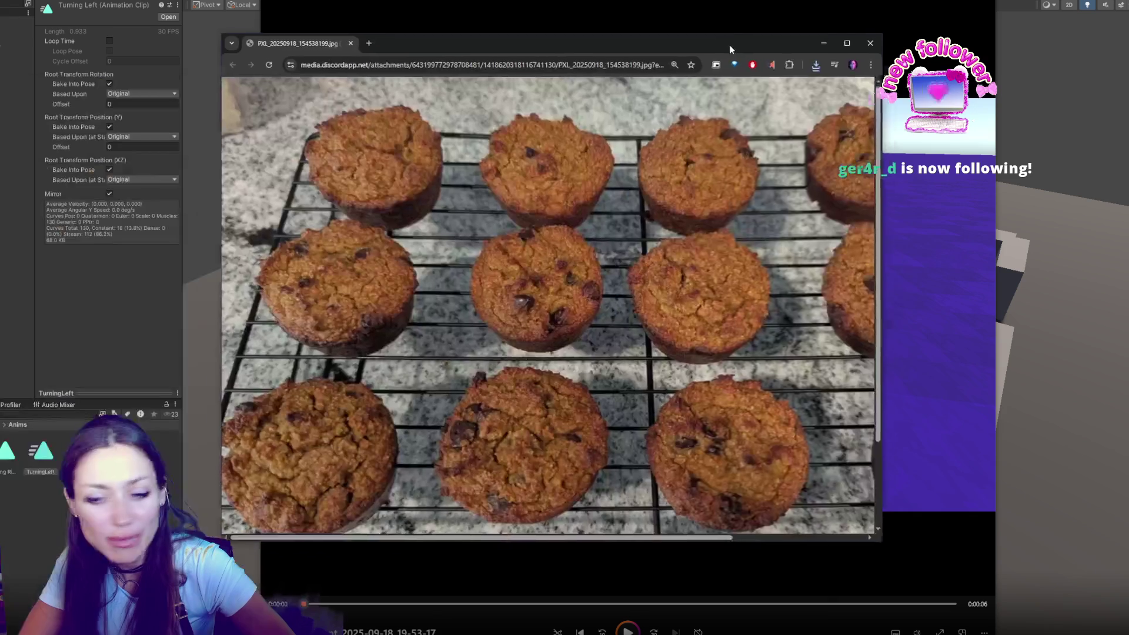
# Step: Move and enlarge the muffin photo window, then close it and the grey noise image window
pyautogui.moveTo(730, 44); pyautogui.dragTo(764, 21)
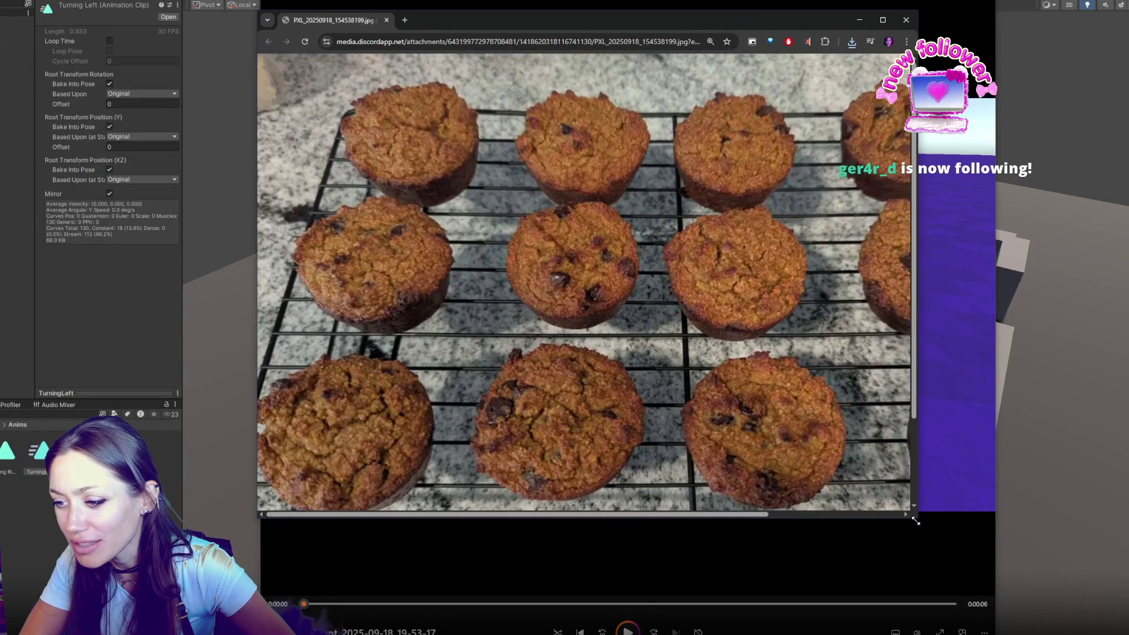
pyautogui.moveTo(917, 520); pyautogui.dragTo(1126, 566)
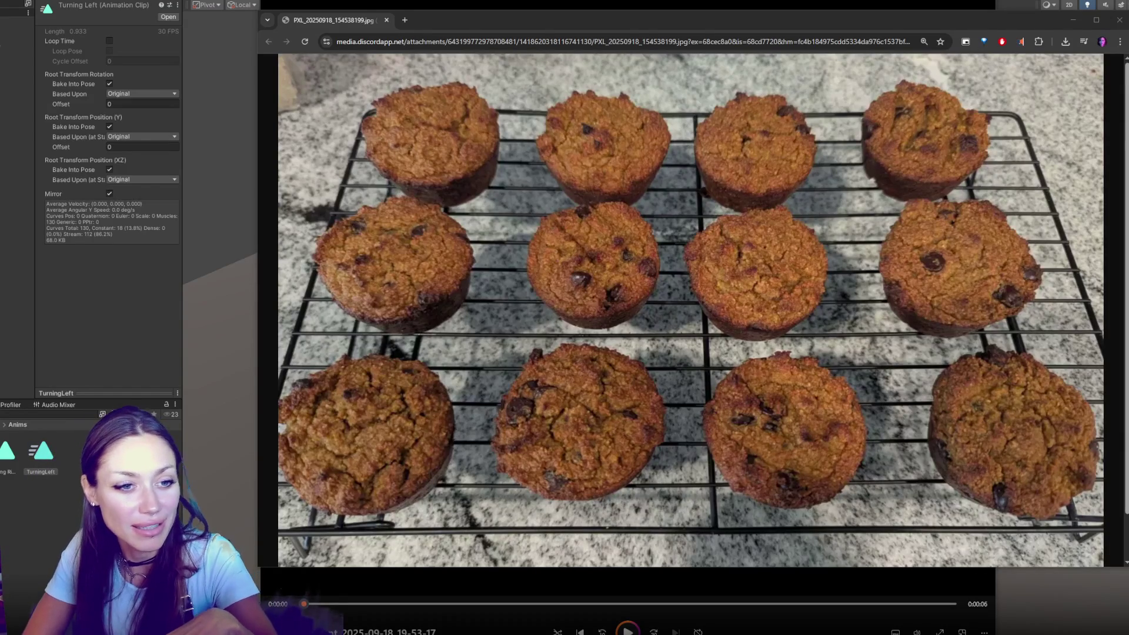
pyautogui.click(1119, 19)
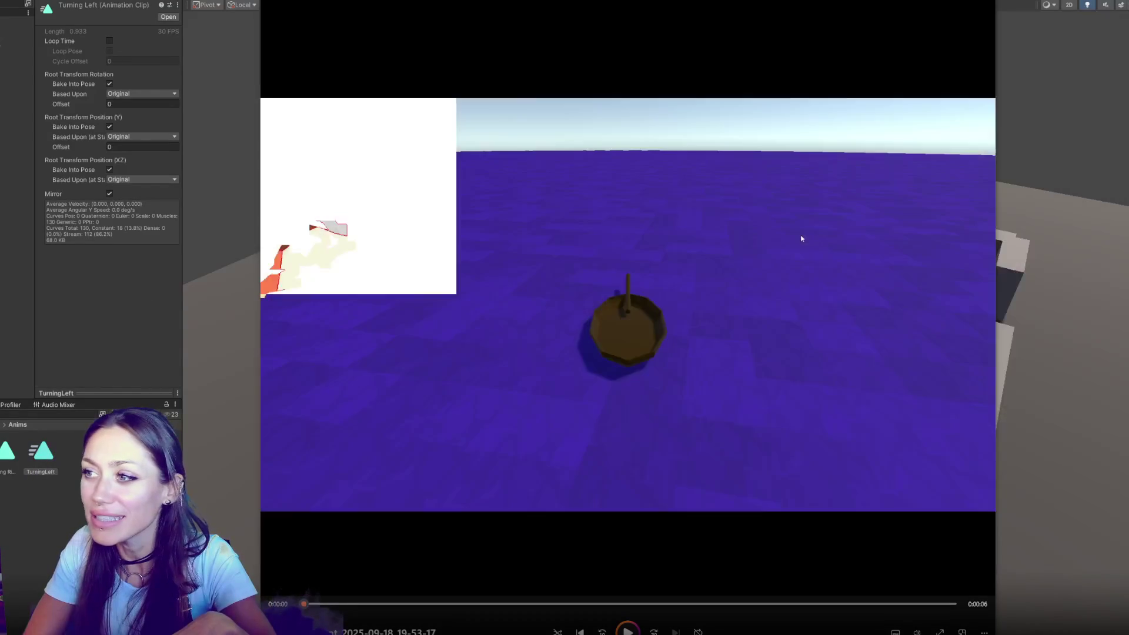
pyautogui.click(970, 3)
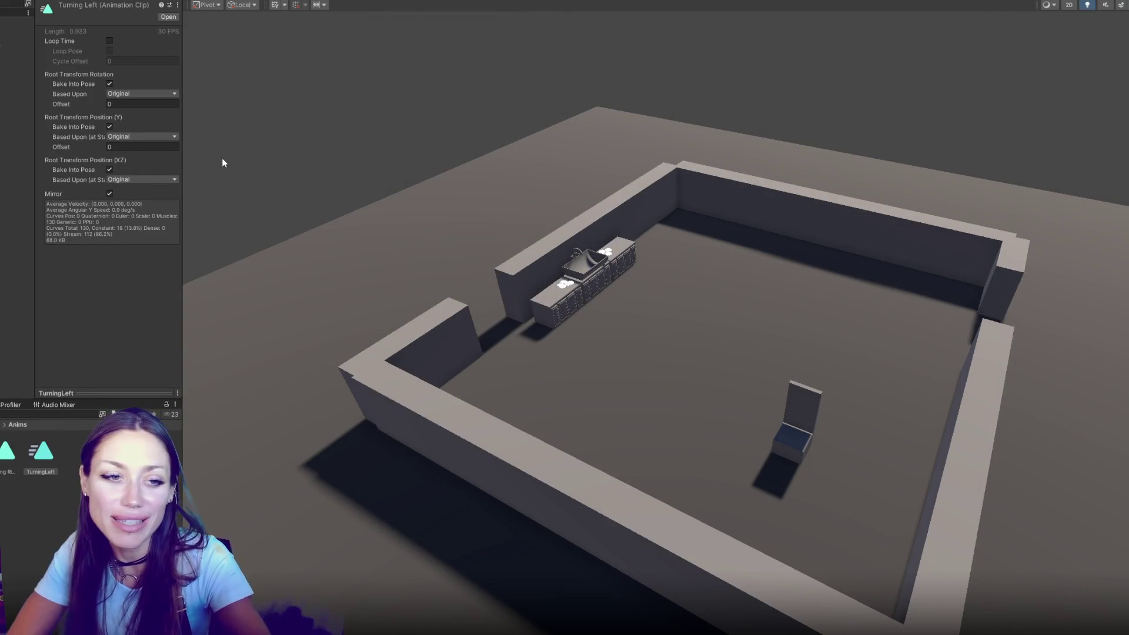